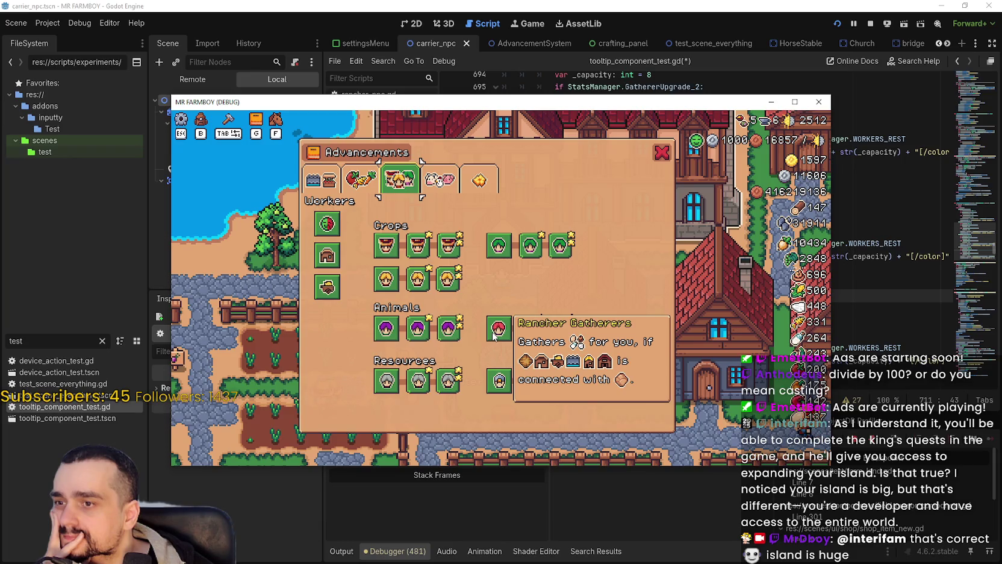
- Compare the tooltip script's line 714 with the running game's upgrade tooltips
click(493, 337)
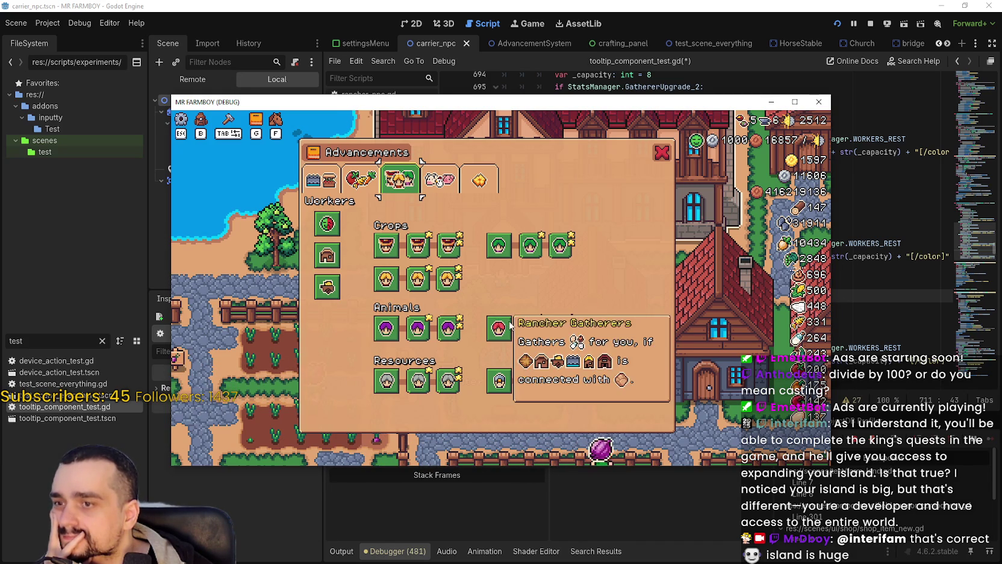
click(886, 294)
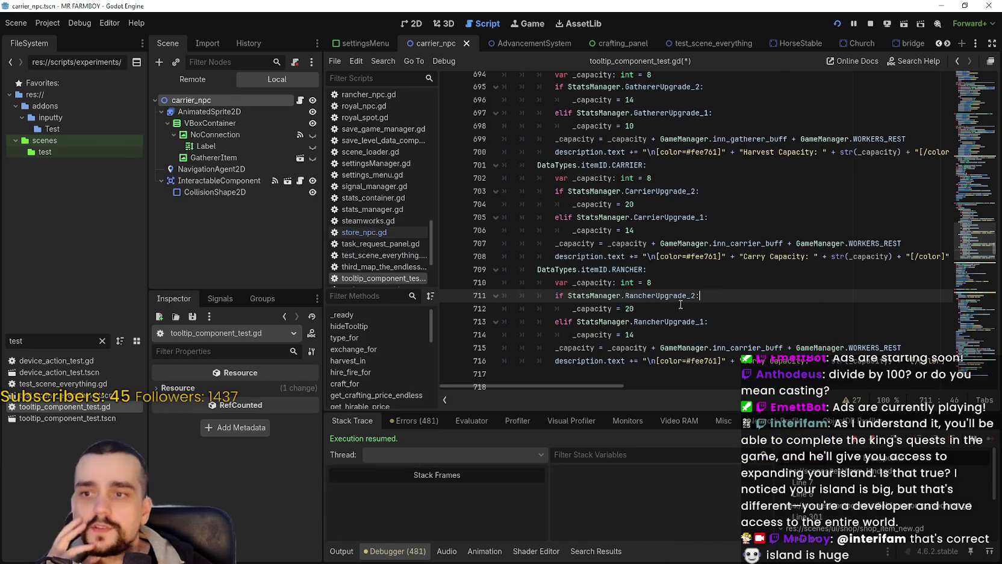
scroll(663, 295, down, 1)
click(659, 299)
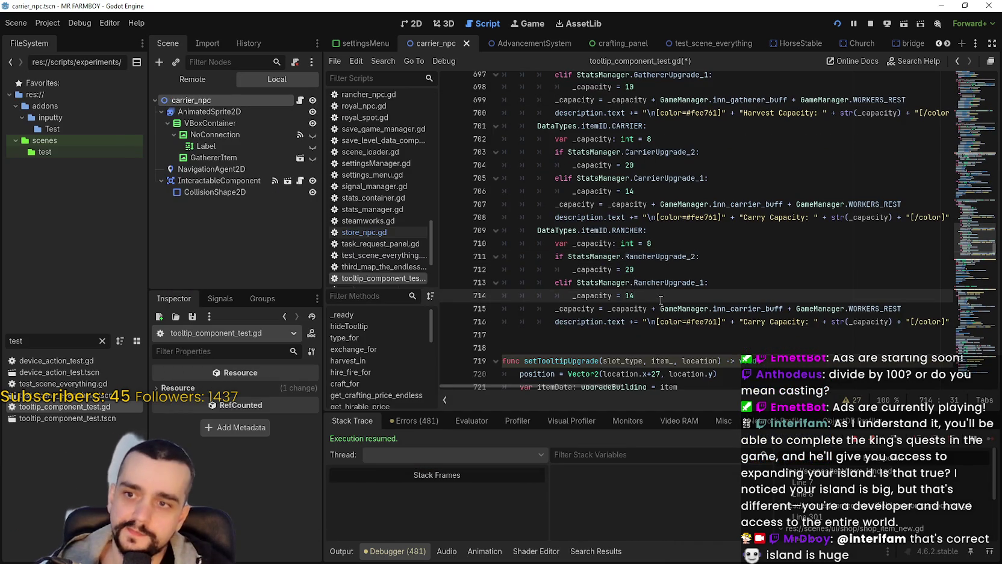
key(alt+Tab)
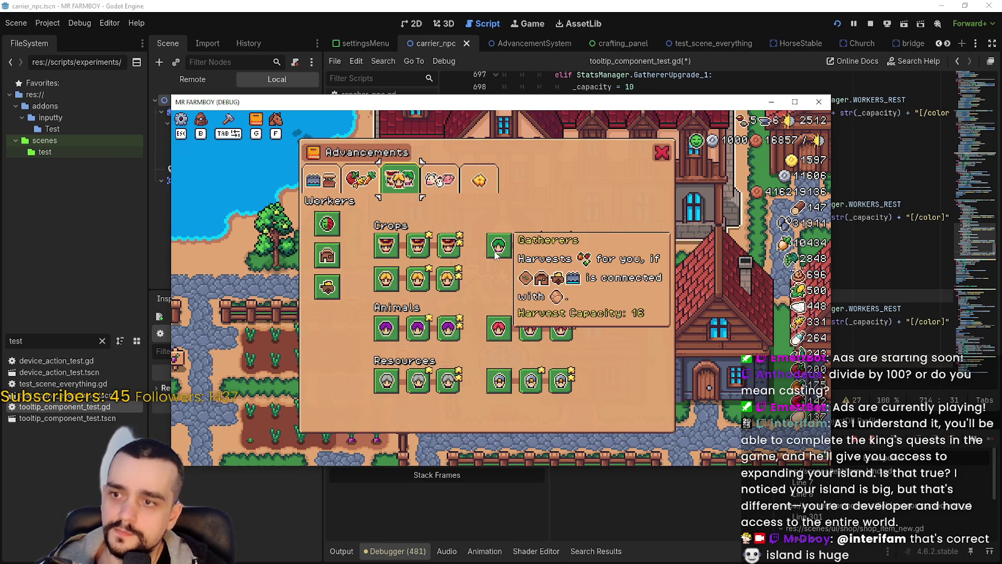
mouse_move(389, 279)
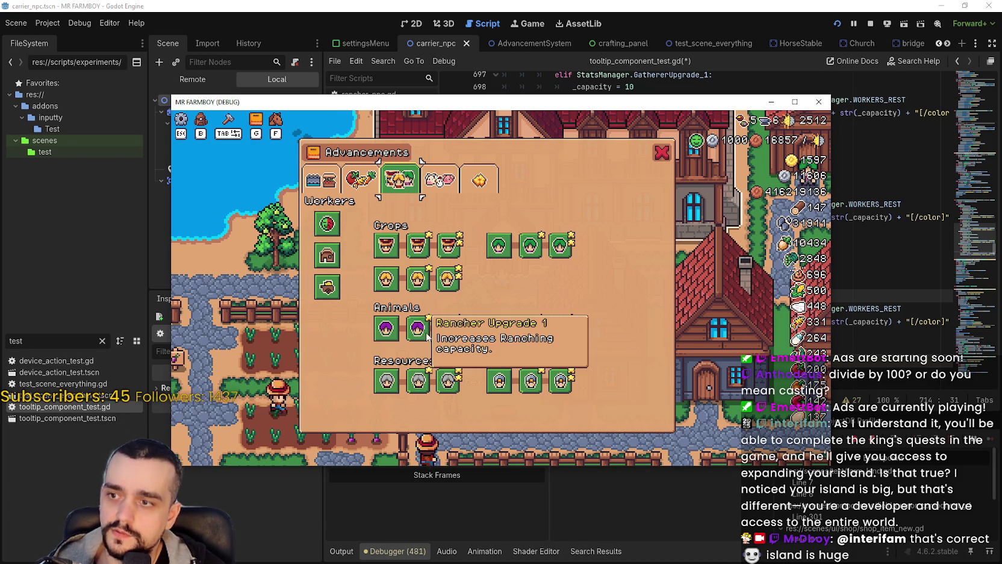
mouse_move(511, 339)
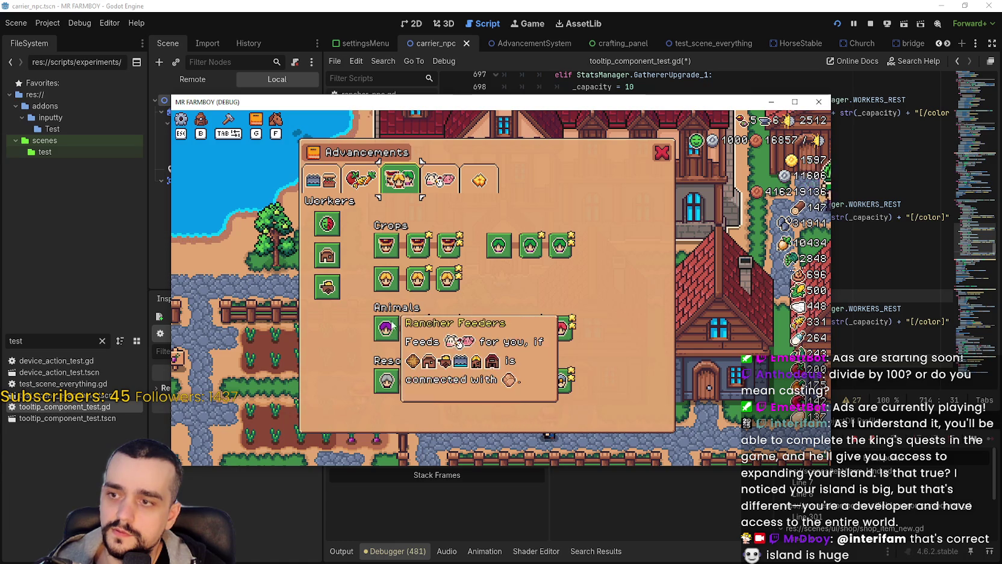
mouse_move(400, 341)
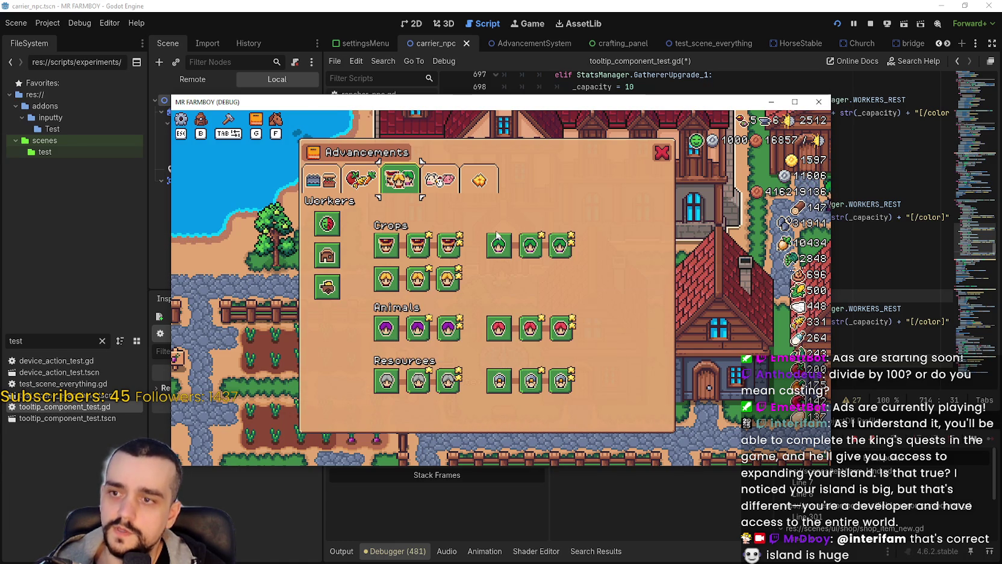
mouse_move(498, 243)
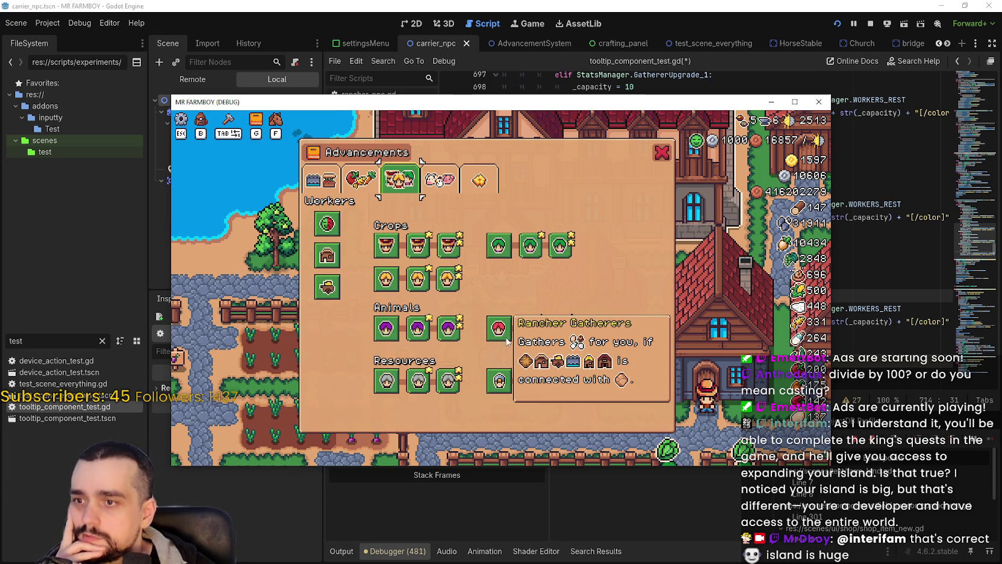
- Filter the FileSystem for 'randher' and open rancher_npc.gd
click(863, 287)
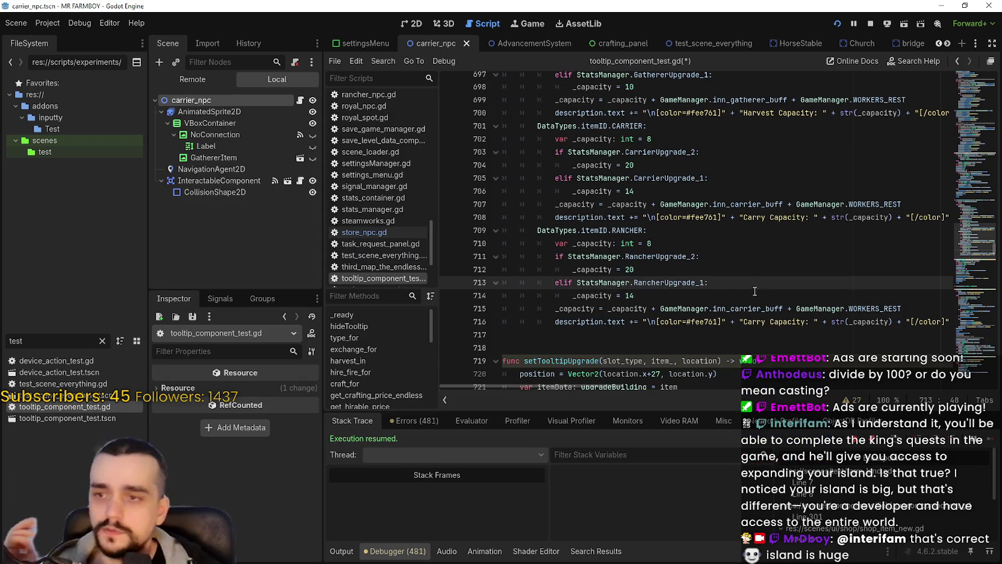
key(Down)
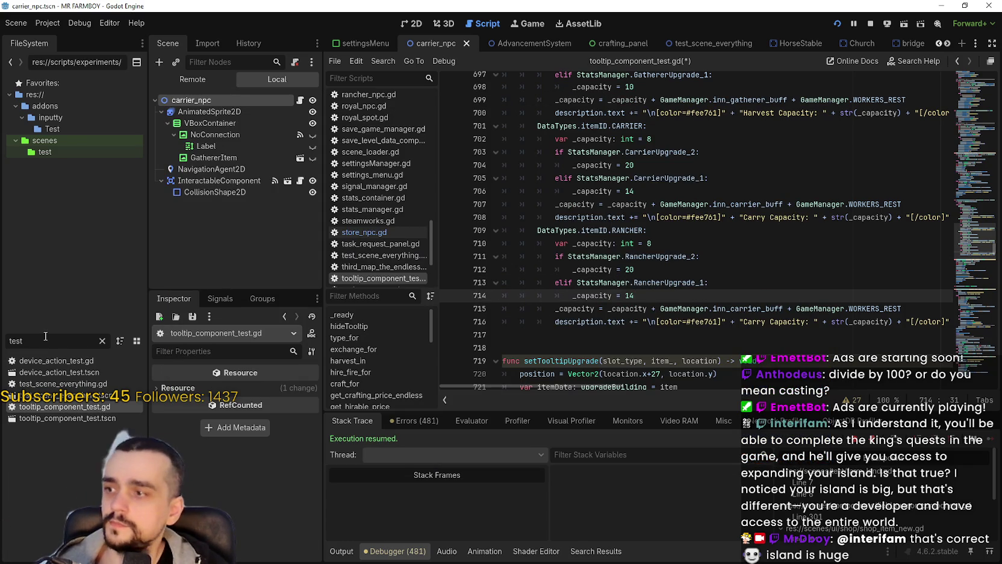
click(102, 340)
text(rand)
text(her)
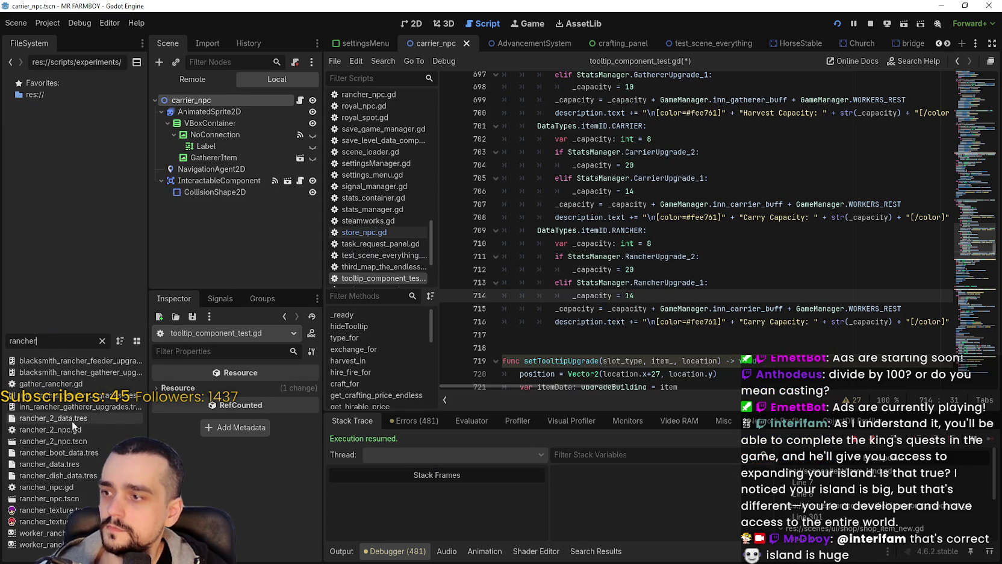
double_click(82, 487)
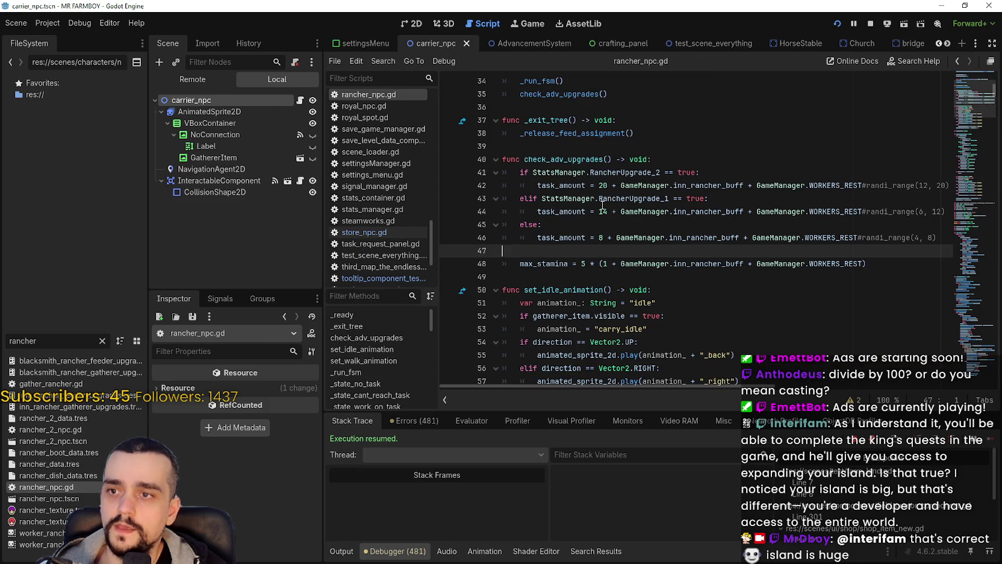
- Check RancherUpgrade_2's task amount in rancher_npc.gd, then pick tooltip_component_test.gd from a 'test' filter
click(603, 185)
double_click(617, 172)
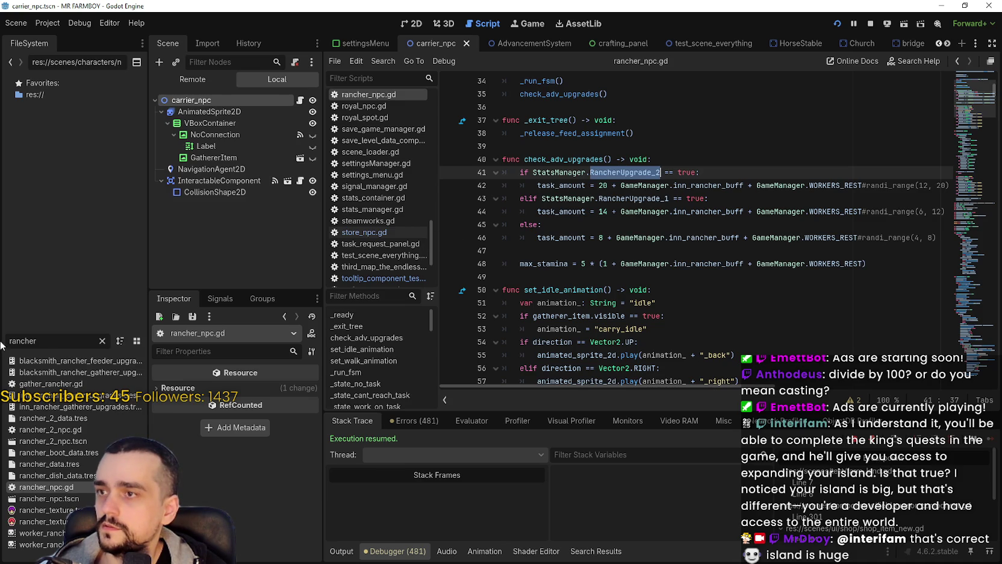
double_click(36, 341)
text(test)
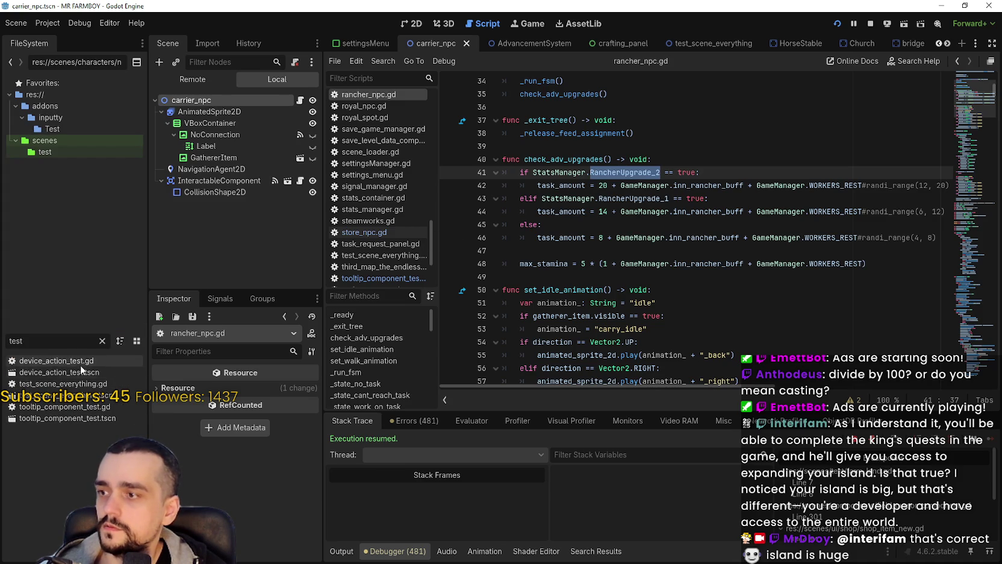
click(61, 384)
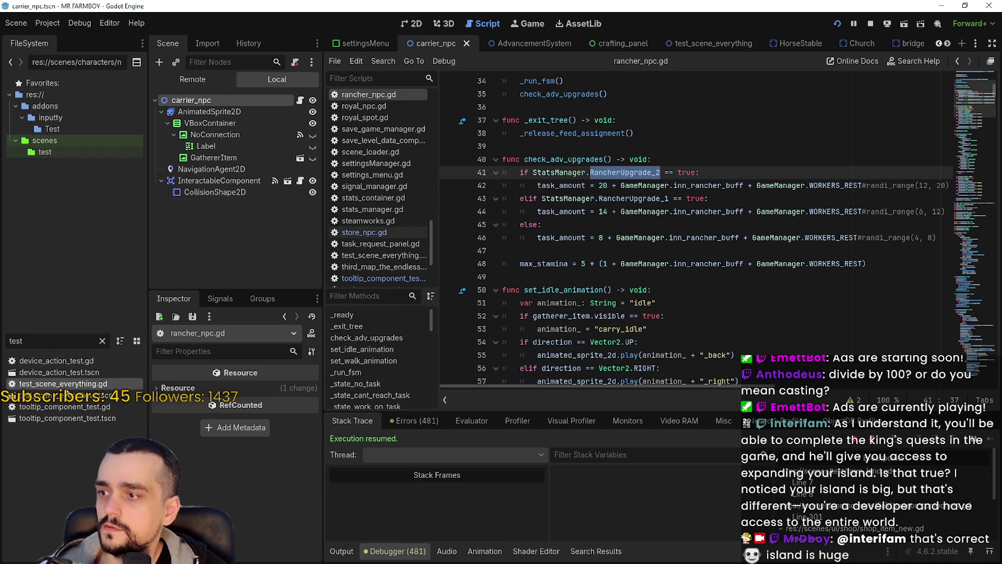
click(65, 407)
- Open tooltip_component_test.gd and review the RANCHER block's upgrade conditions and carry capacity lines
key(Return)
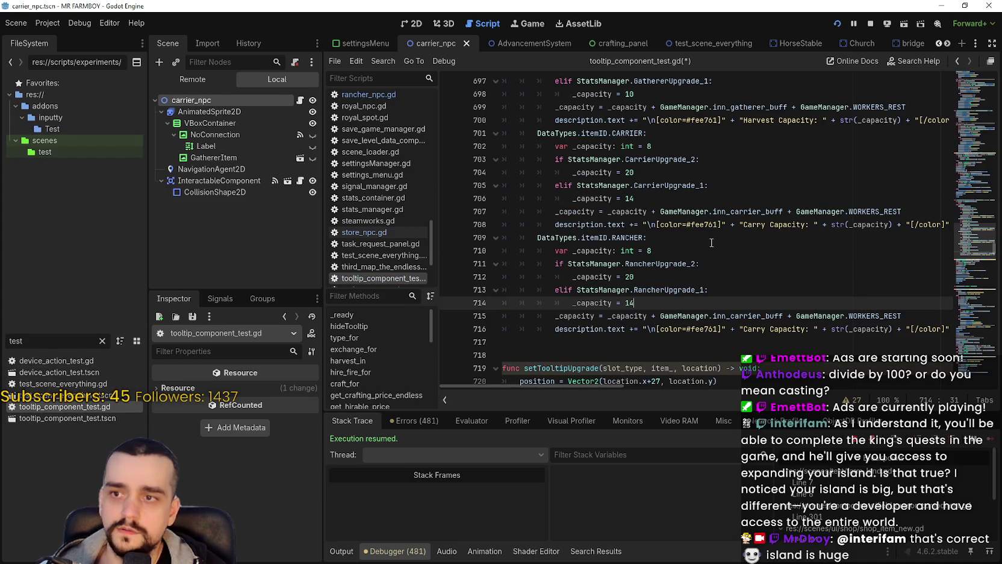
double_click(676, 265)
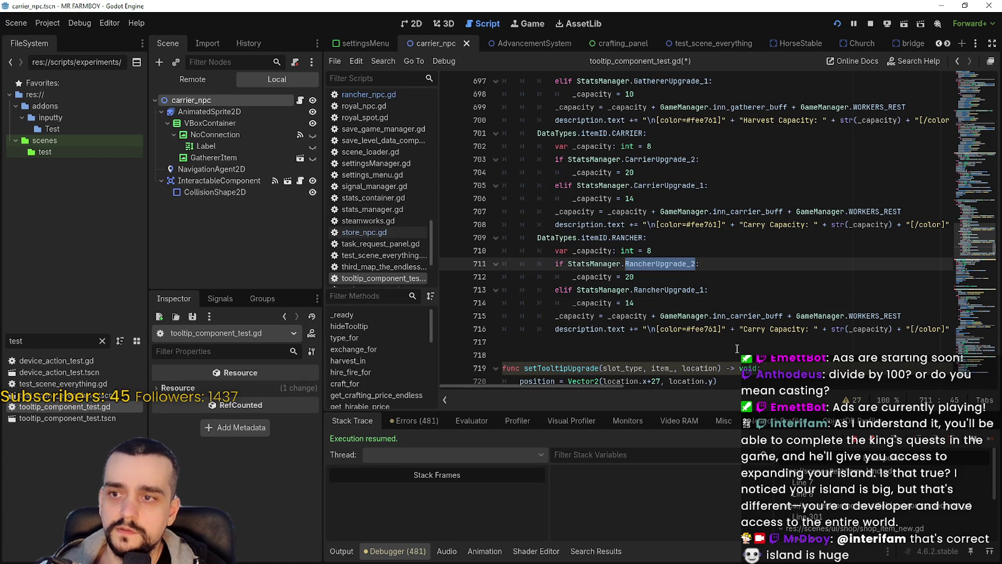
click(691, 301)
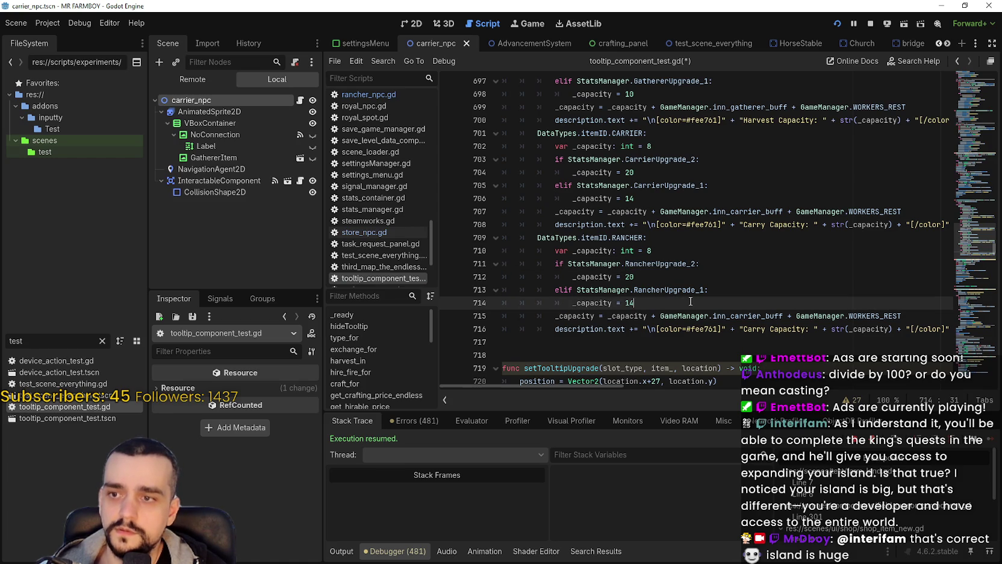
double_click(652, 265)
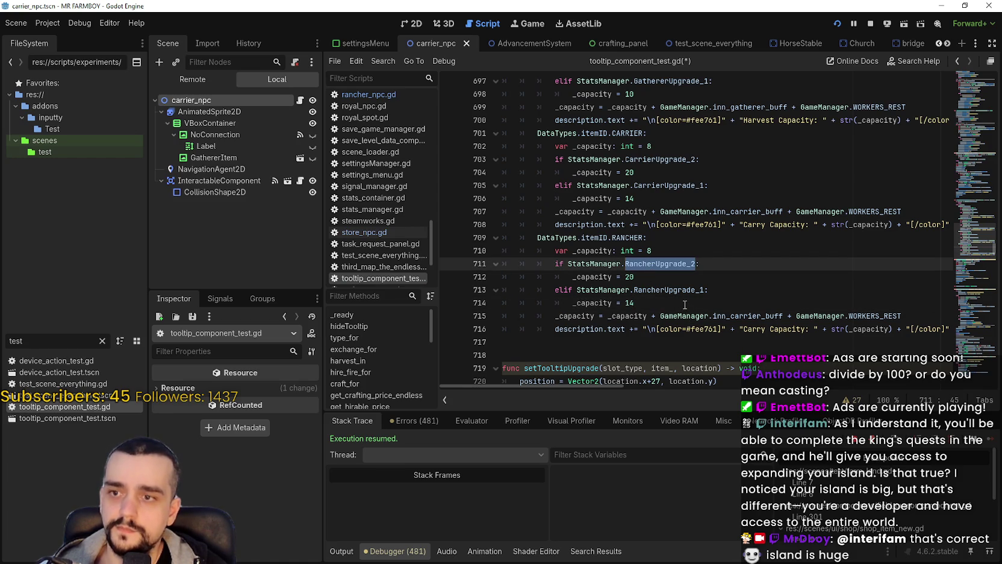
click(685, 303)
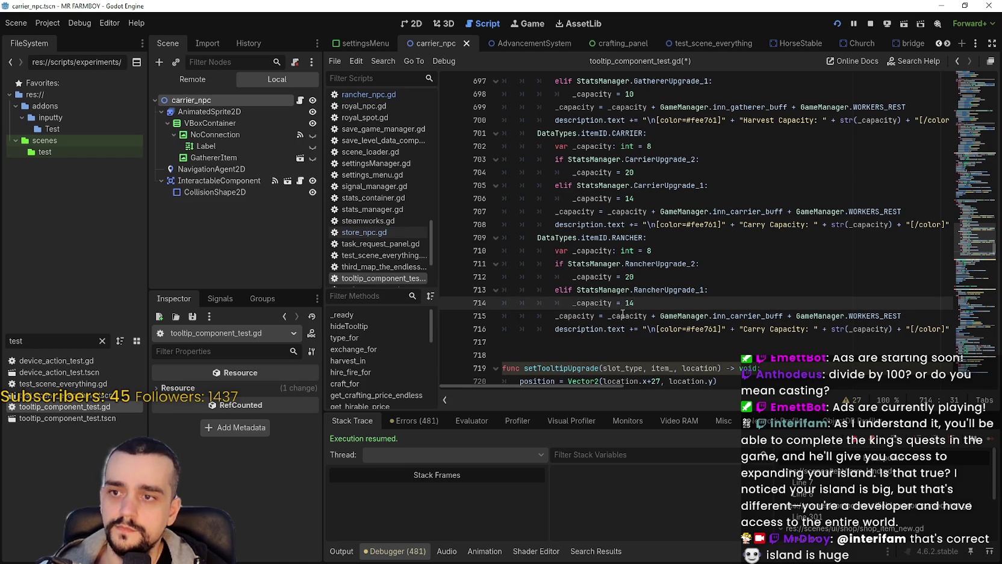
double_click(755, 329)
click(728, 305)
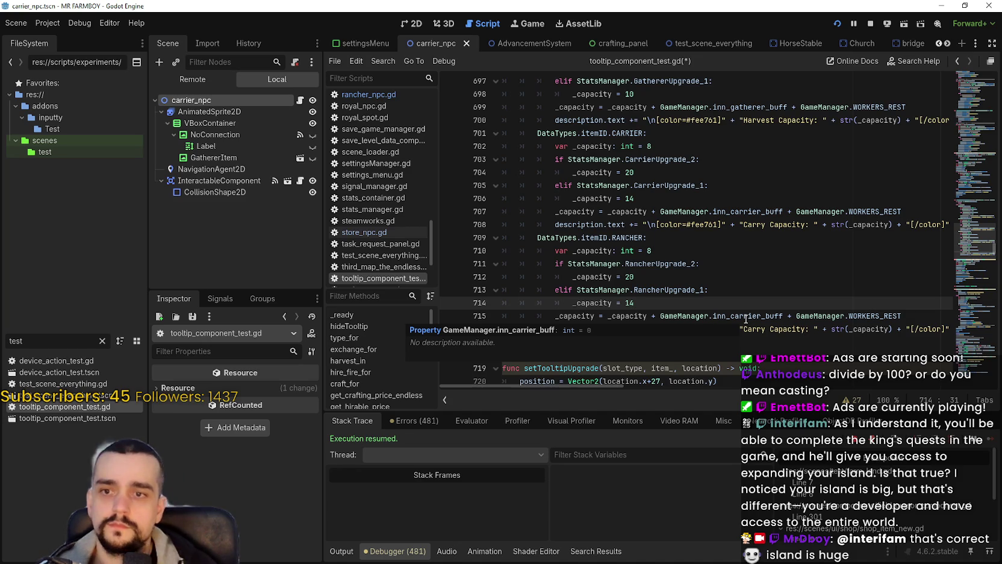
click(663, 265)
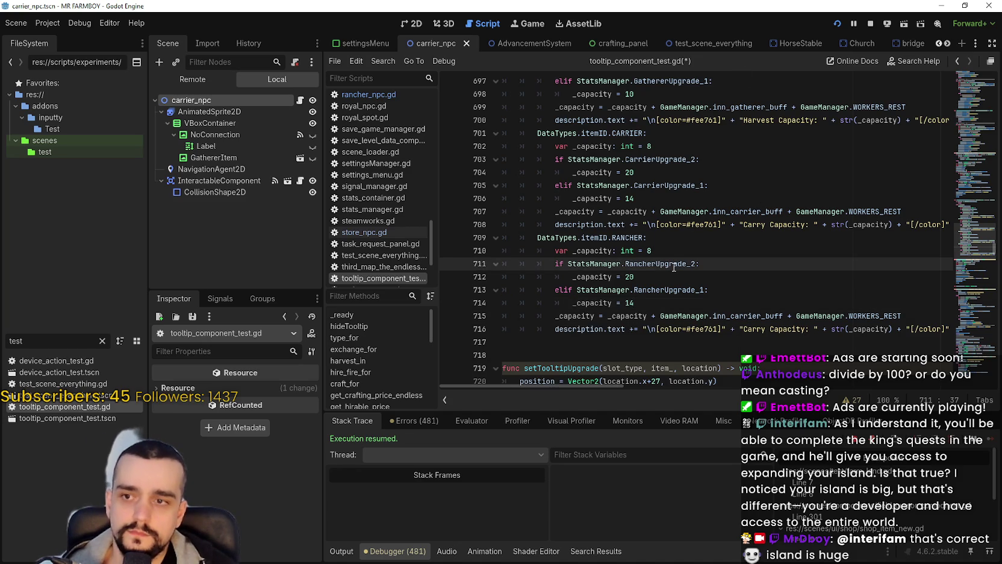
click(667, 276)
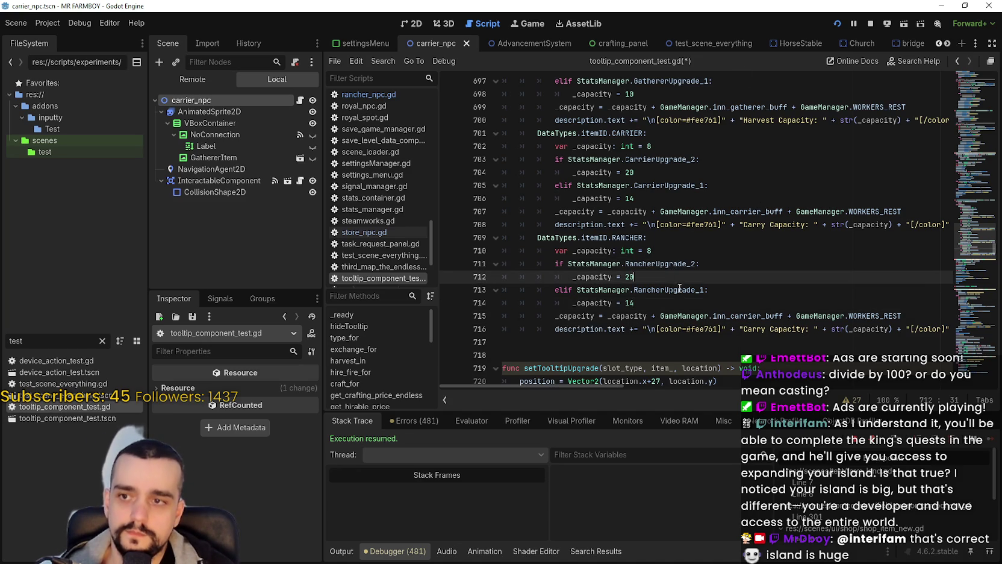
click(688, 343)
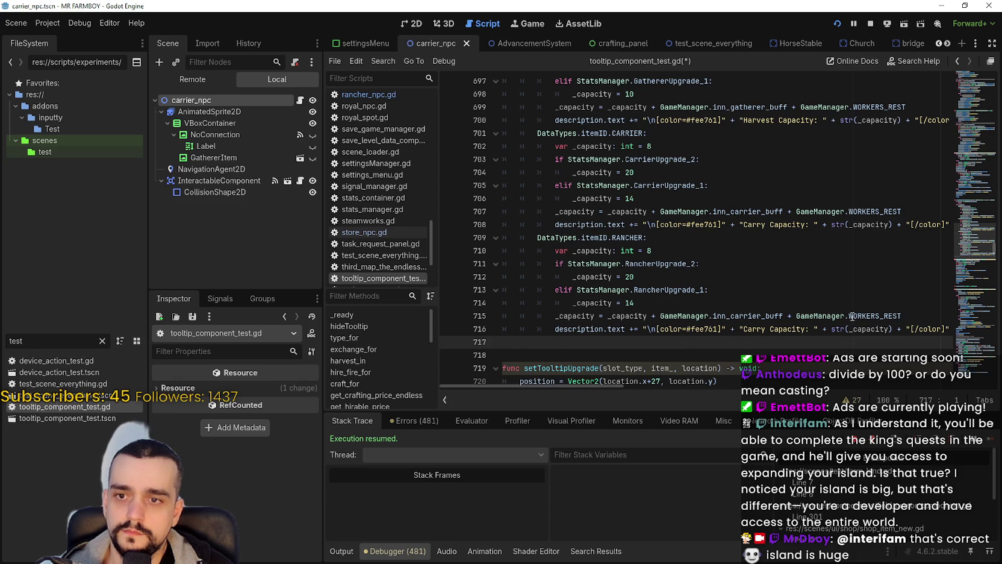
double_click(744, 328)
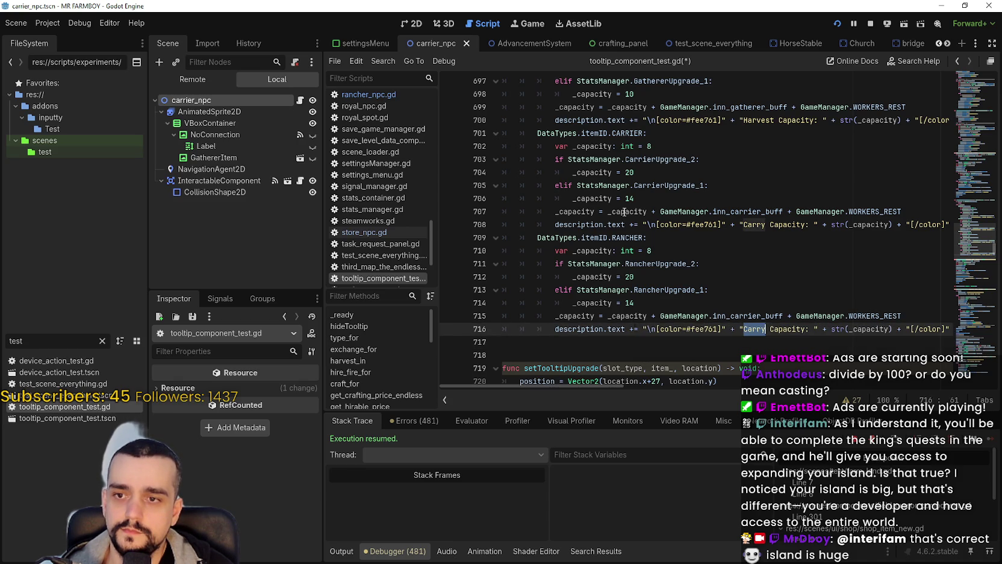
mouse_move(616, 224)
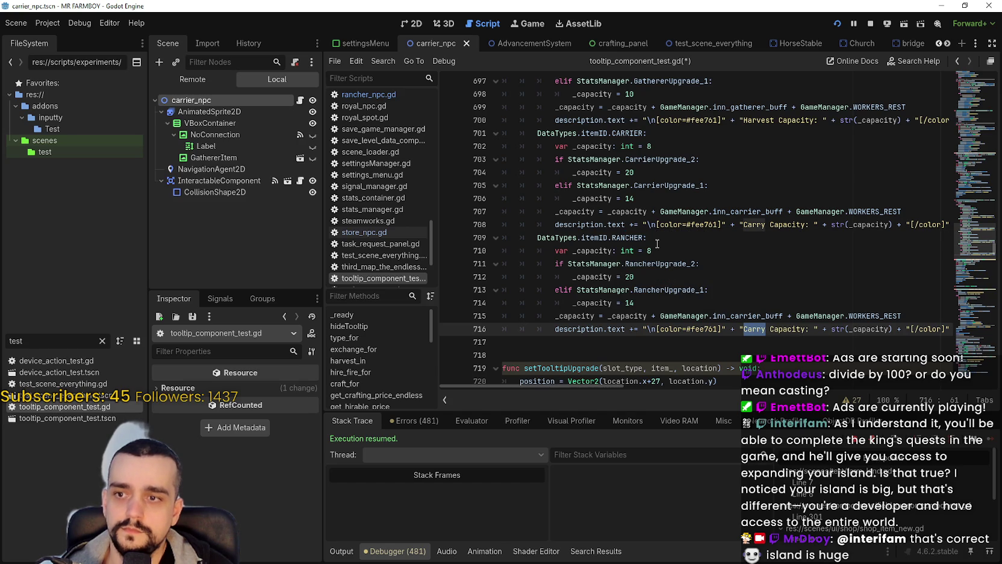
click(693, 307)
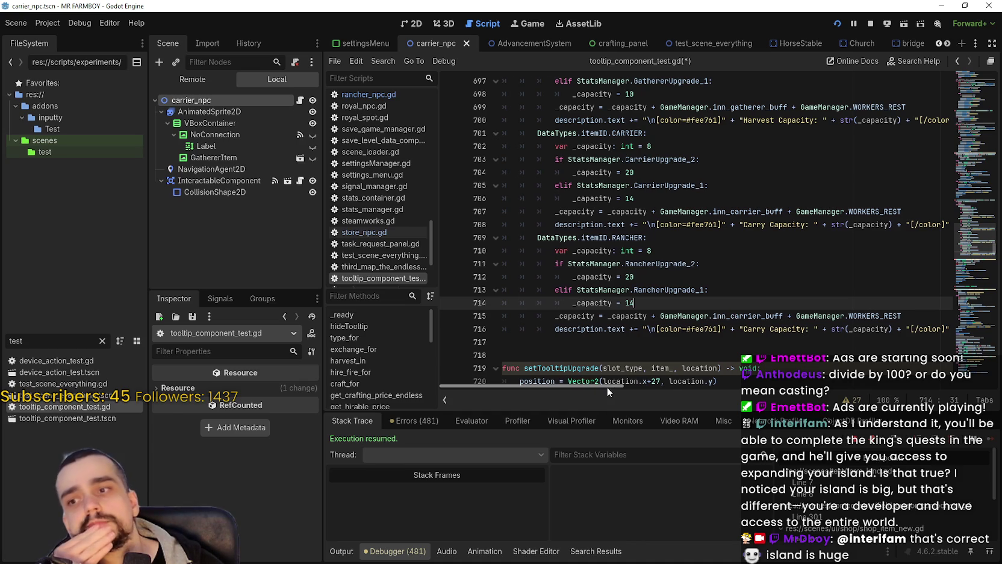
mouse_move(607, 387)
mouse_down()
mouse_move(662, 386)
mouse_move(608, 387)
mouse_up()
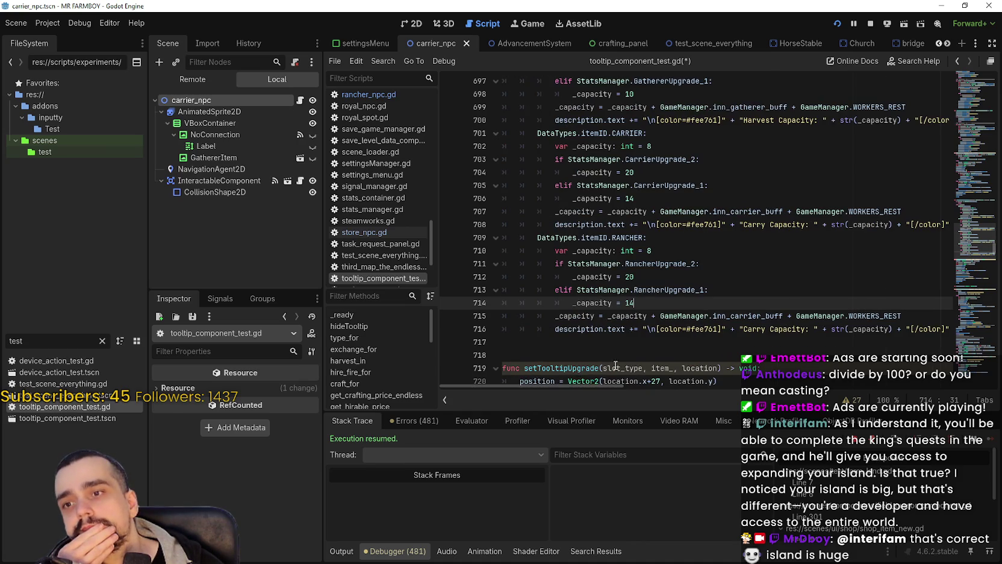
- Replace inn_carrier_buff with inn_rancher_buff on line 715 and save the script
double_click(762, 315)
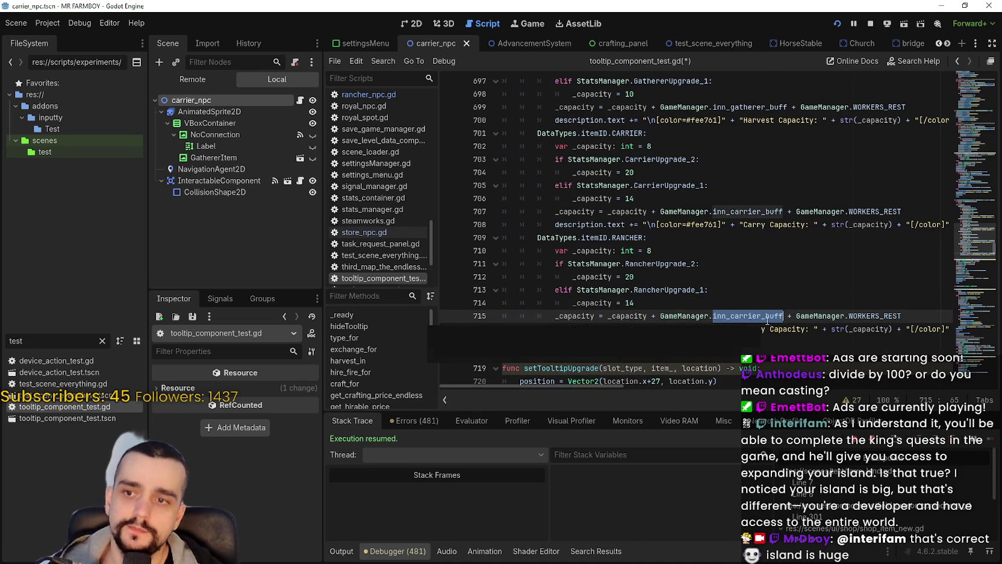
text(inn_ran)
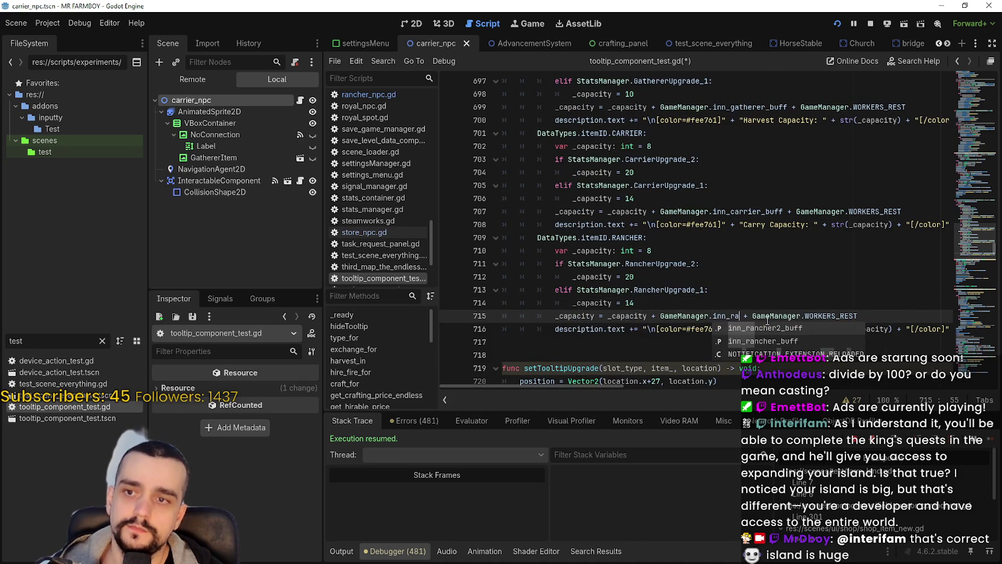
key(Down)
key(Return)
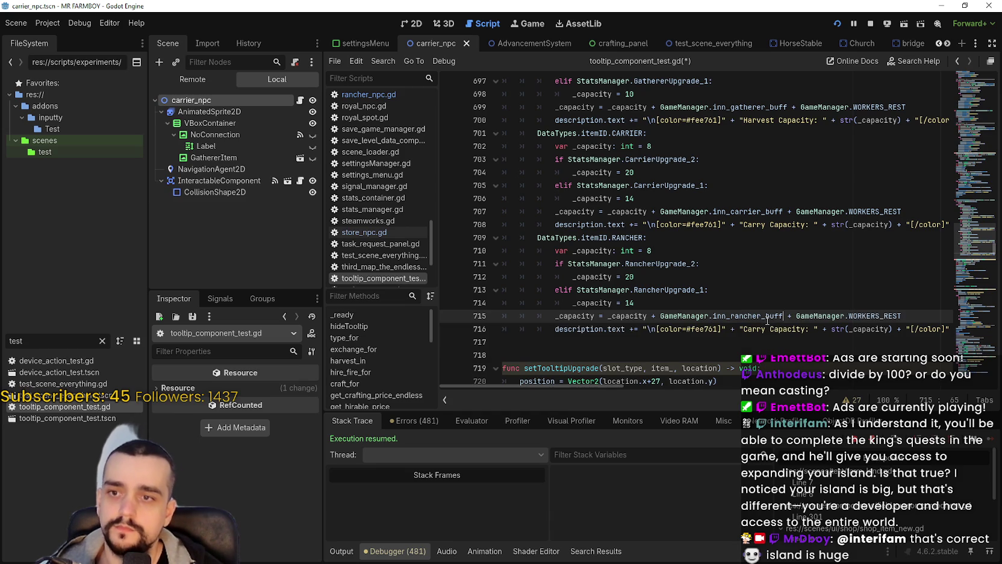
click(767, 317)
key(ctrl+s)
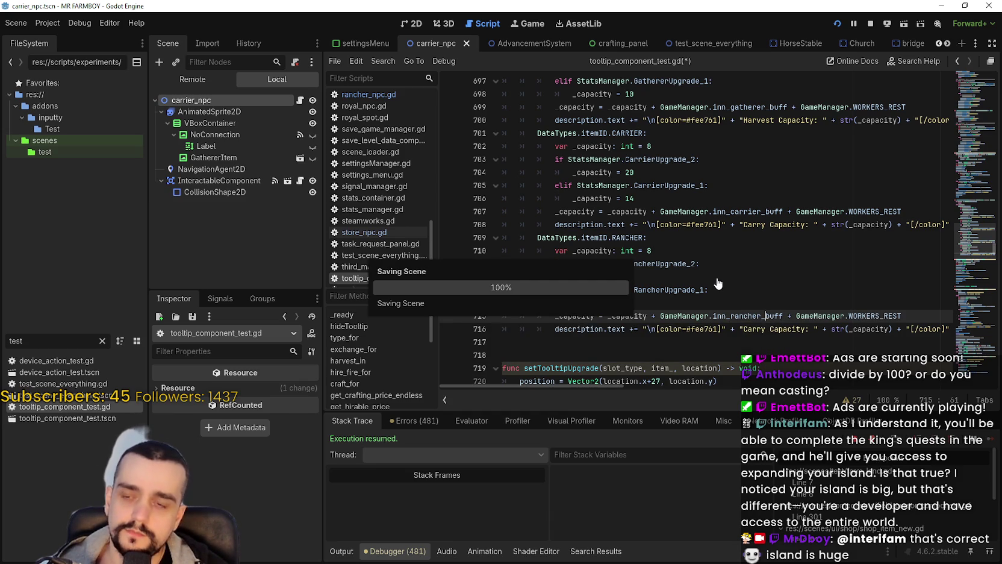
- Duplicate the RANCHER block (lines 709–716) at line 717 and rename its case RANCHER_2
mouse_move(580, 342)
mouse_down()
mouse_move(507, 291)
mouse_move(485, 245)
mouse_up()
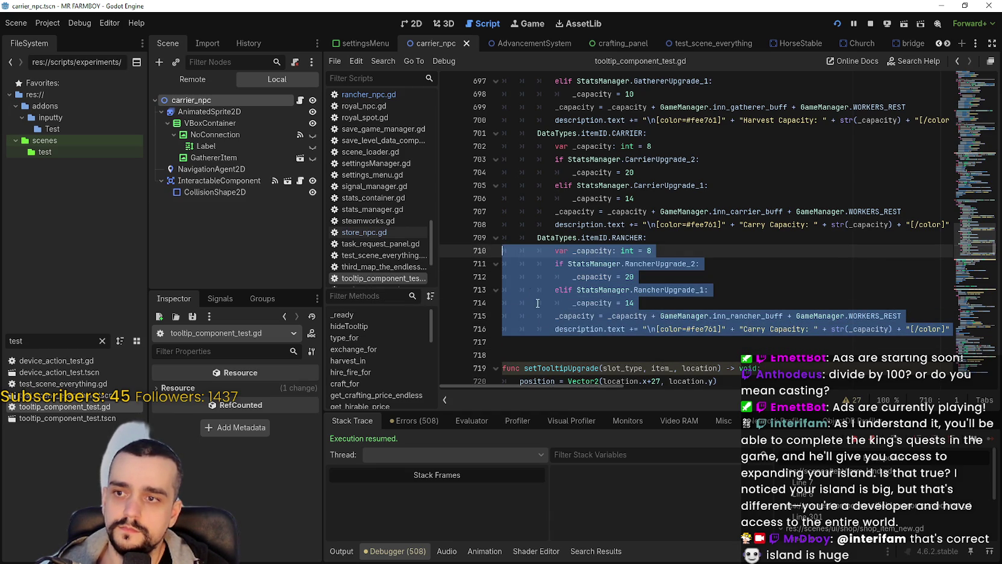
click(556, 343)
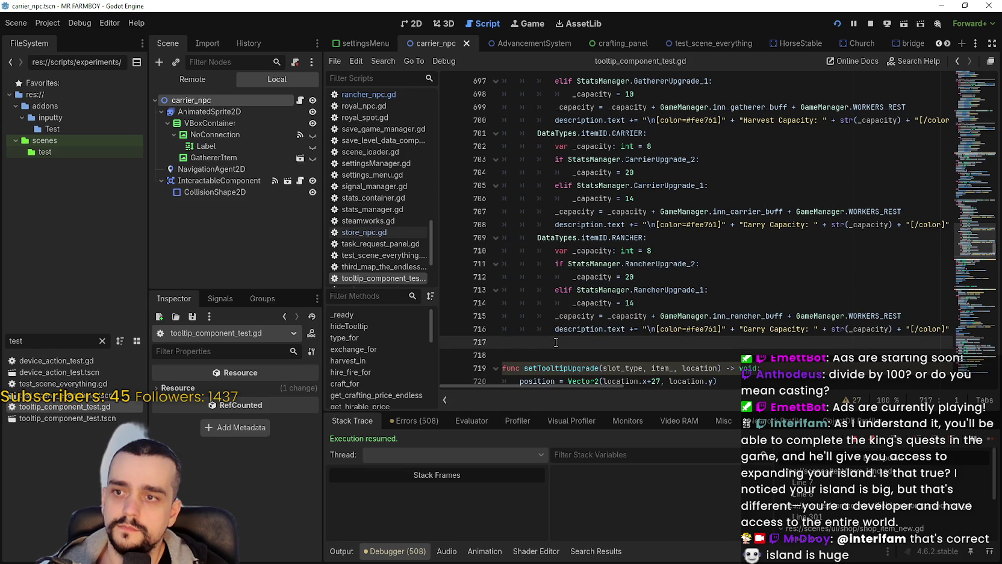
drag(556, 343, 479, 240)
key(ctrl+c)
click(548, 337)
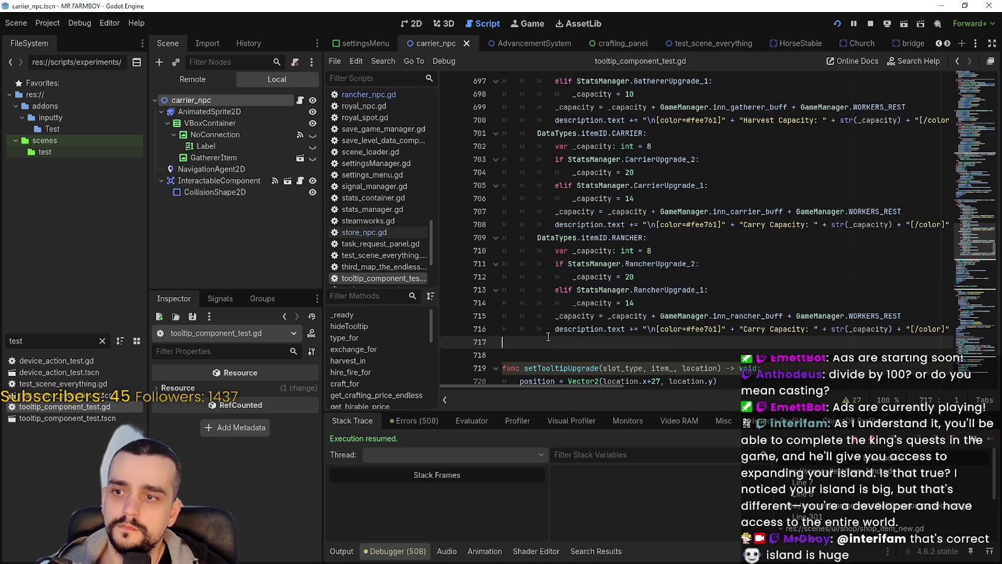
key(ctrl+v)
double_click(627, 269)
text(R)
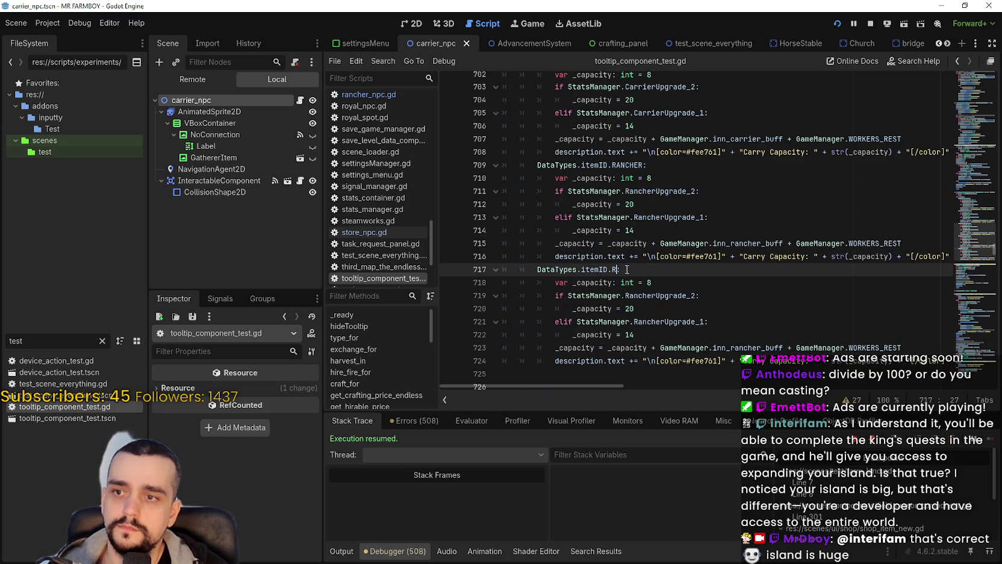
text(ac)
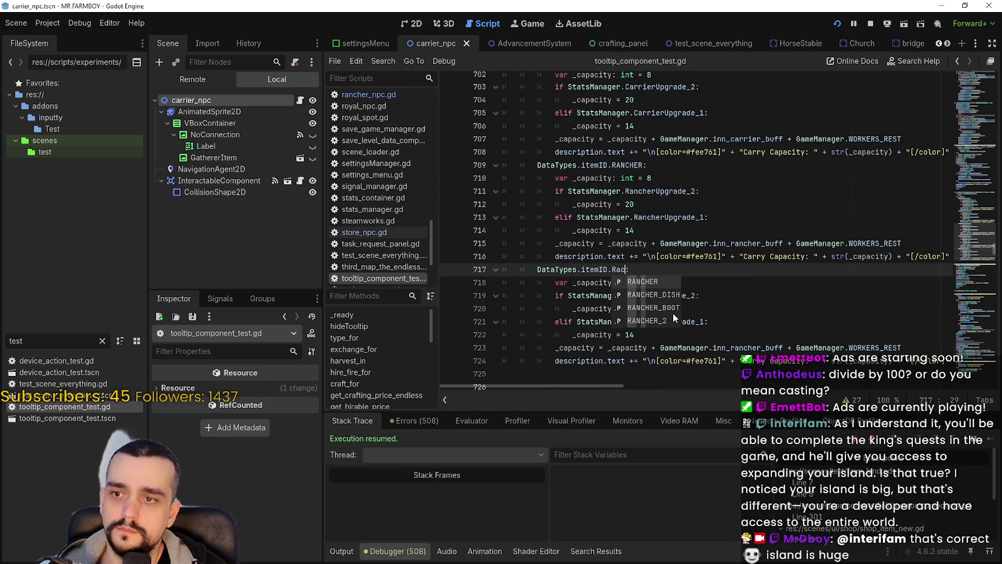
text(n)
click(658, 319)
- Re-pick RancherUpgrade_2 on line 719 and jump to its declaration in stats_manager.gd
click(679, 295)
double_click(679, 295)
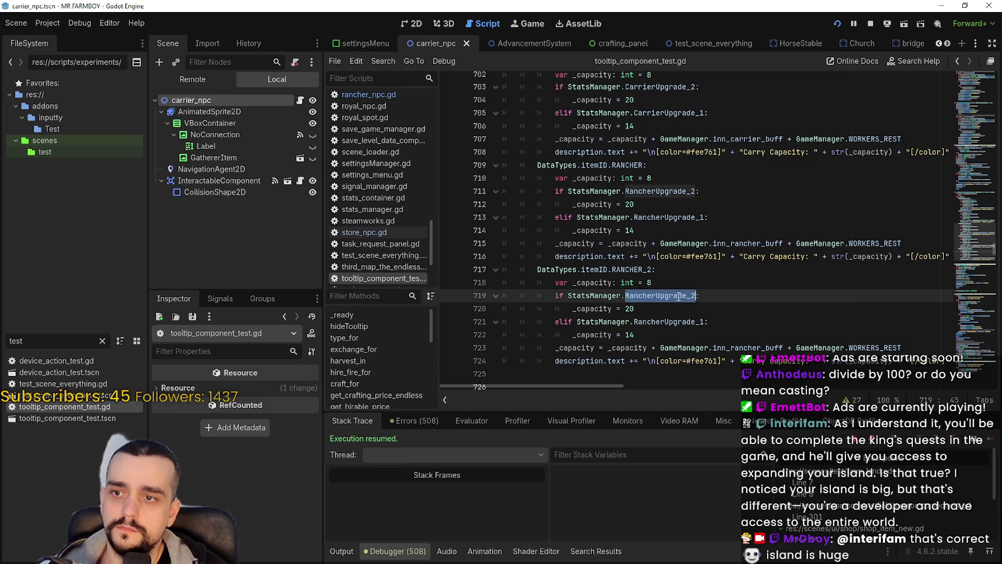
text(Ra)
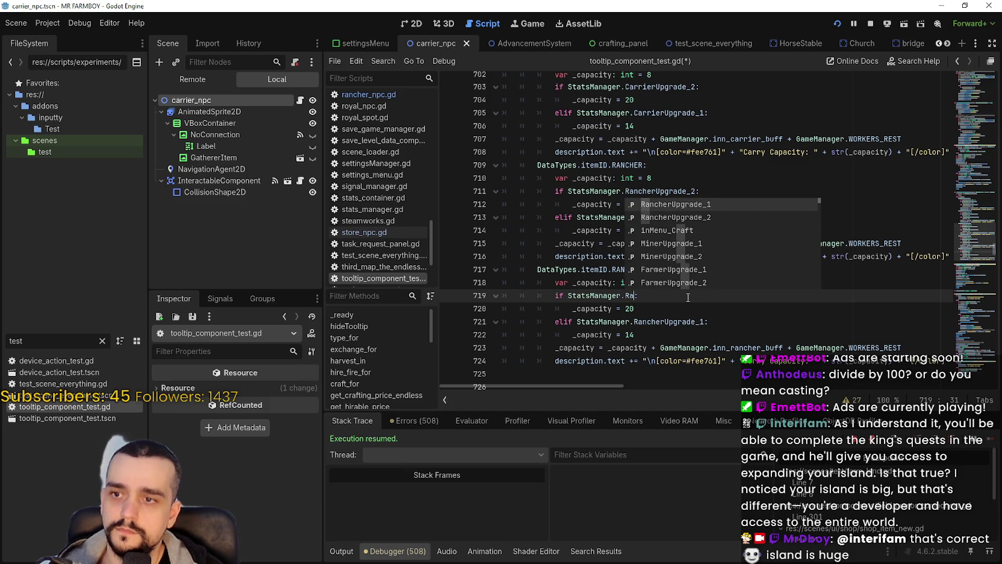
text(ncher)
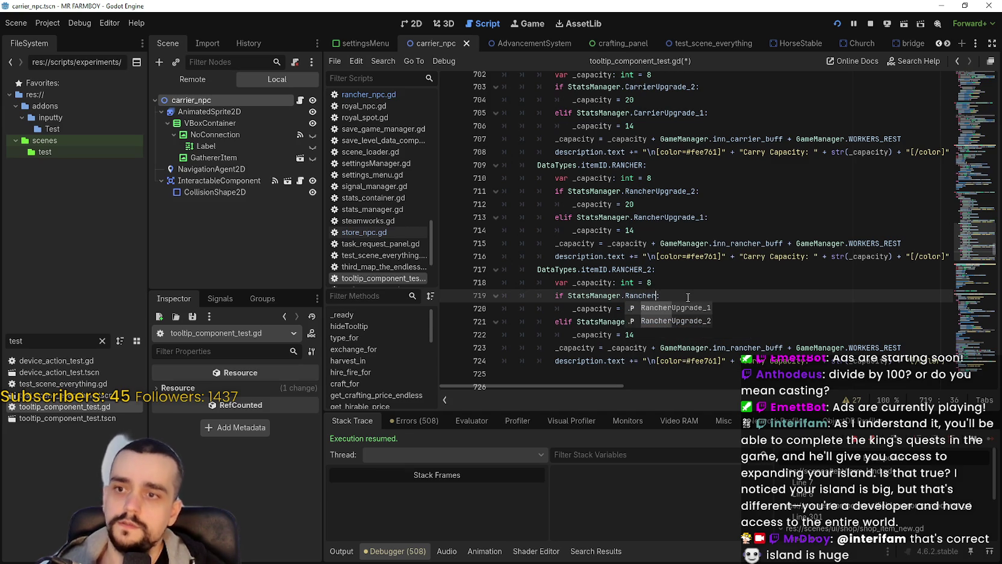
click(683, 321)
right_click(676, 295)
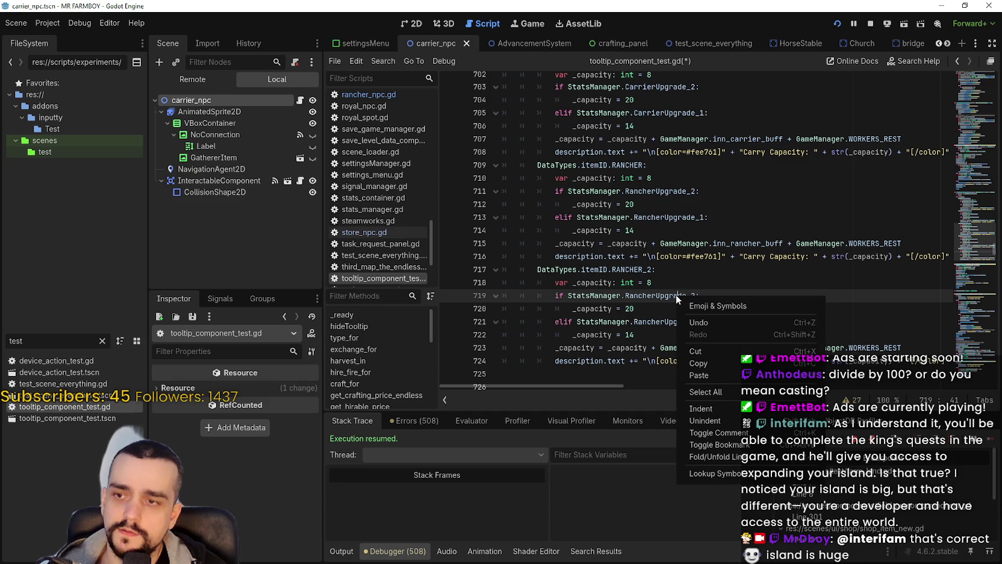
click(651, 262)
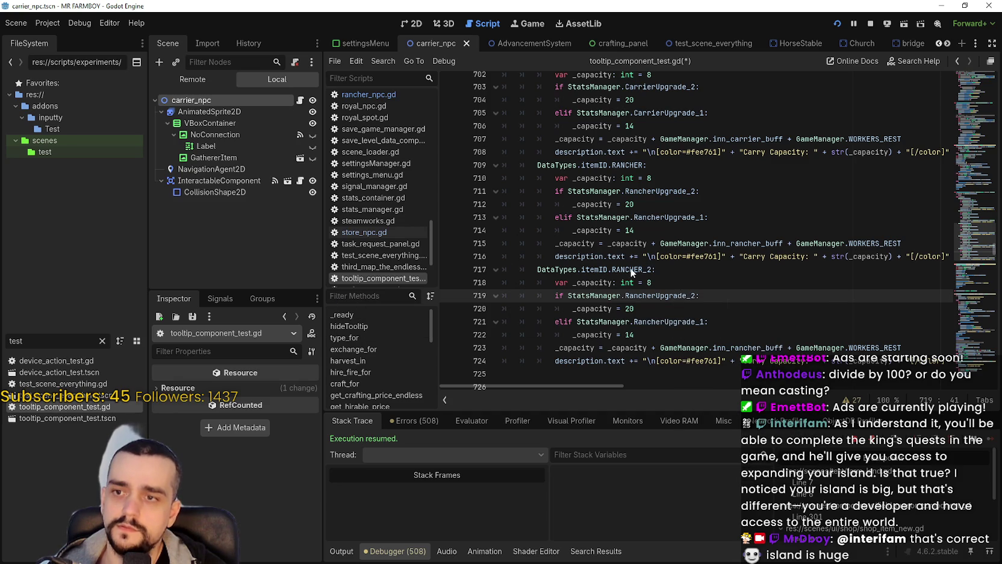
ctrl+click(659, 295)
- Duplicate the two rancher upgrade flag declarations on lines 34–35 below themselves
scroll(648, 193, up, 3)
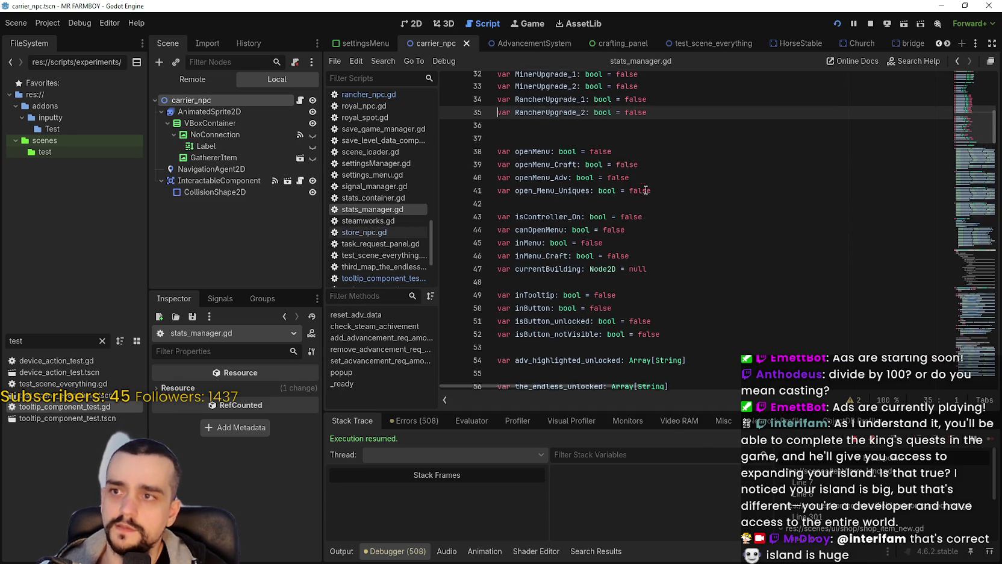
click(670, 206)
drag(670, 207, 489, 182)
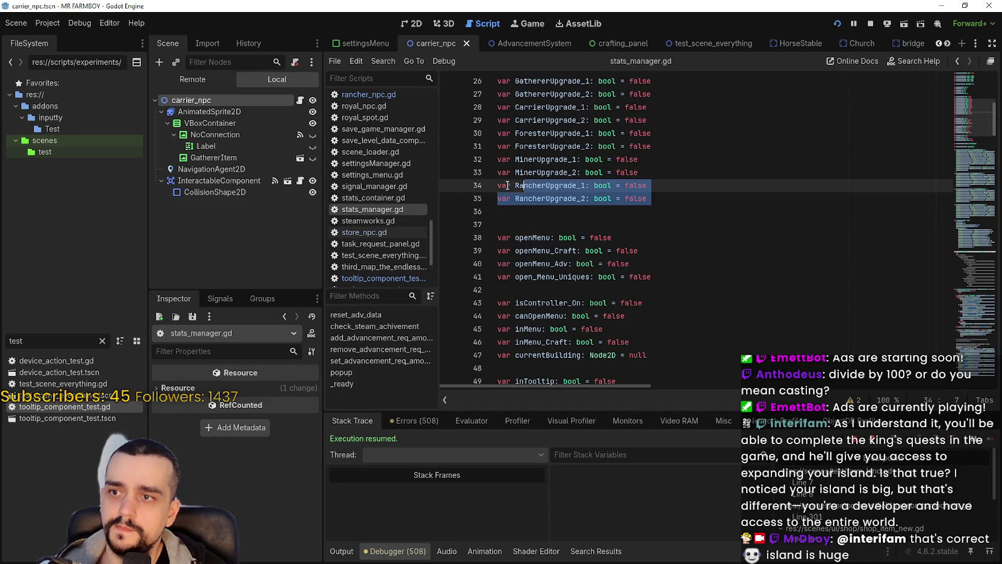
scroll(610, 232, up, 3)
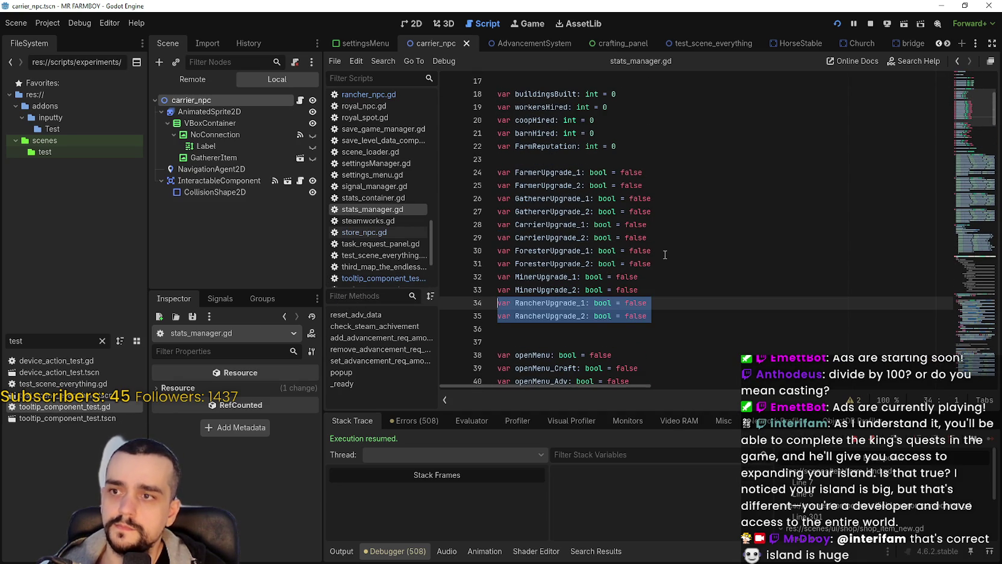
key(ctrl+c)
click(553, 330)
key(ctrl+v)
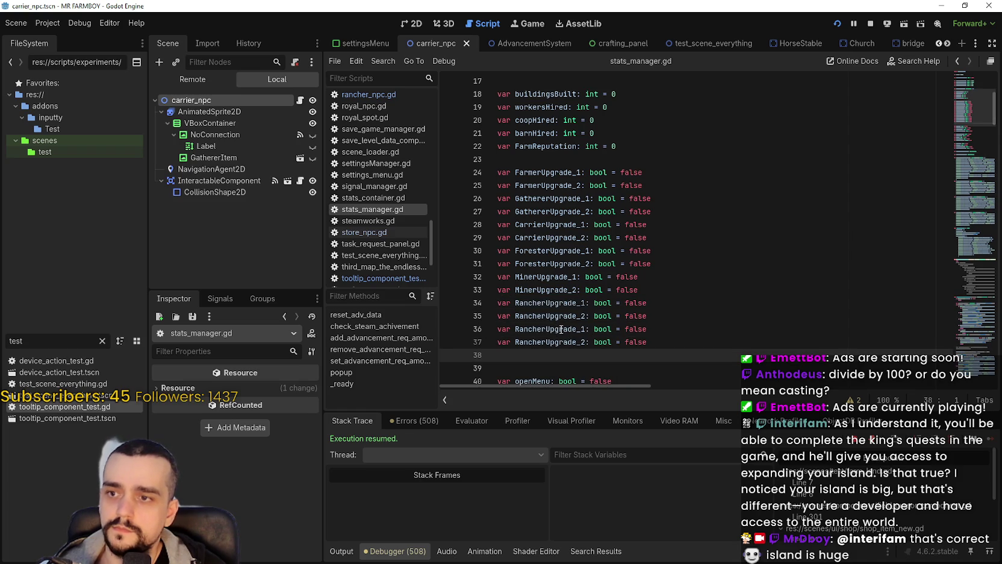
- Rename the copies Rancher2Upgrade_1 and Rancher2Upgrade_2, save, and search the project for RancherUpgrade_2
click(546, 329)
text(2)
click(546, 343)
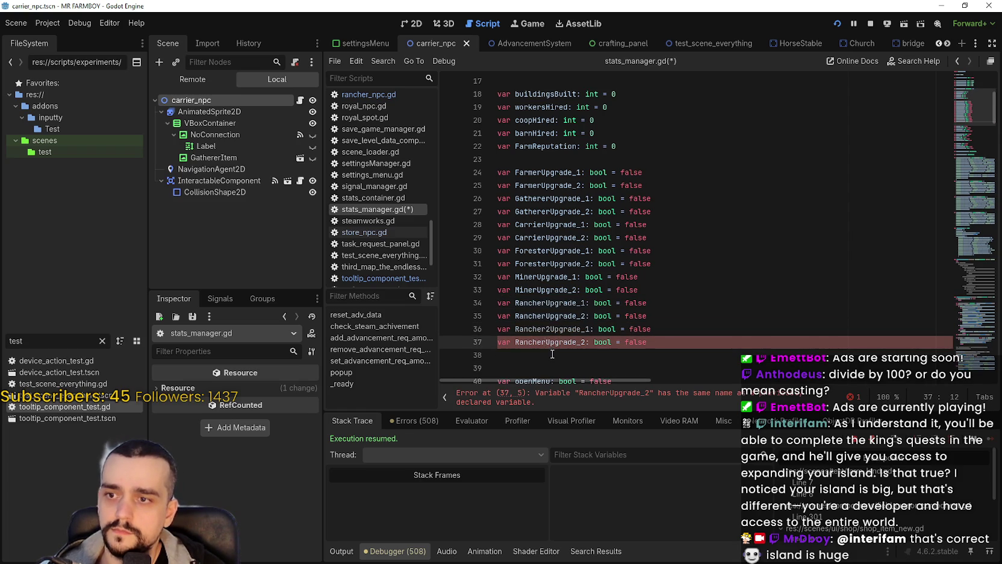
text(2)
click(566, 329)
key(ctrl+s)
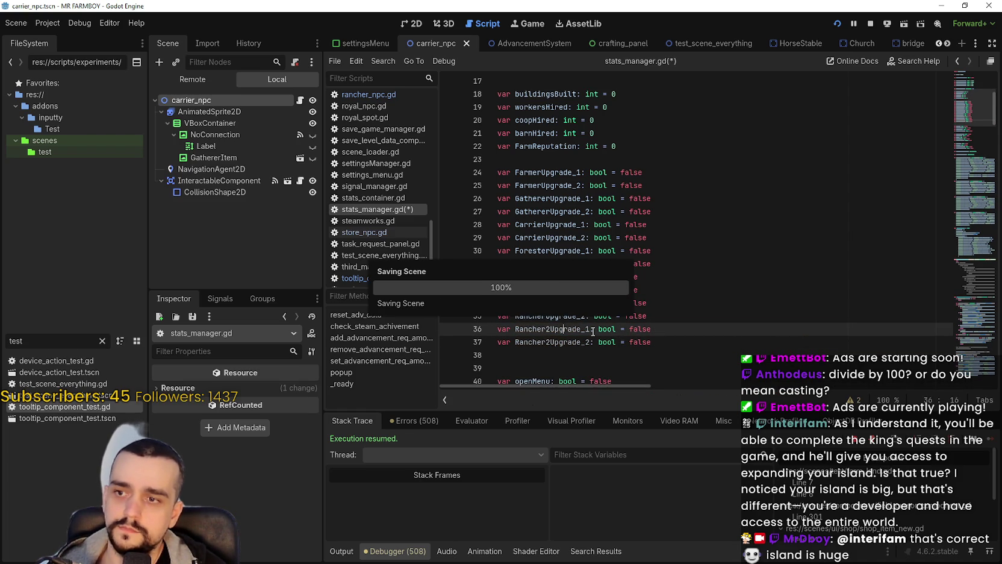
double_click(569, 319)
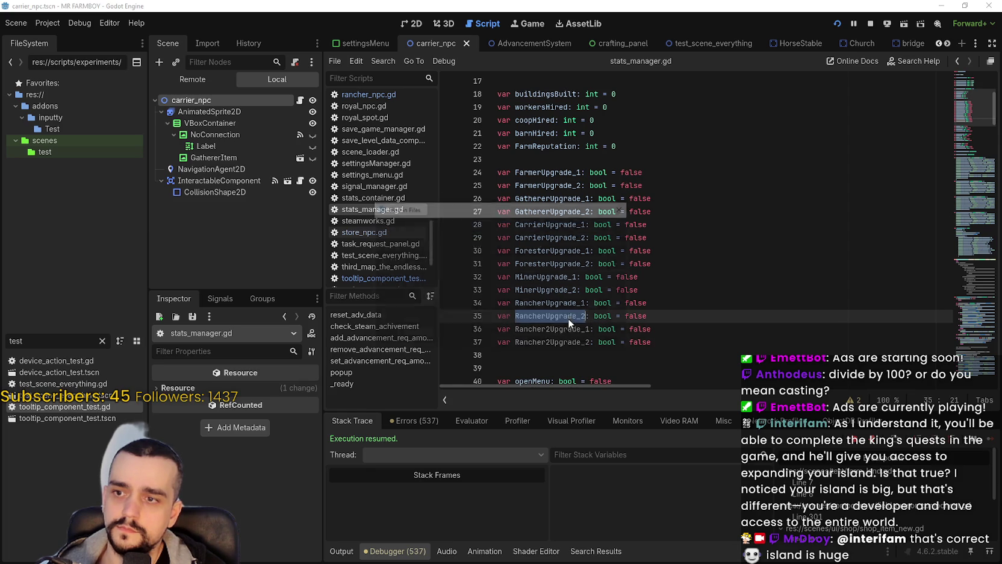
key(Return)
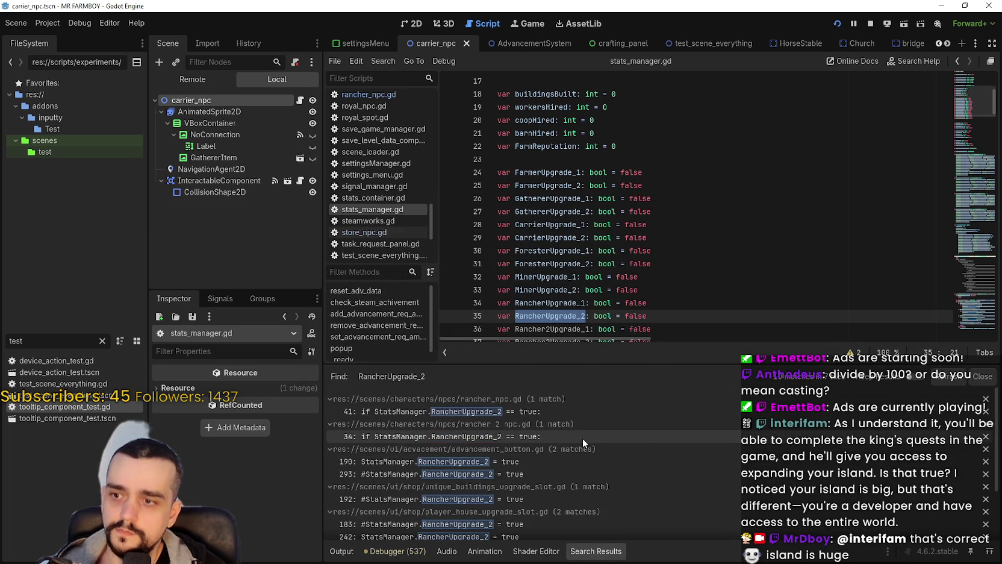
- Open rancher_2_npc.gd and switch its lines 34 and 36 checks to Rancher2Upgrade flags, then save
click(583, 438)
click(627, 160)
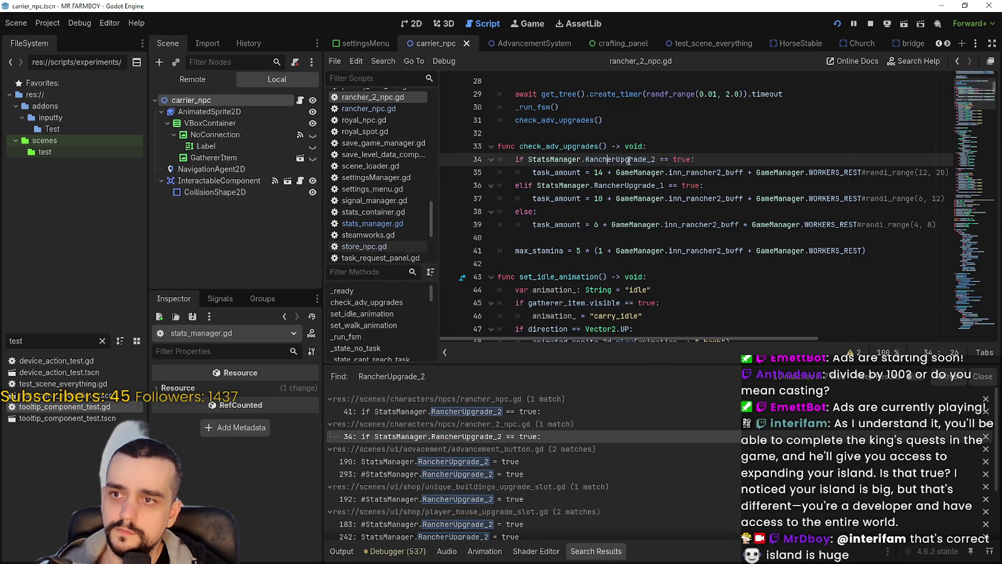
text(2)
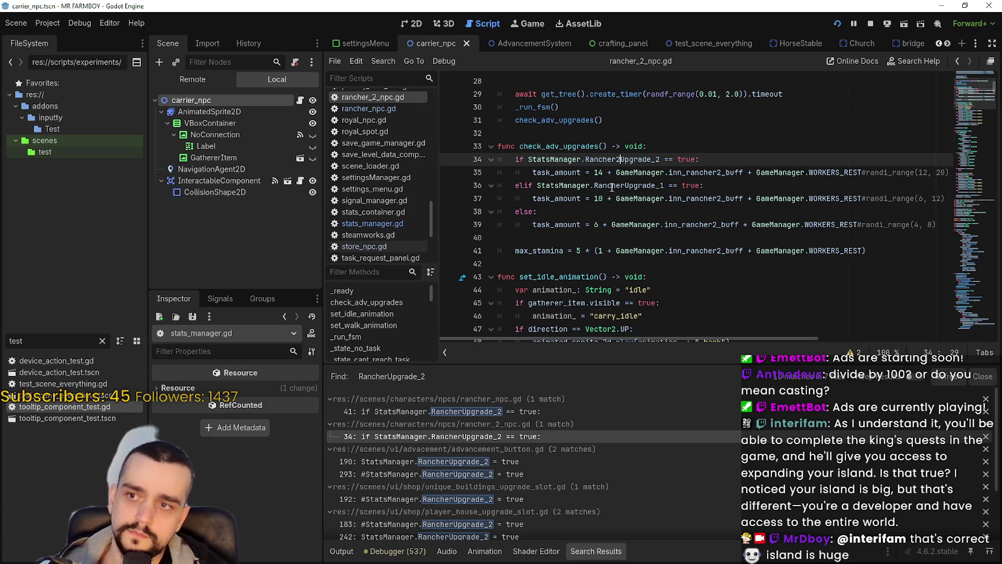
click(626, 186)
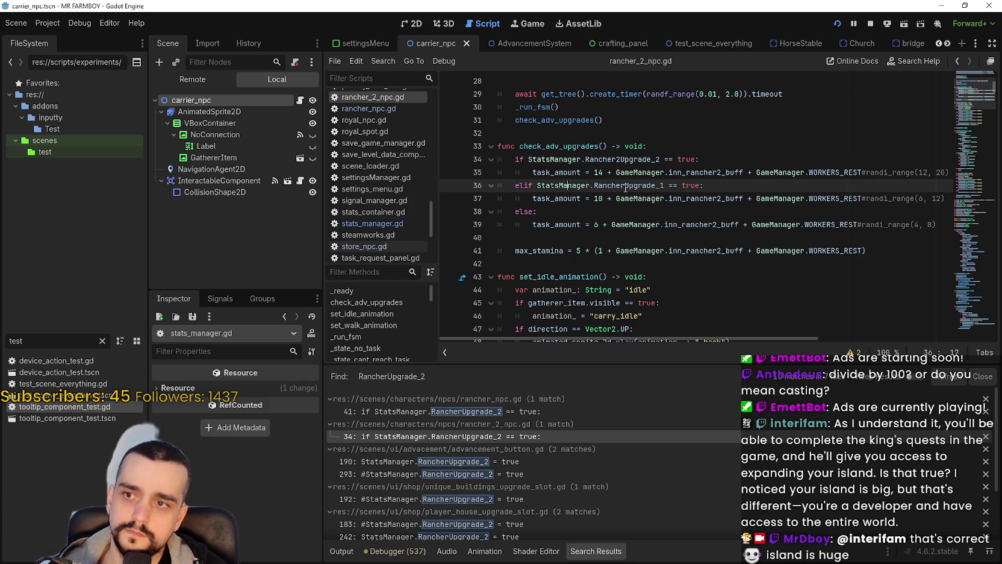
text(2)
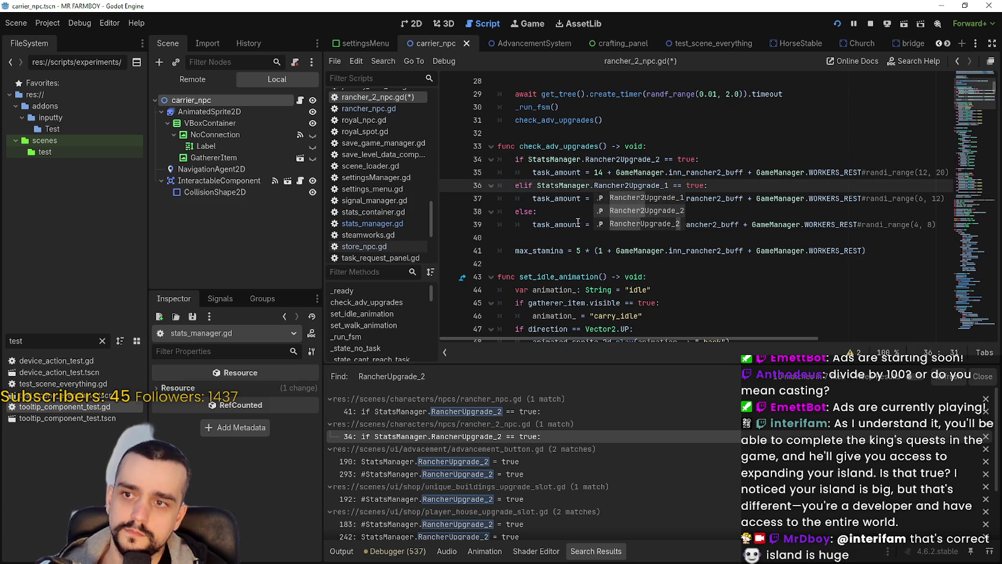
click(577, 222)
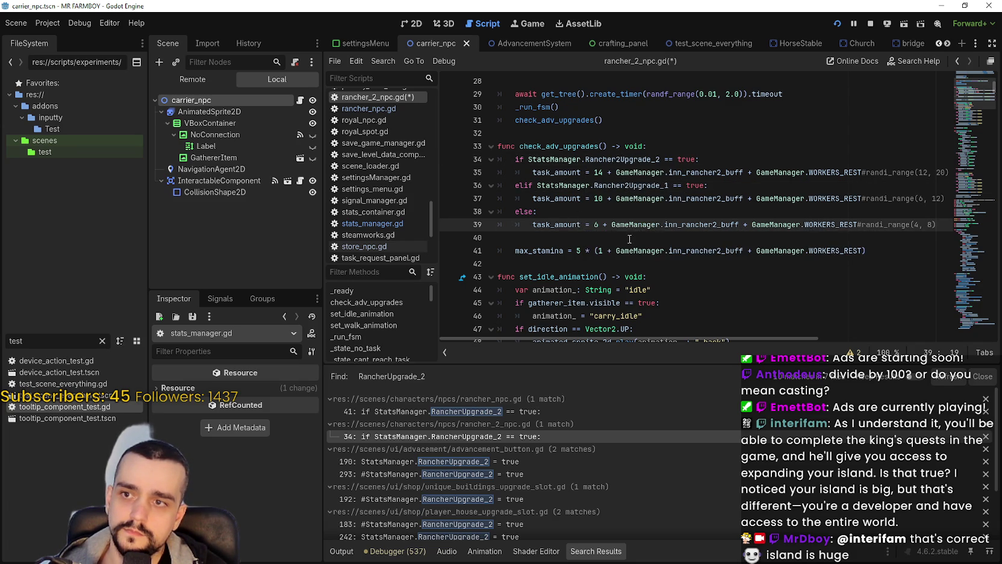
click(653, 215)
click(632, 247)
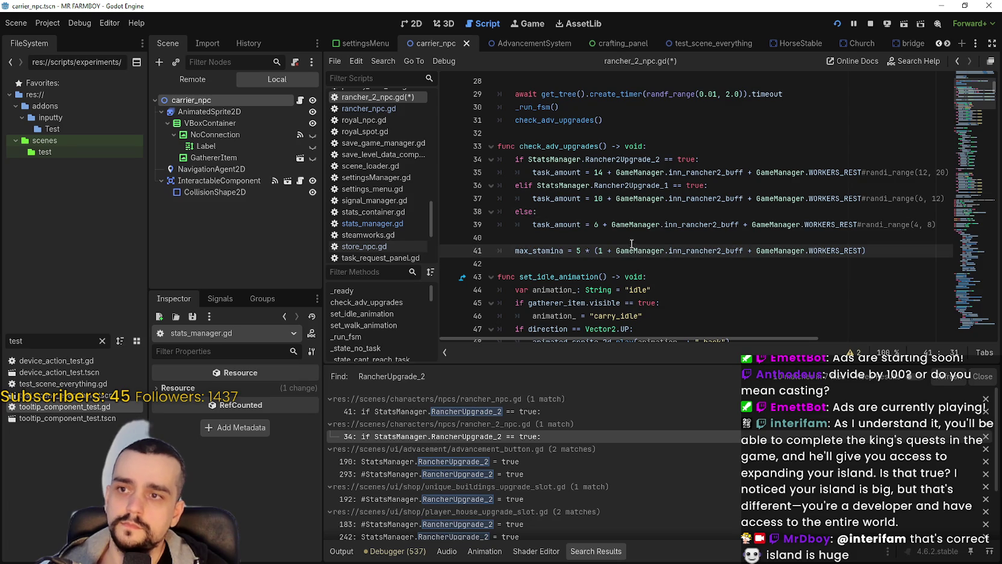
click(629, 238)
key(ctrl+s)
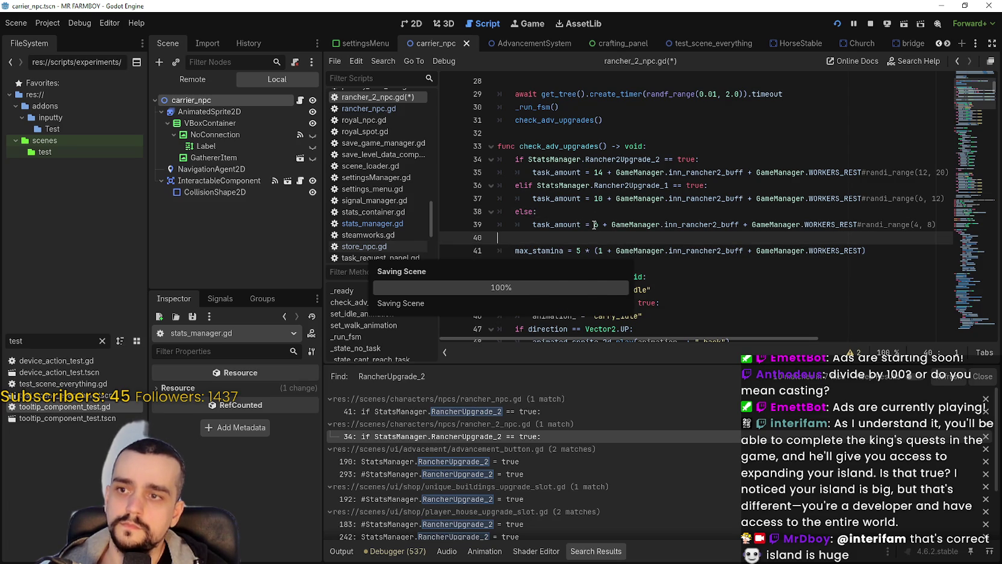
- Inspect the task amounts 14, 10 and 6 in check_adv_upgrades
click(595, 225)
double_click(599, 198)
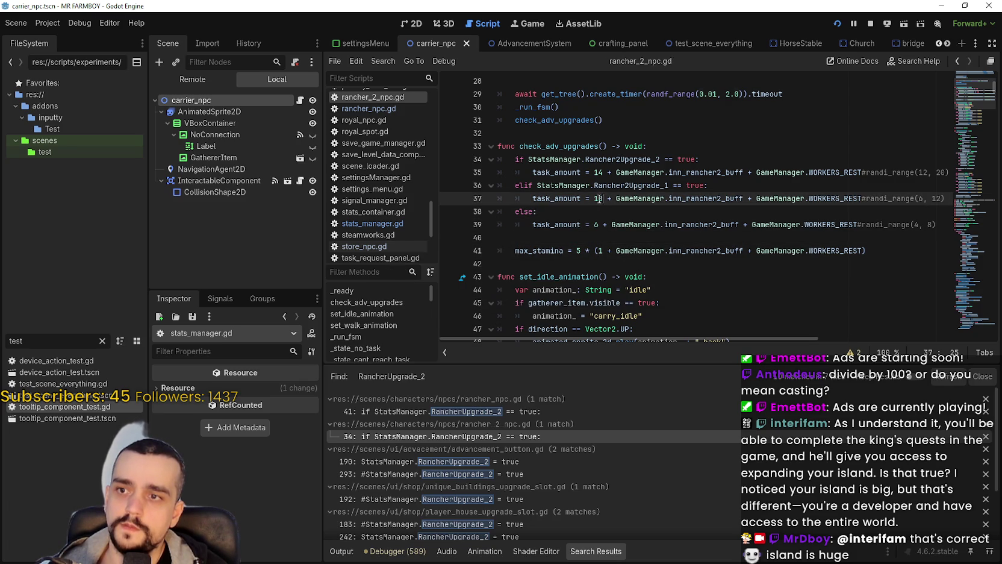
double_click(597, 173)
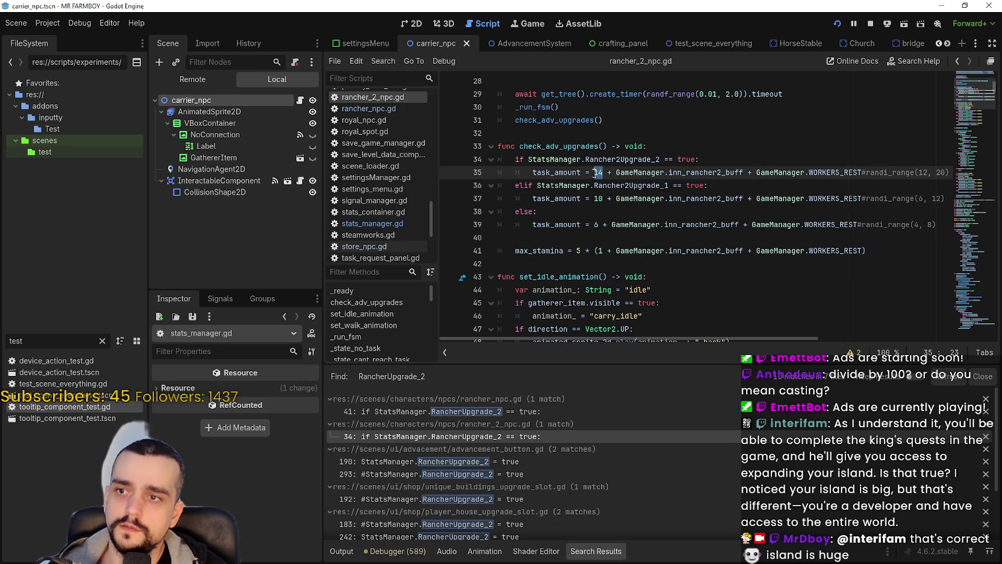
click(573, 237)
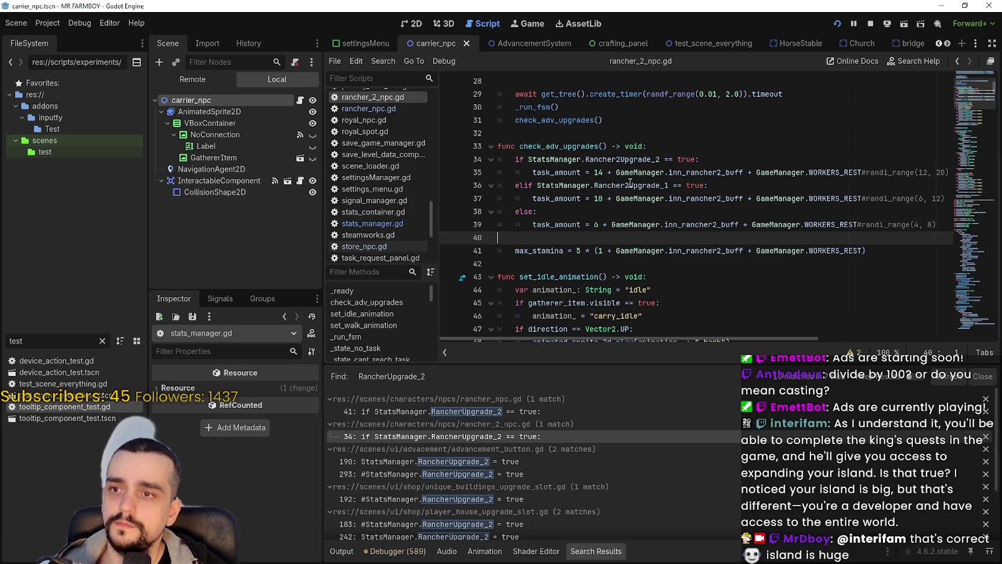
- Find task_amount in rancher_2_npc.gd and step through each of its matches
double_click(557, 224)
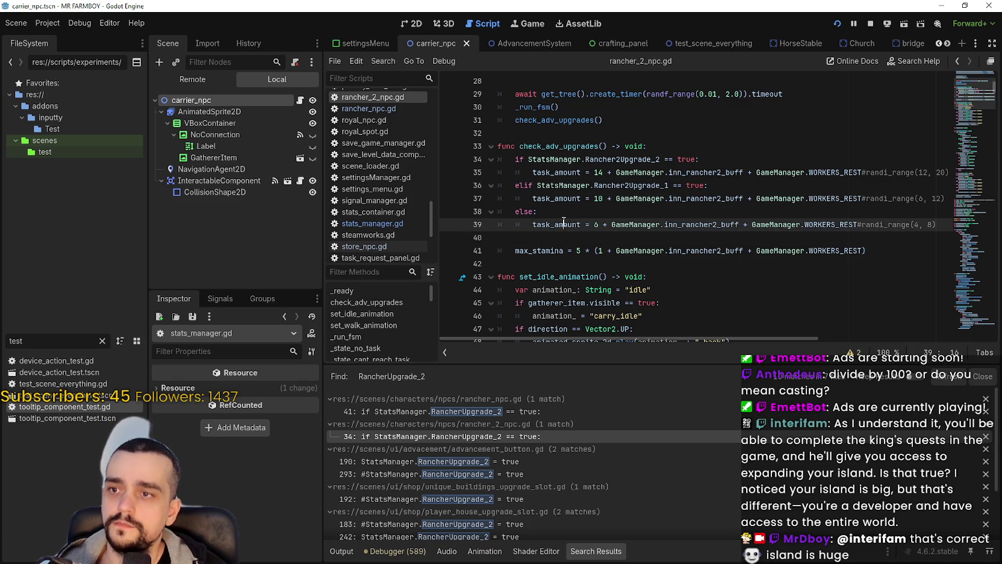
key(ctrl+f)
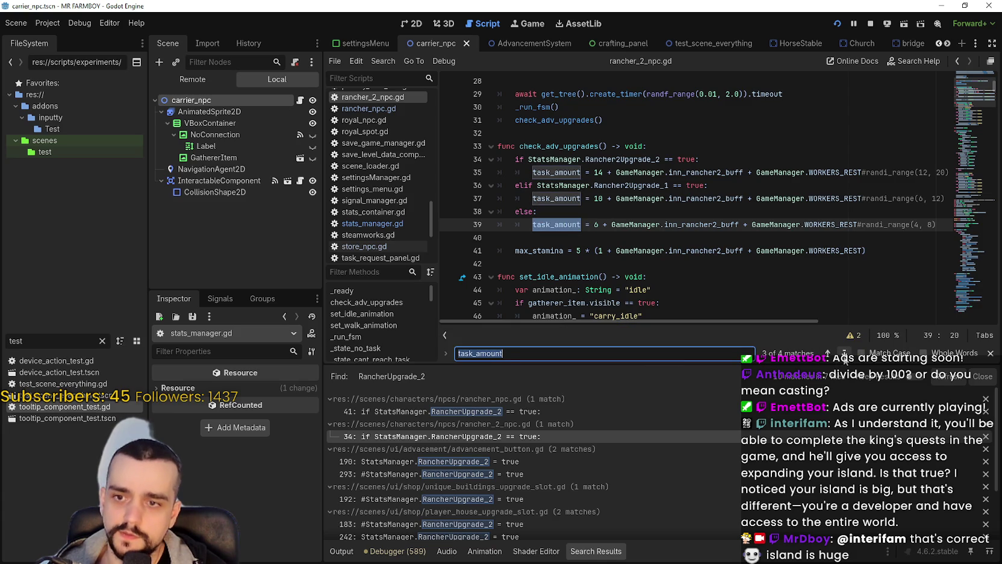
click(844, 355)
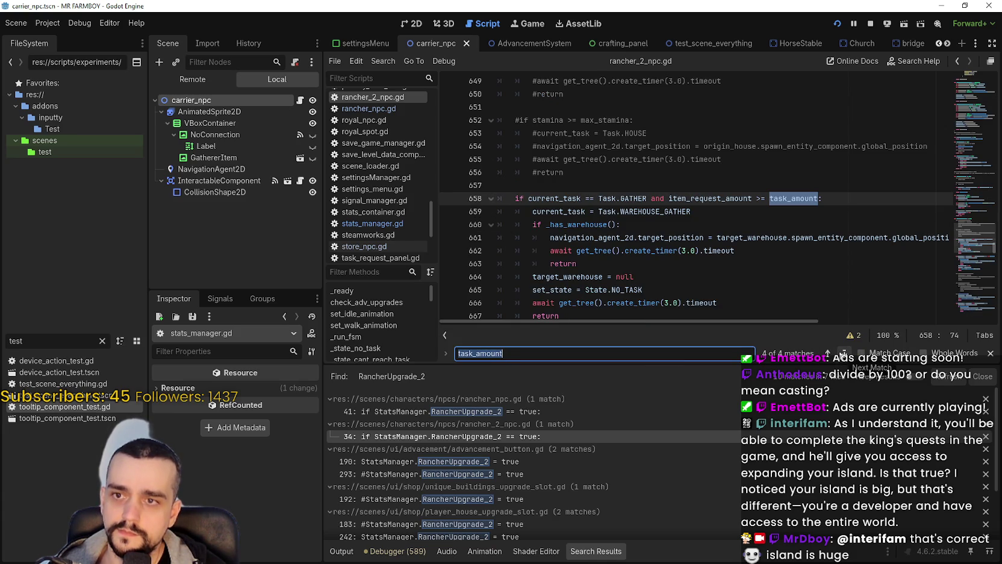
click(842, 353)
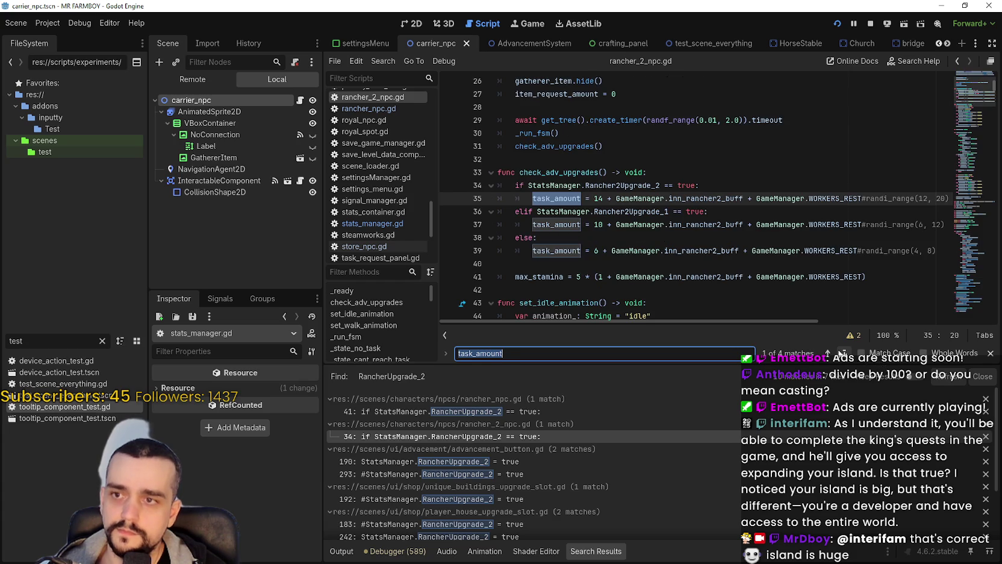
click(842, 354)
click(843, 353)
click(842, 353)
click(843, 353)
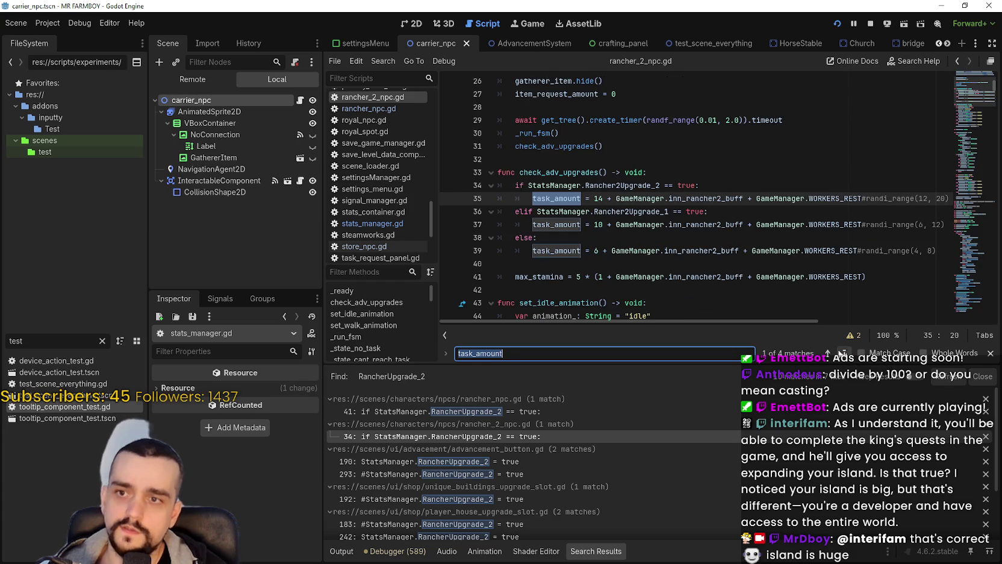
click(839, 354)
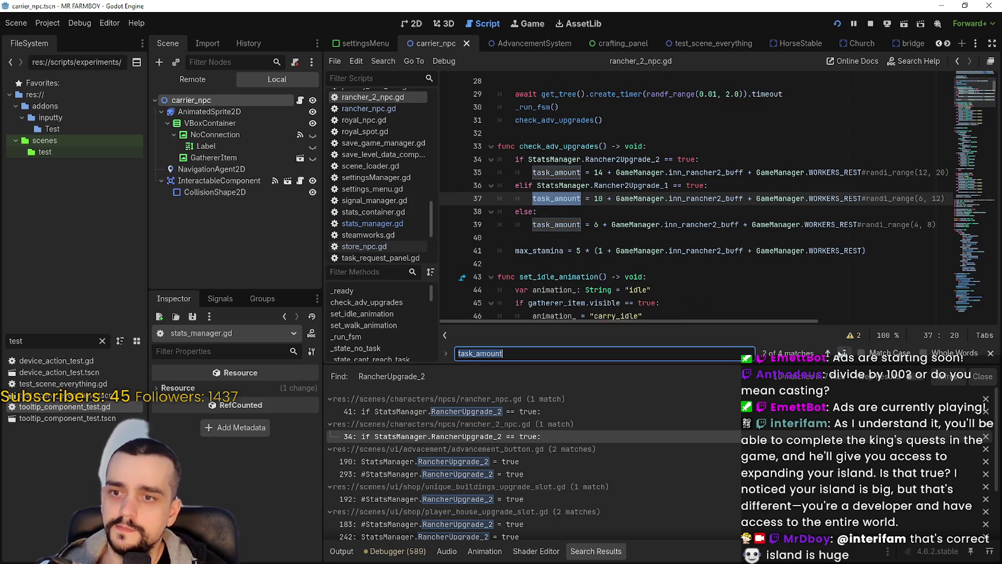
click(608, 238)
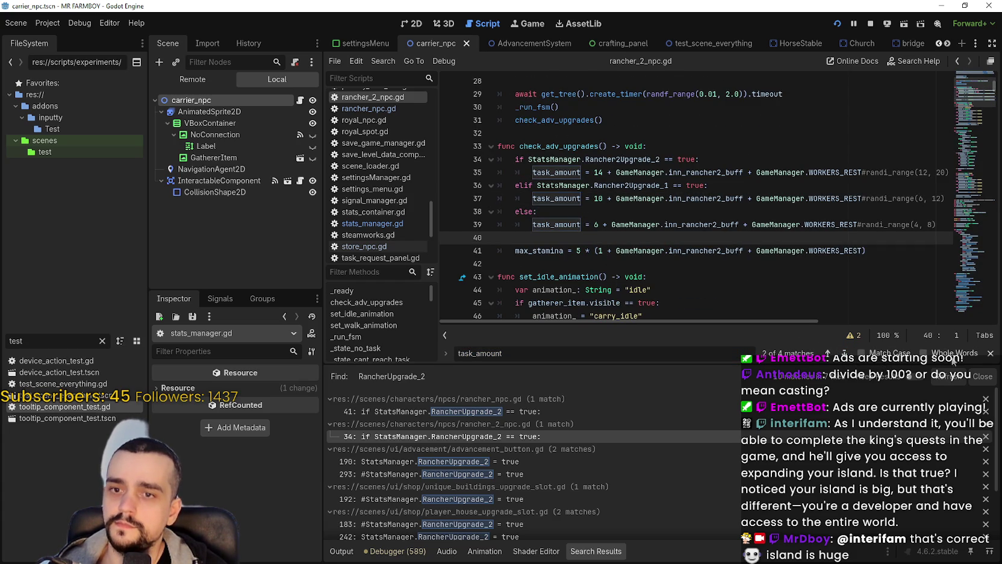
- Close the find bar and clear the FileSystem 'test' filter to show the whole project
key(Escape)
click(609, 251)
click(606, 265)
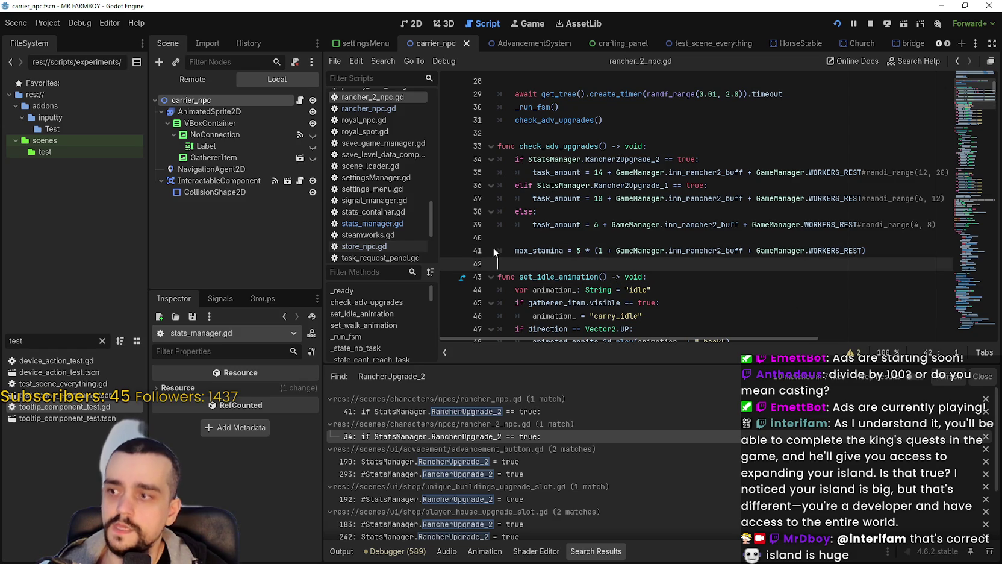
click(101, 341)
click(585, 225)
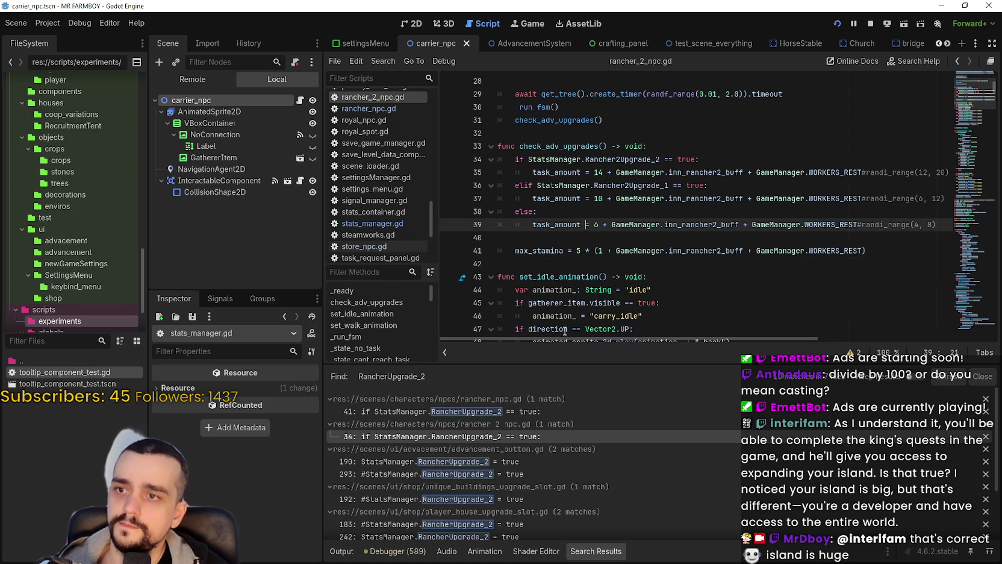
- Open the RancherUpgrade_2 match in advancement_button.gd and inspect the tr_rancher_upgrade_name checks
click(569, 465)
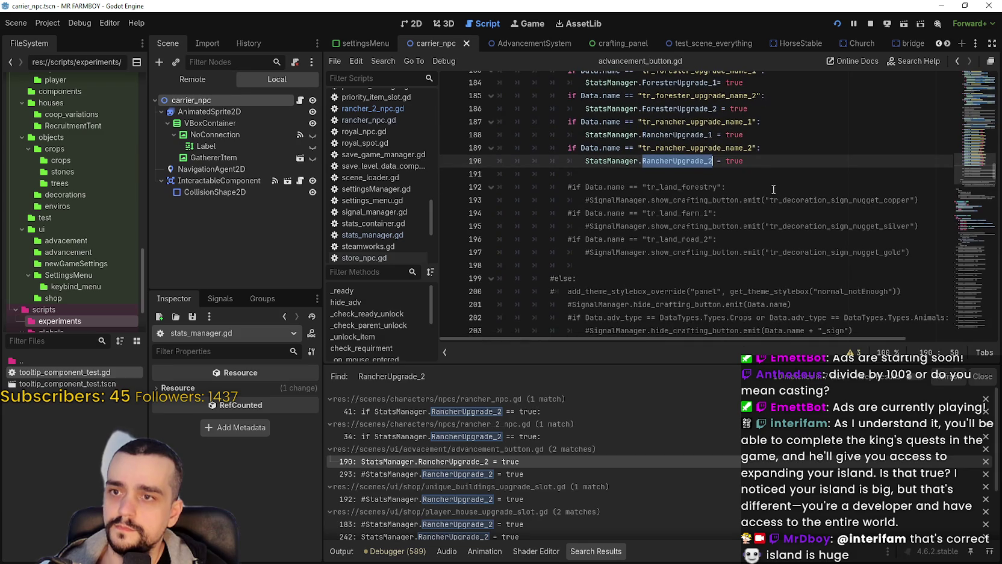
scroll(768, 204, up, 3)
click(761, 282)
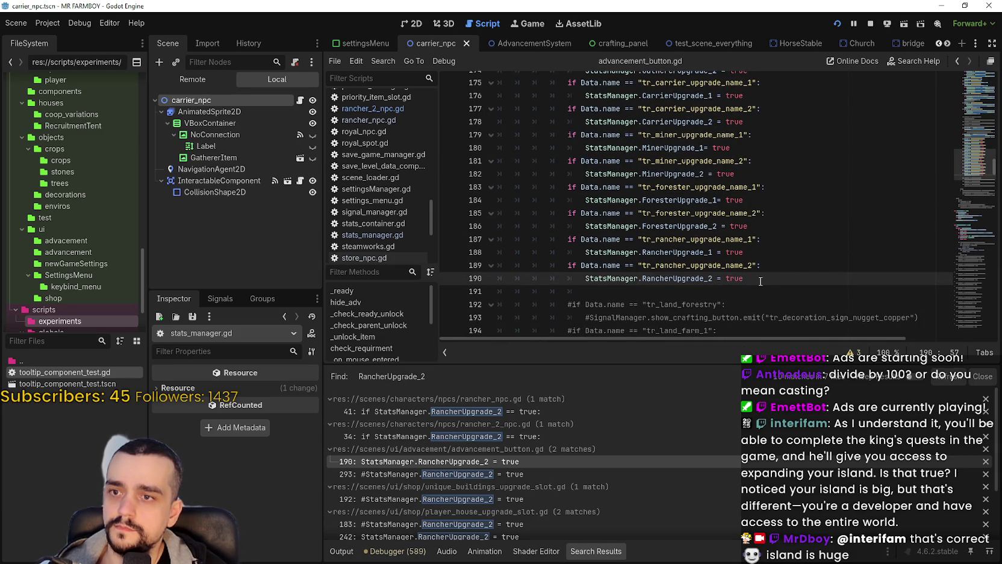
double_click(744, 265)
double_click(726, 235)
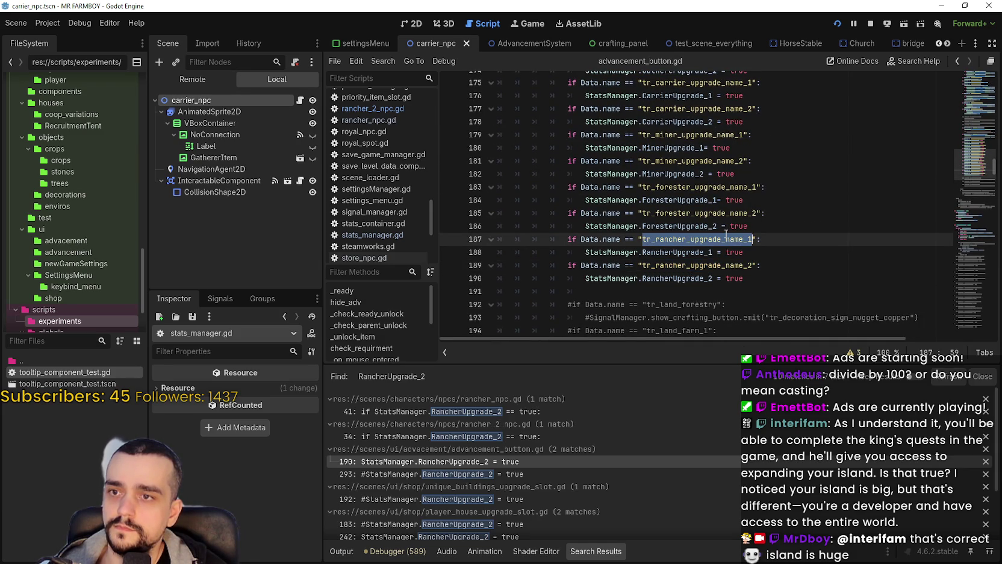
scroll(726, 235, up, 3)
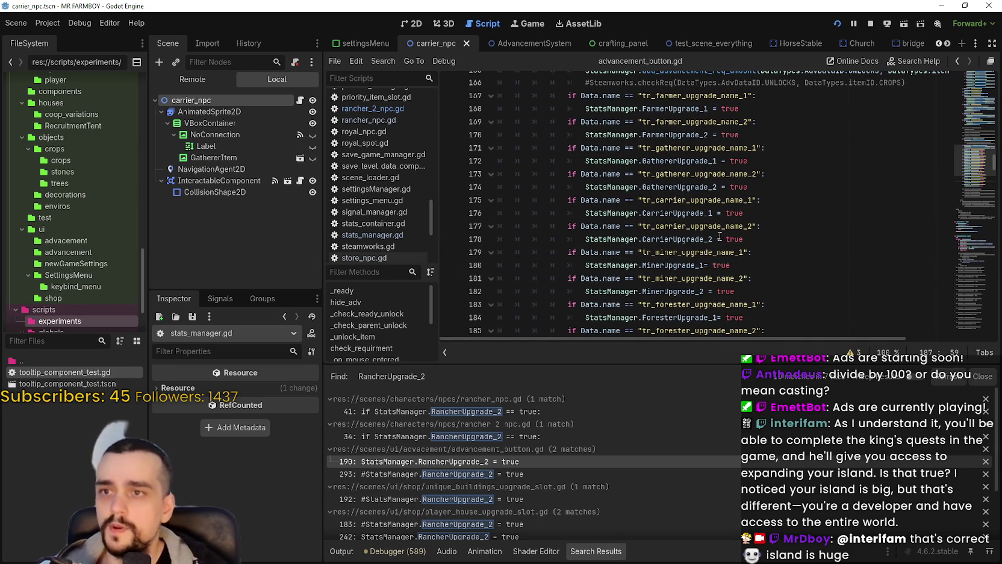
scroll(717, 234, down, 2)
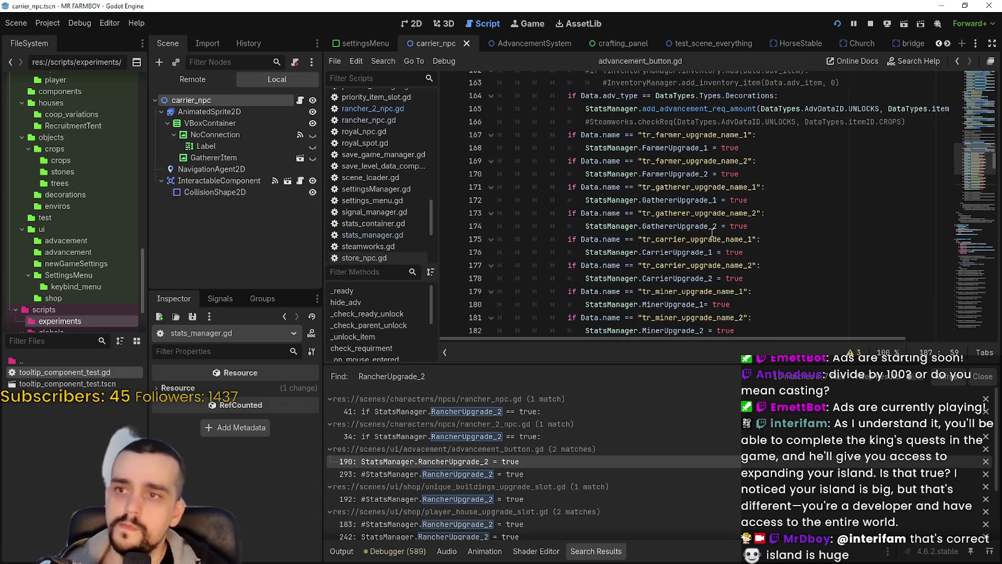
scroll(712, 233, down, 3)
- Duplicate the rancher upgrade checks on lines 187–190 below line 190
click(711, 239)
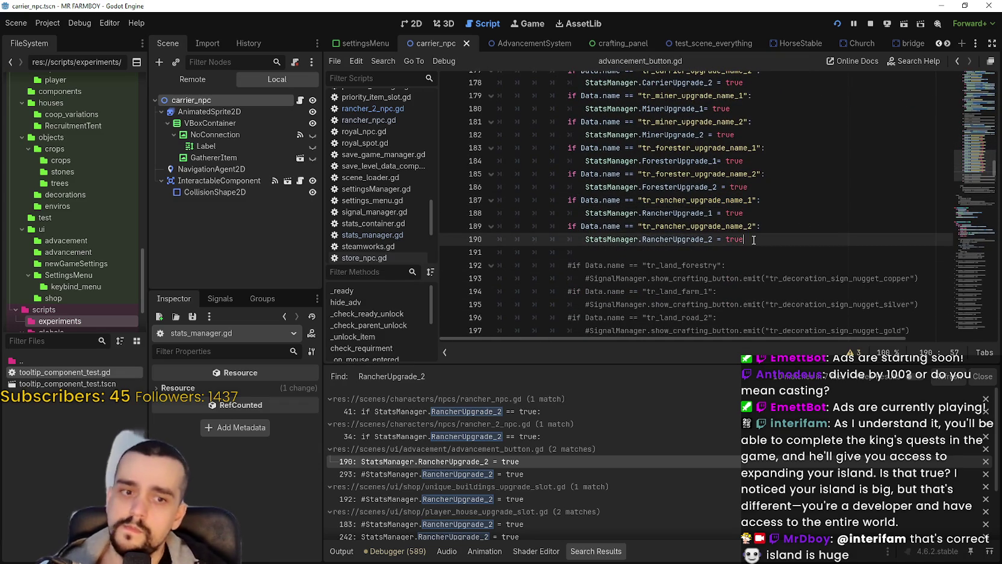
mouse_move(755, 240)
mouse_down()
mouse_move(515, 228)
mouse_move(486, 205)
mouse_up()
key(ctrl+c)
click(760, 241)
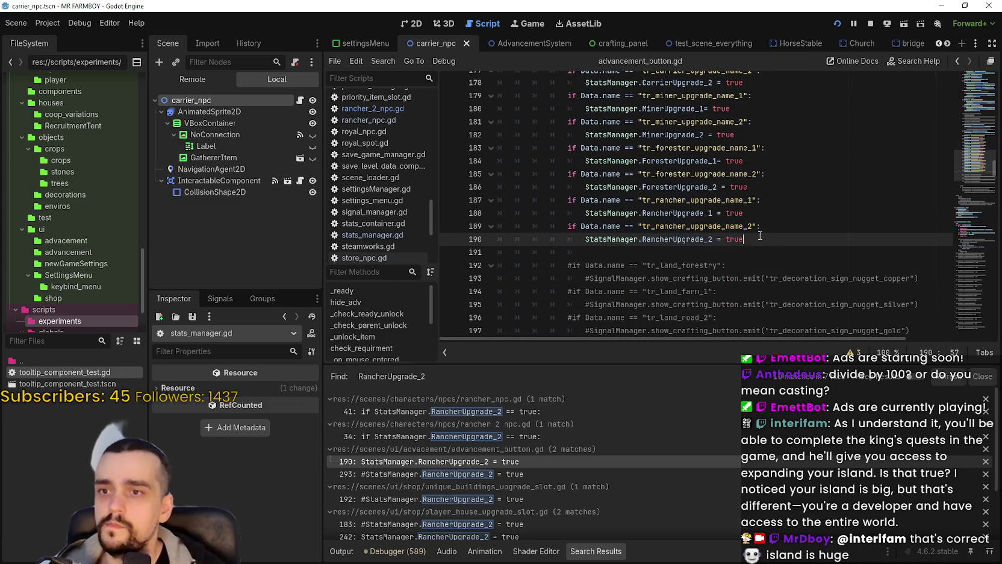
key(Return)
key(BackSpace)
key(BackSpace)
key(BackSpace)
key(ctrl+v)
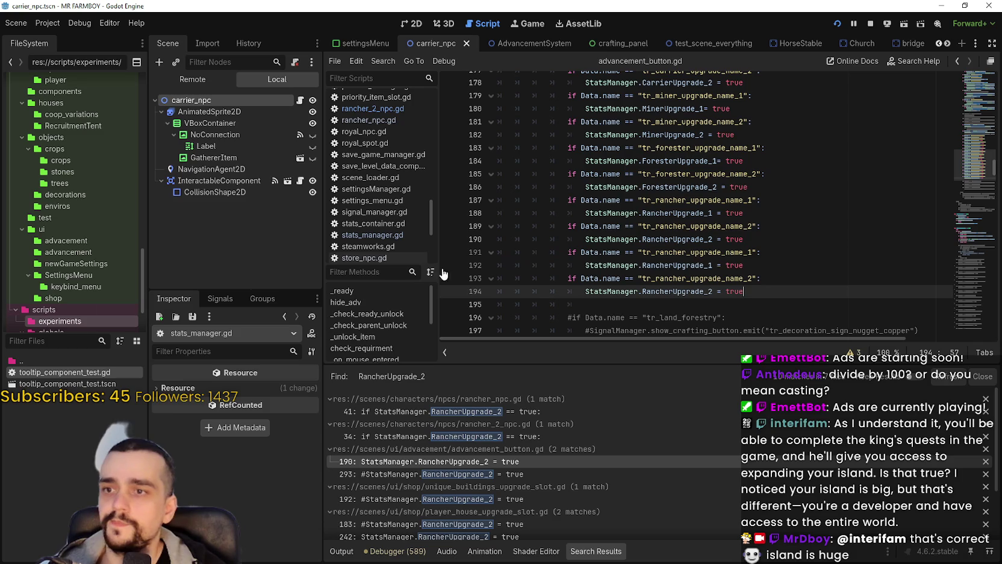
click(96, 325)
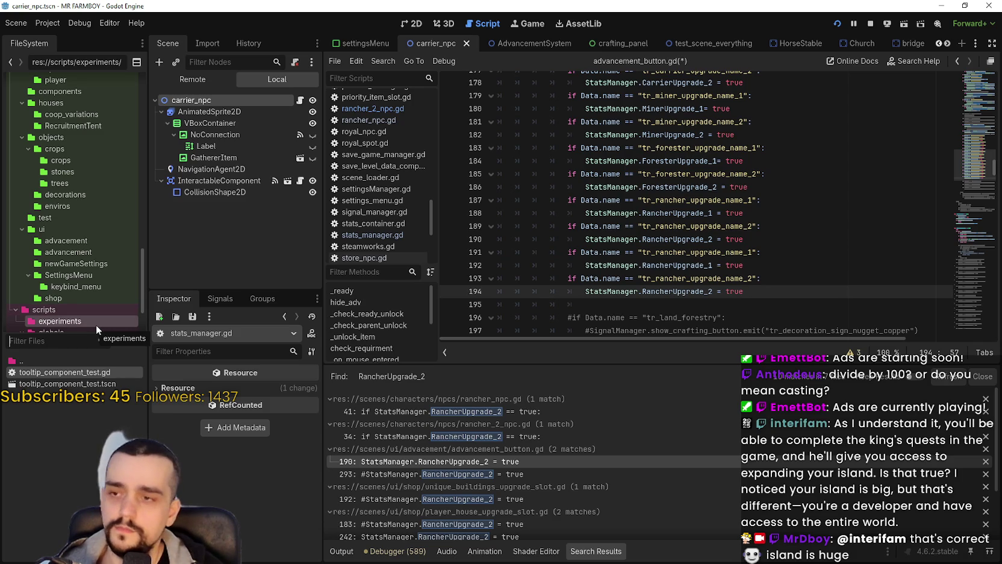
- Rename the pasted checks to tr_rancher_upgrade_name_3 and tr_rancher_upgrade_name_4, then run the game
double_click(710, 252)
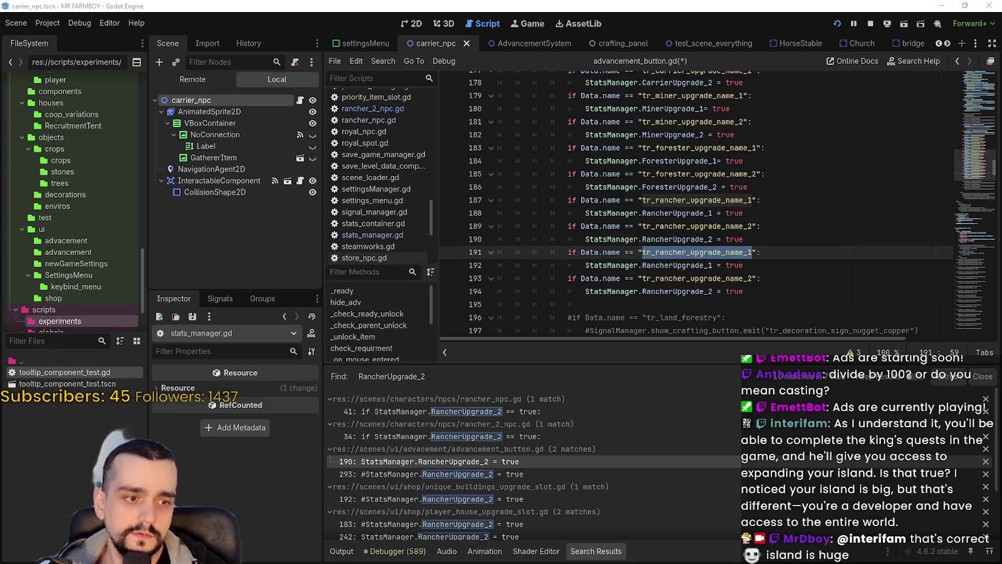
key(alt+Tab)
key(alt+Tab)
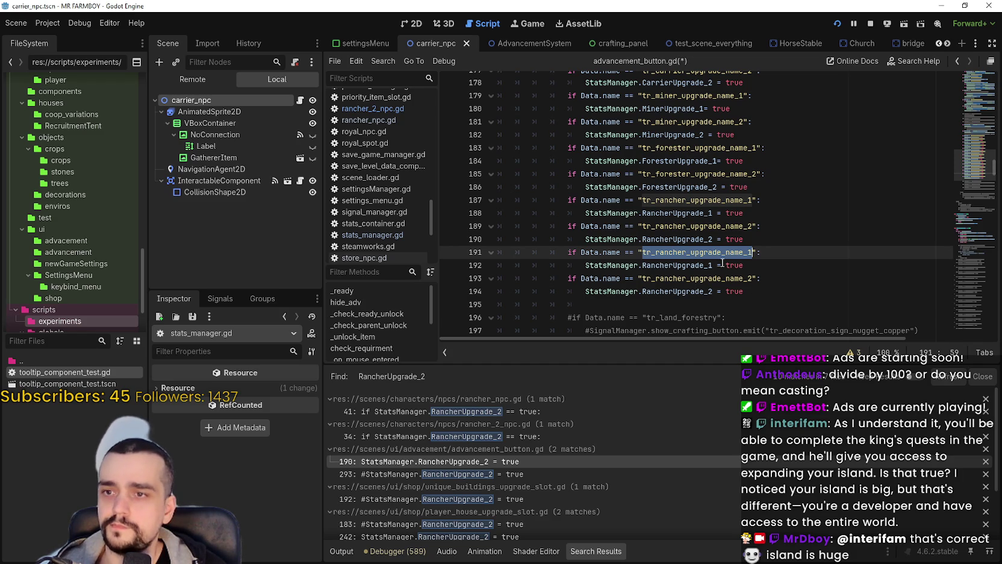
key(Right)
key(BackSpace)
text(3)
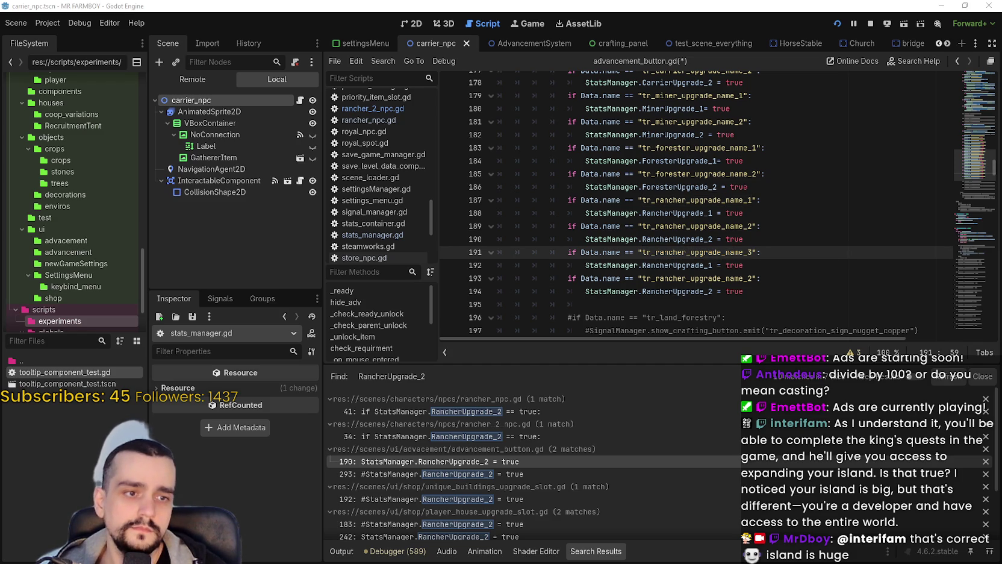
double_click(726, 278)
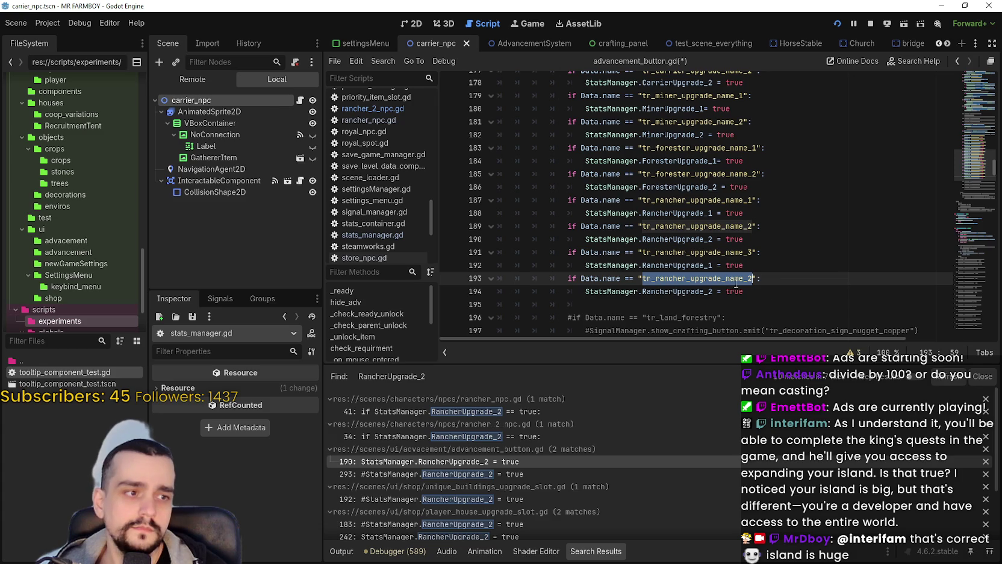
key(Right)
key(BackSpace)
text(4)
click(798, 280)
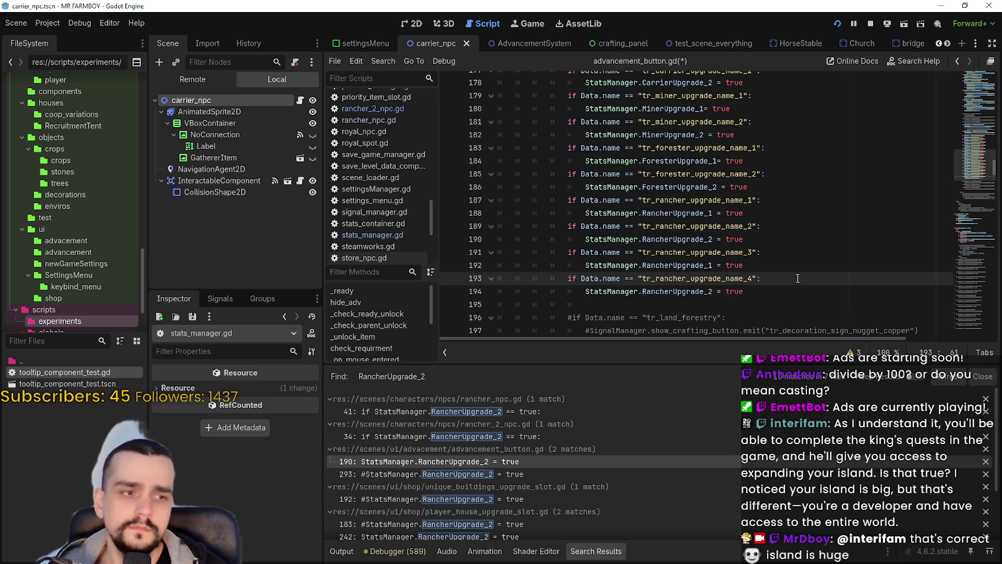
key(alt+Tab)
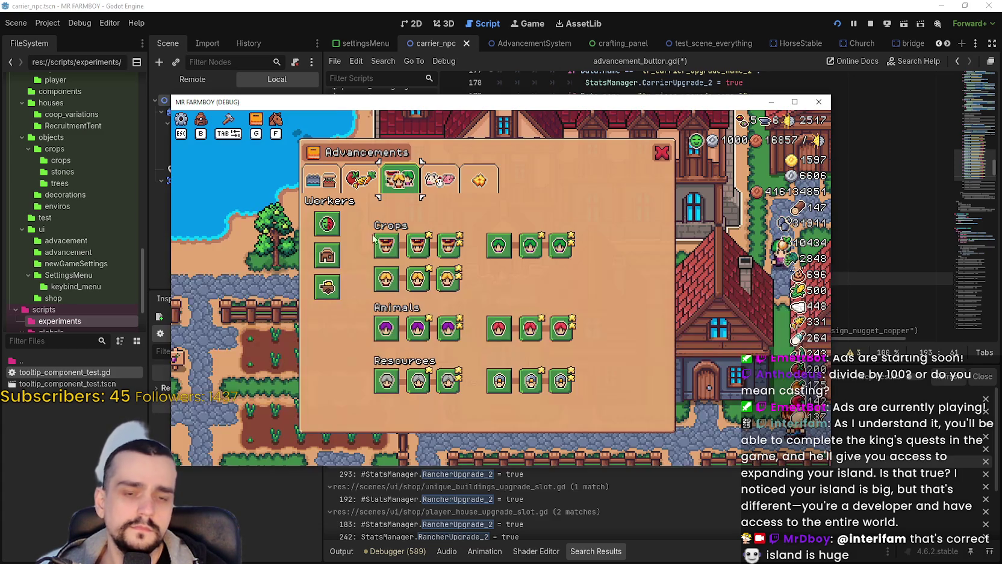
- Unlock Rancher Gatherers in the game's Advancements window
click(503, 330)
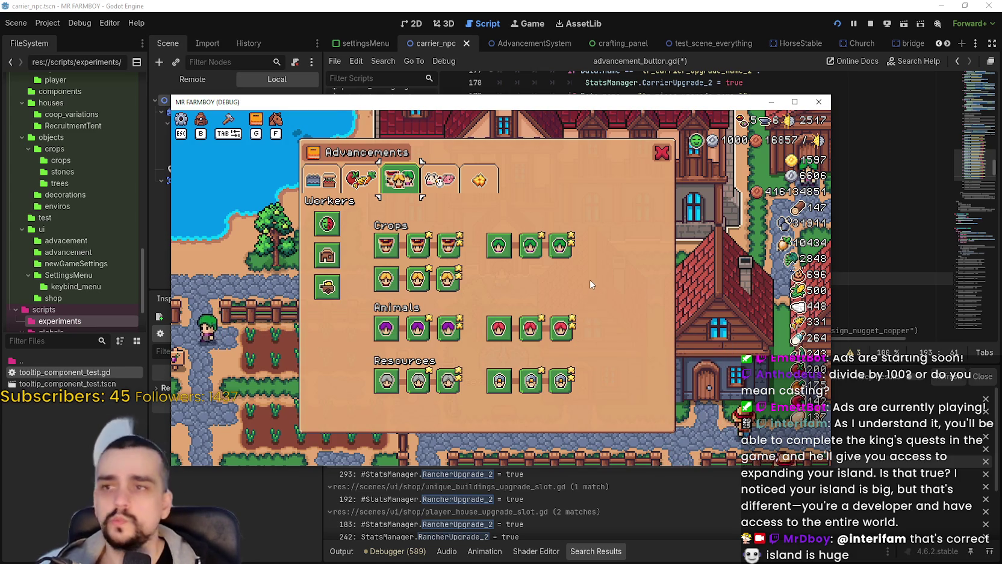
- Change lines 192 and 194 to Rancher2Upgrade flags, save, and open the unique_buildings_upgrade_slot.gd match
click(615, 60)
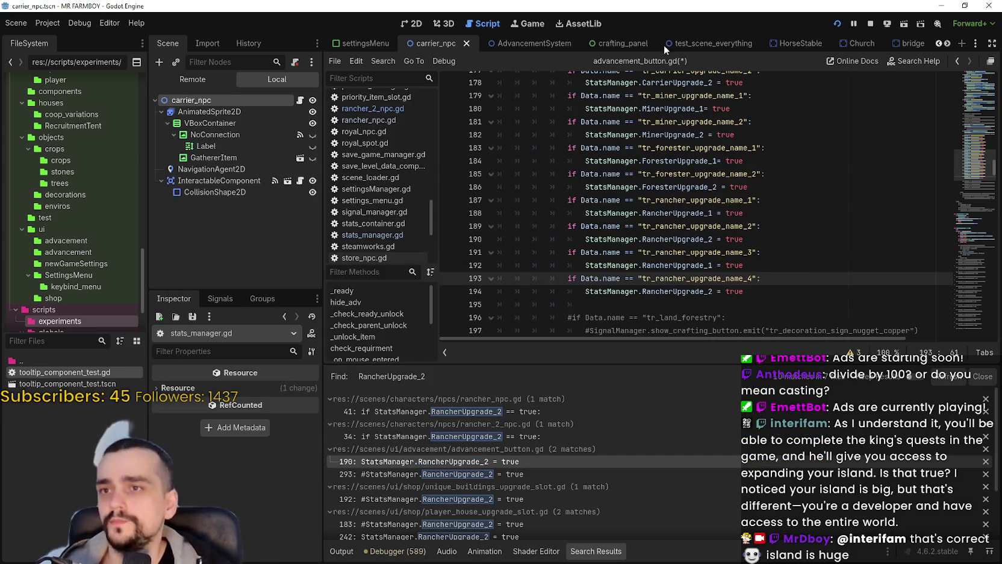
click(705, 200)
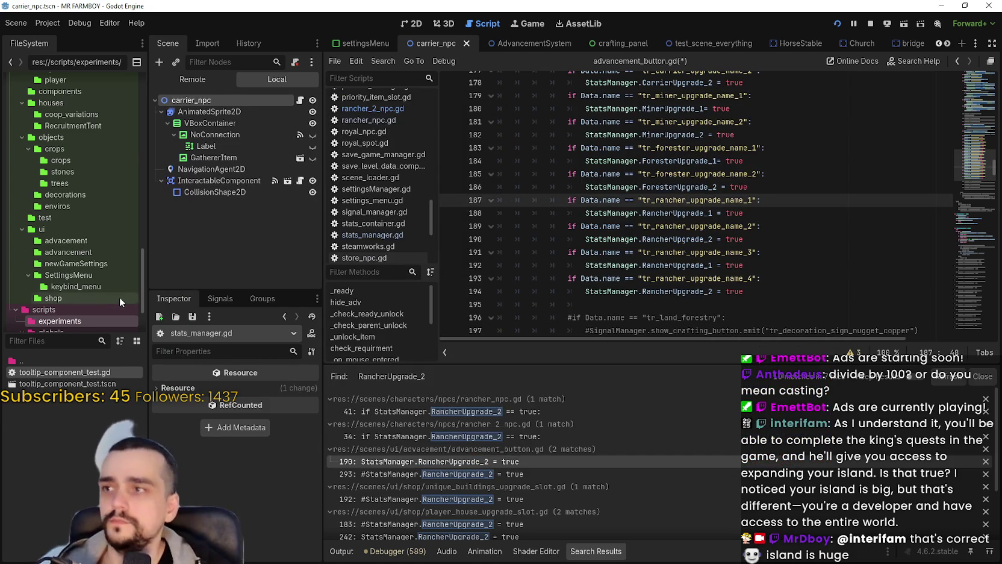
click(678, 265)
text(2)
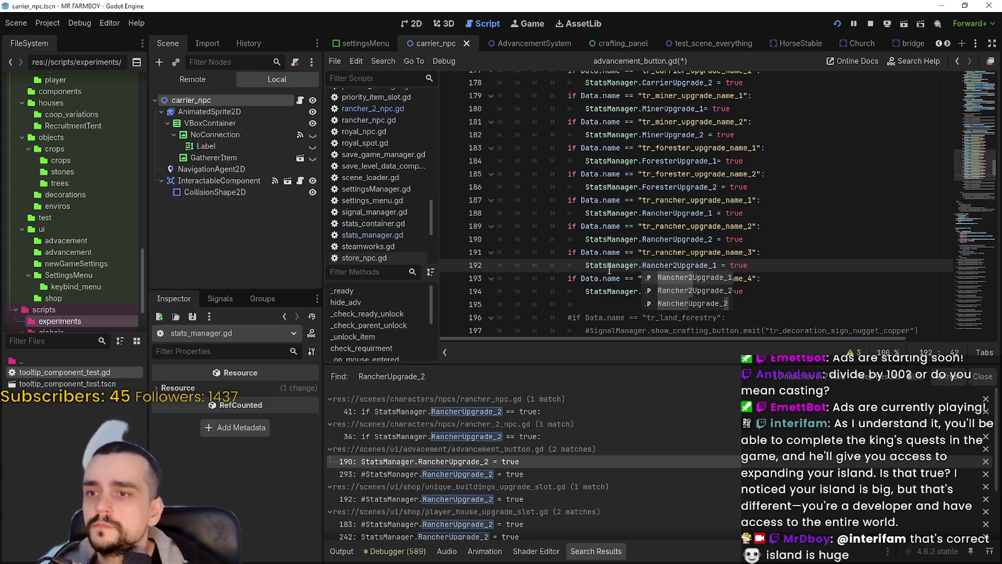
key(Escape)
click(676, 291)
text(2)
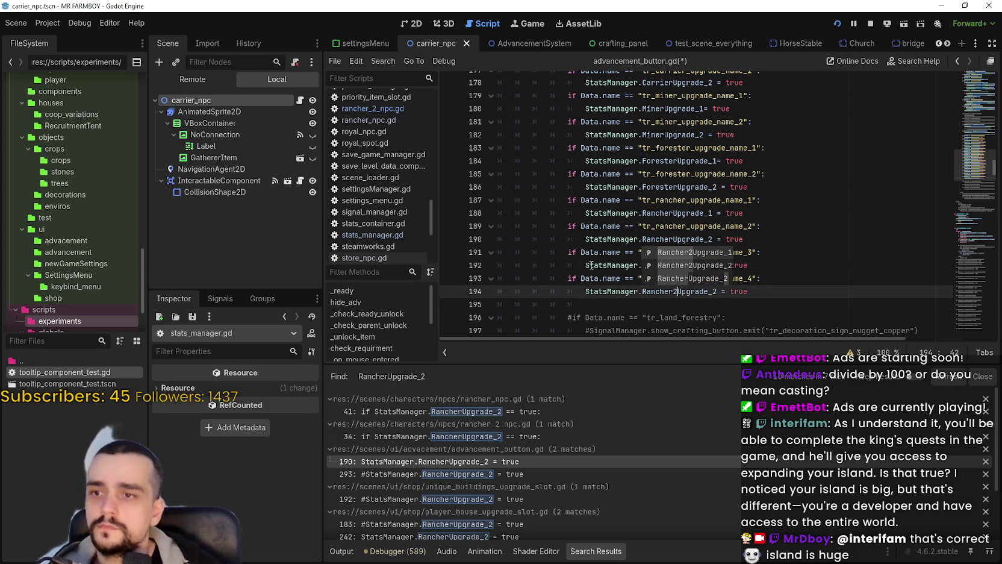
click(581, 224)
key(ctrl+s)
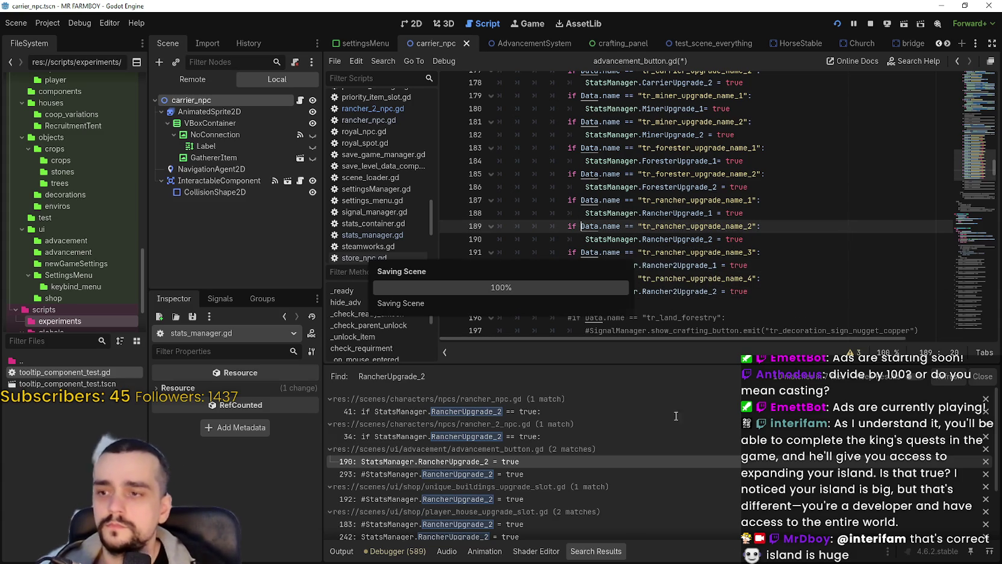
click(603, 500)
scroll(620, 484, down, 3)
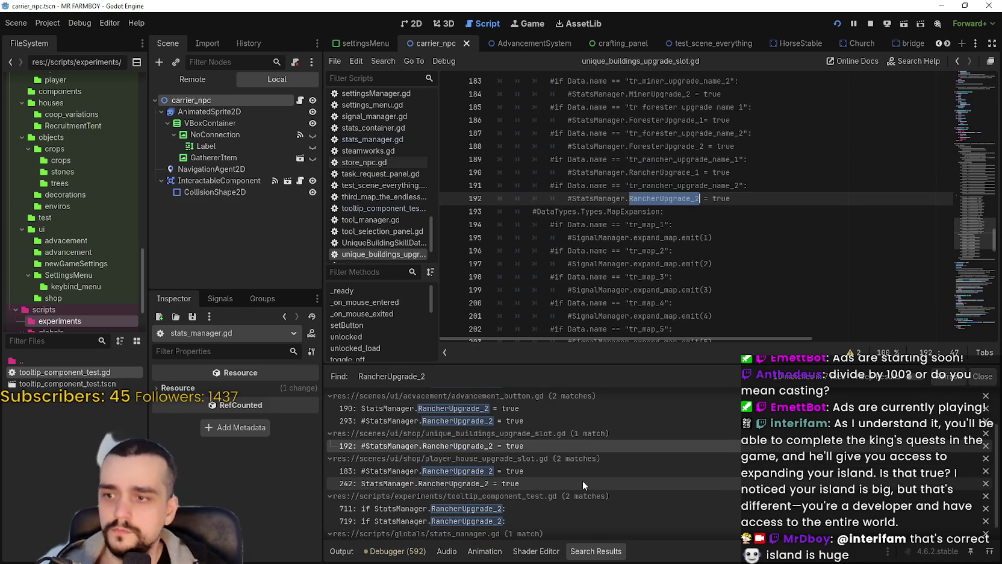
- In player_house_upgrade_slot.gd, duplicate the four rancher upgrade check lines below the existing block
click(582, 482)
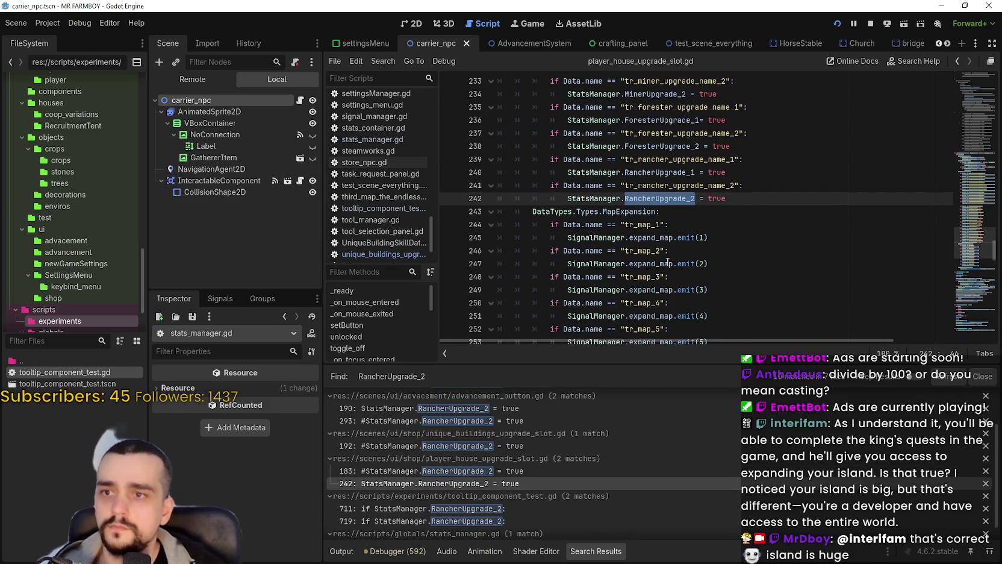
scroll(667, 262, up, 8)
scroll(549, 193, up, 6)
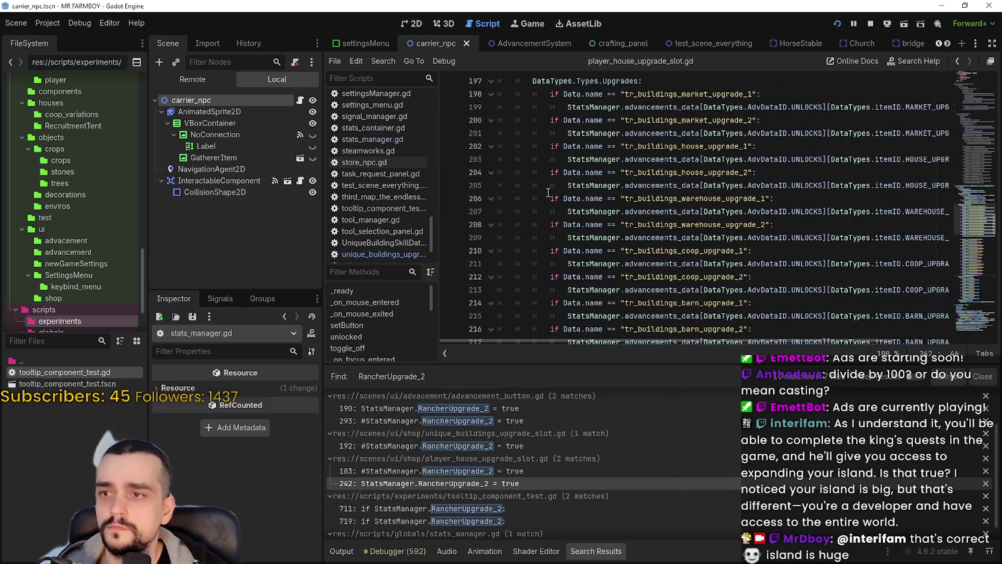
scroll(548, 193, down, 5)
scroll(549, 193, down, 7)
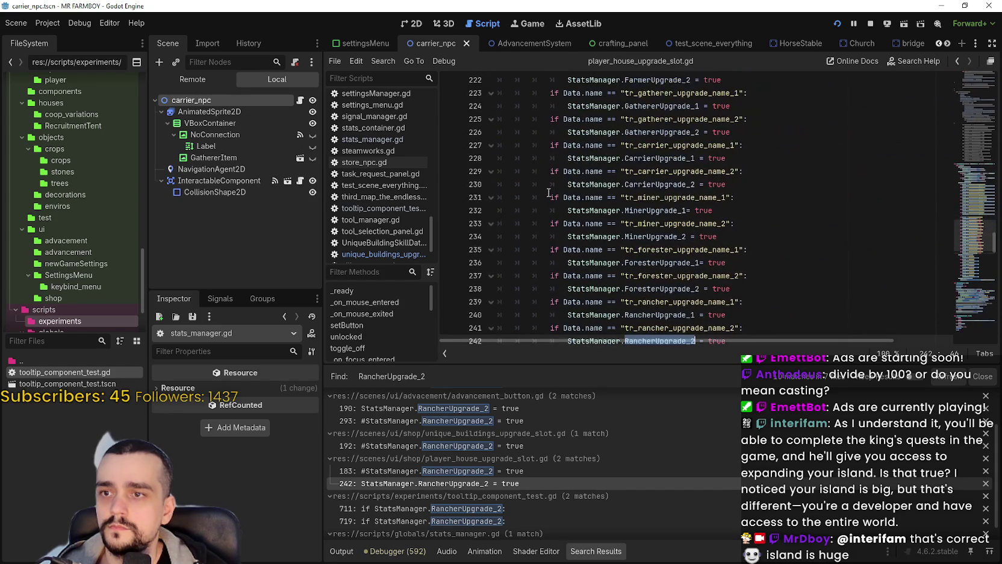
mouse_move(738, 268)
mouse_down()
mouse_move(657, 252)
mouse_move(488, 253)
mouse_up()
drag(738, 266, 500, 224)
key(ctrl+c)
click(773, 268)
key(Return)
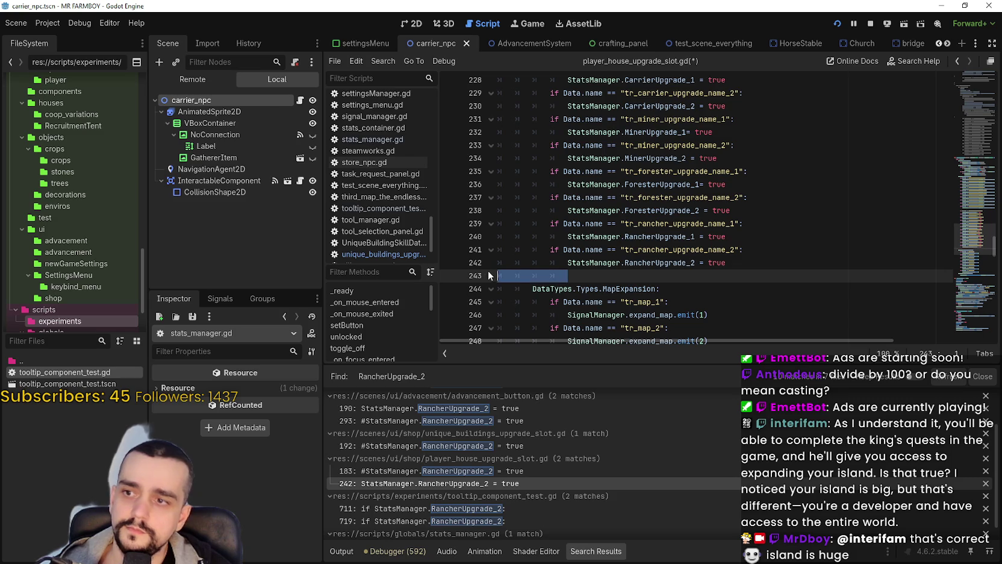
key(ctrl+v)
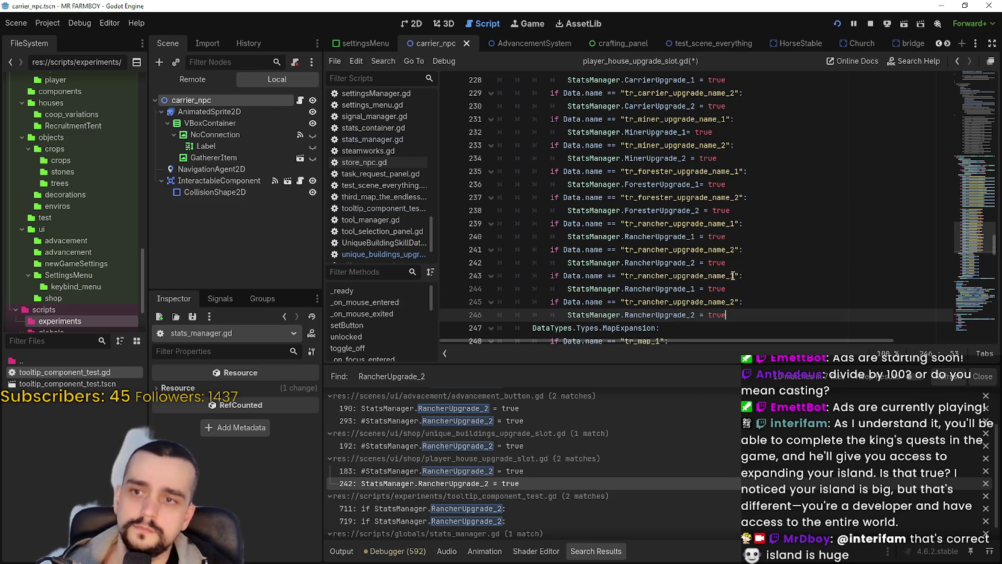
- Change the copies to tr_rancher_upgrade_name_3/_4 setting Rancher2Upgrade_1/_2, then save
click(733, 275)
key(BackSpace)
text(3)
click(735, 302)
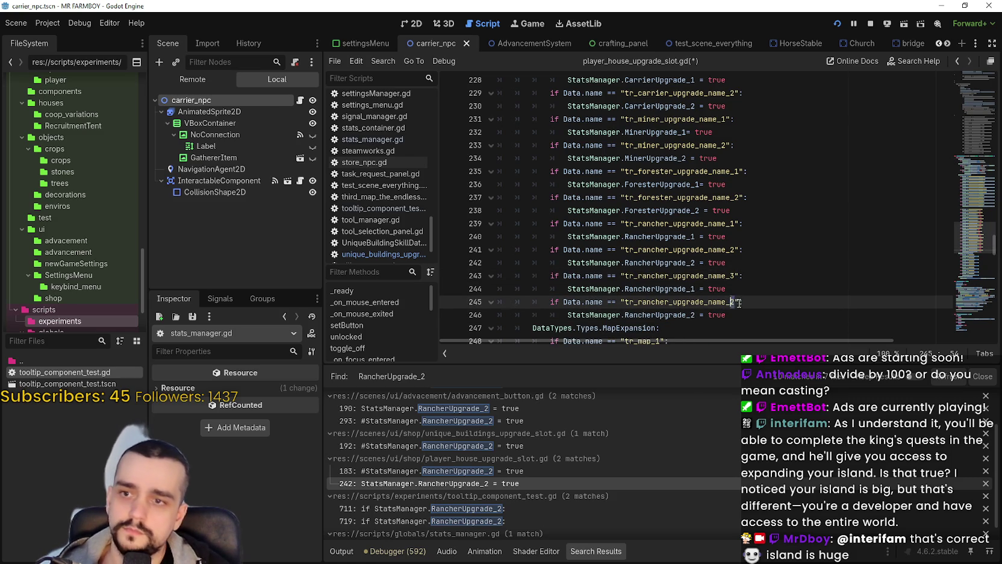
text(4)
click(658, 289)
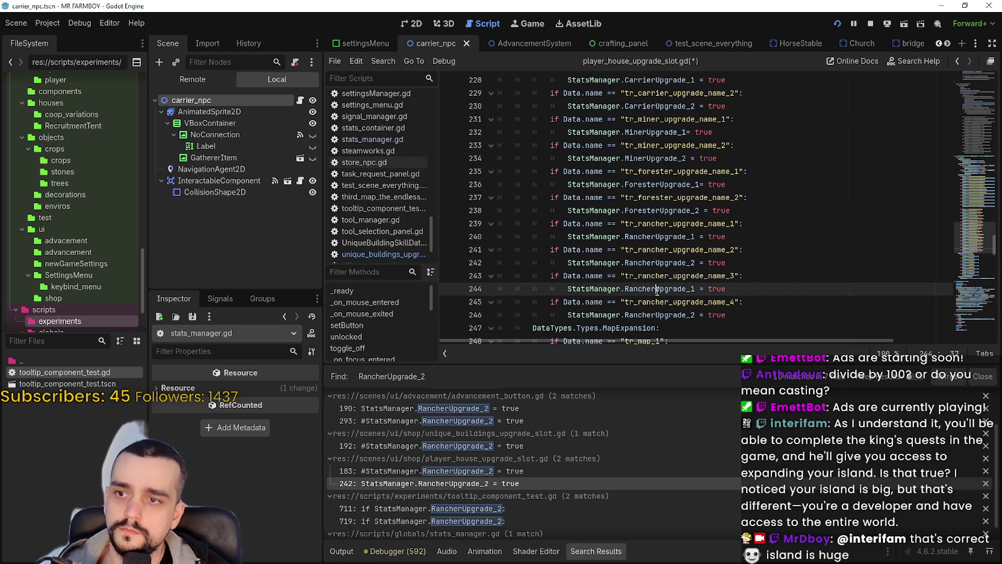
text(2)
click(657, 316)
text(2)
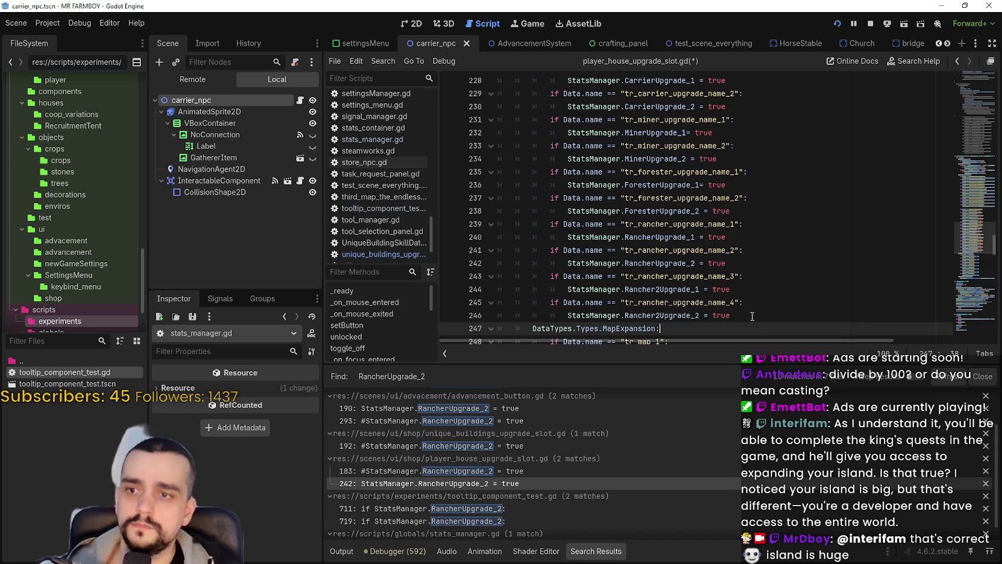
scroll(747, 306, down, 1)
key(ctrl+s)
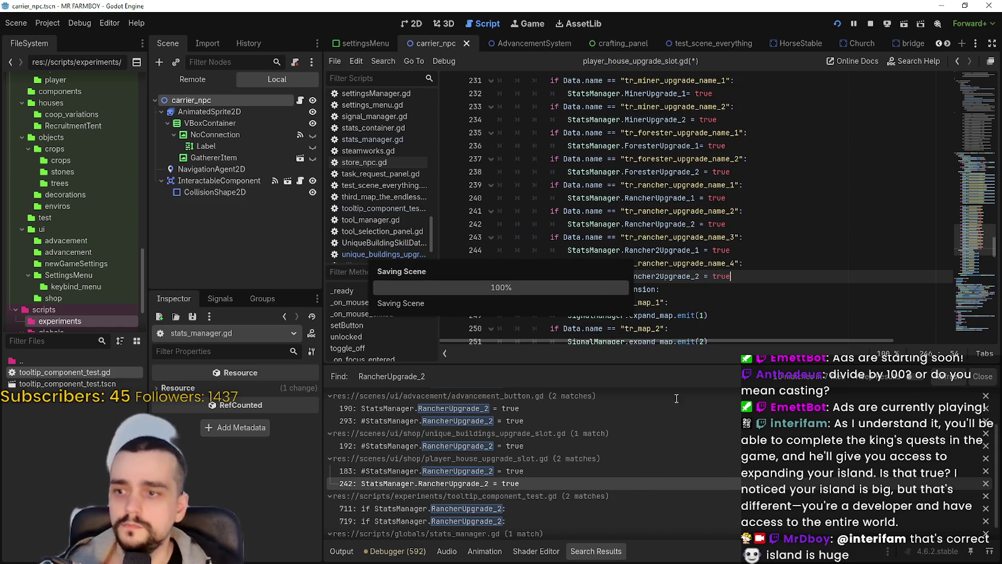
scroll(553, 473, down, 1)
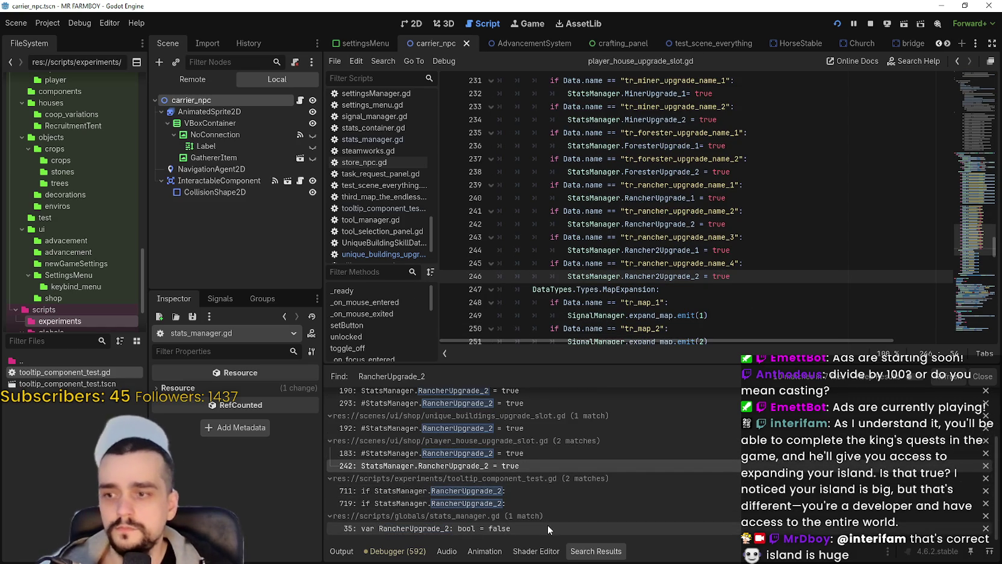
- Make the RANCHER_2 tooltip checks use Rancher2Upgrade_2 and Rancher2Upgrade_1
click(560, 493)
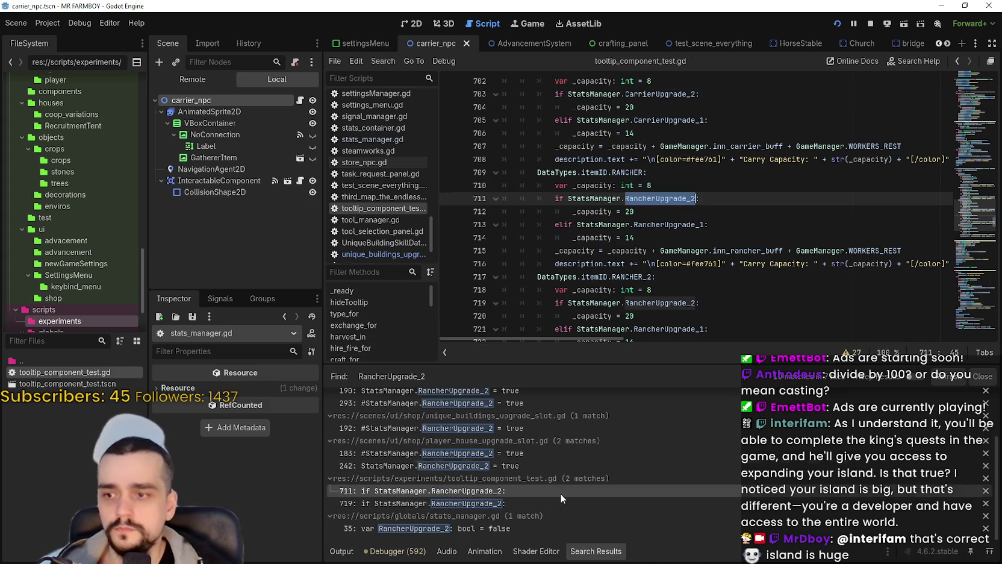
click(702, 224)
scroll(696, 245, down, 1)
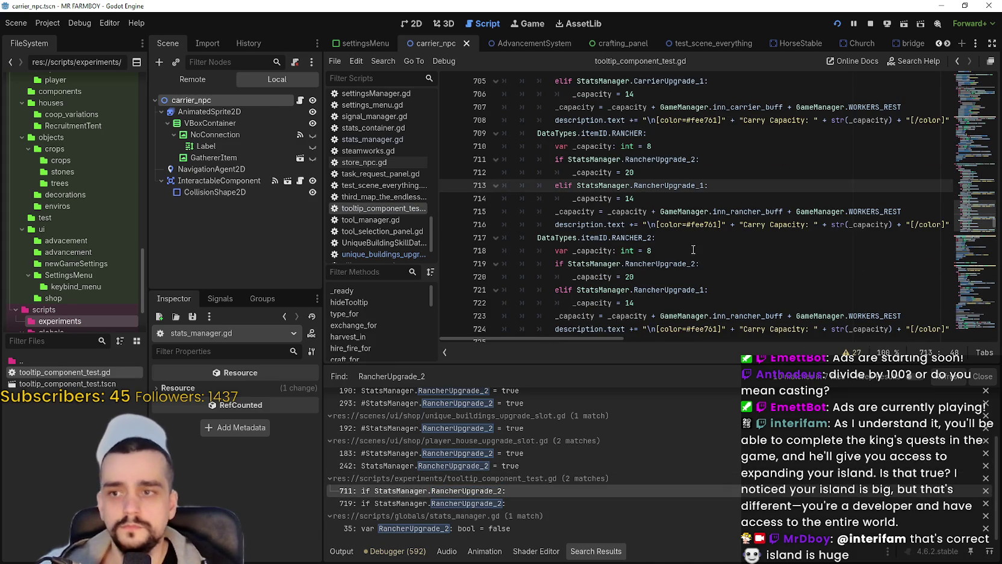
click(657, 264)
text(2)
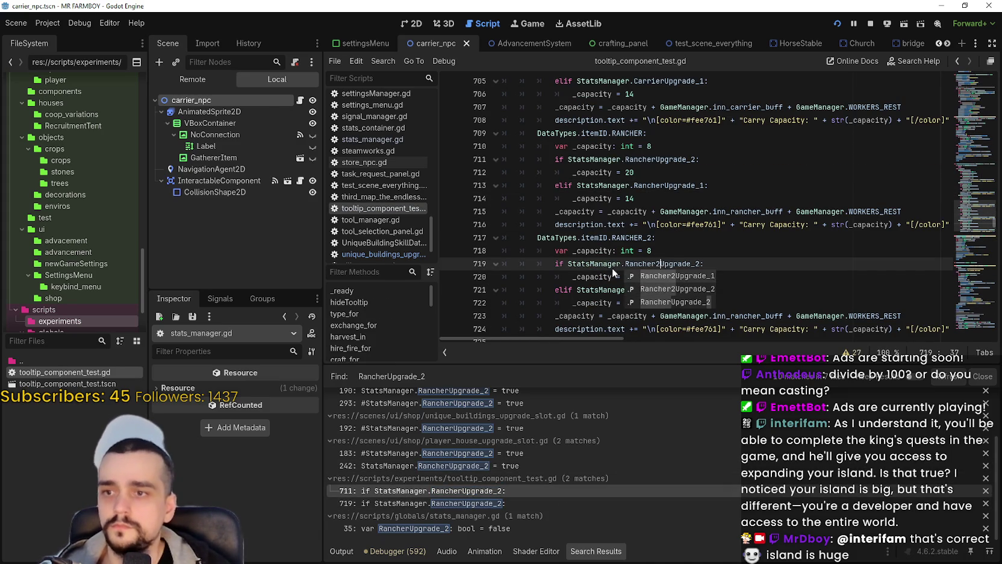
key(Escape)
click(666, 289)
text(2)
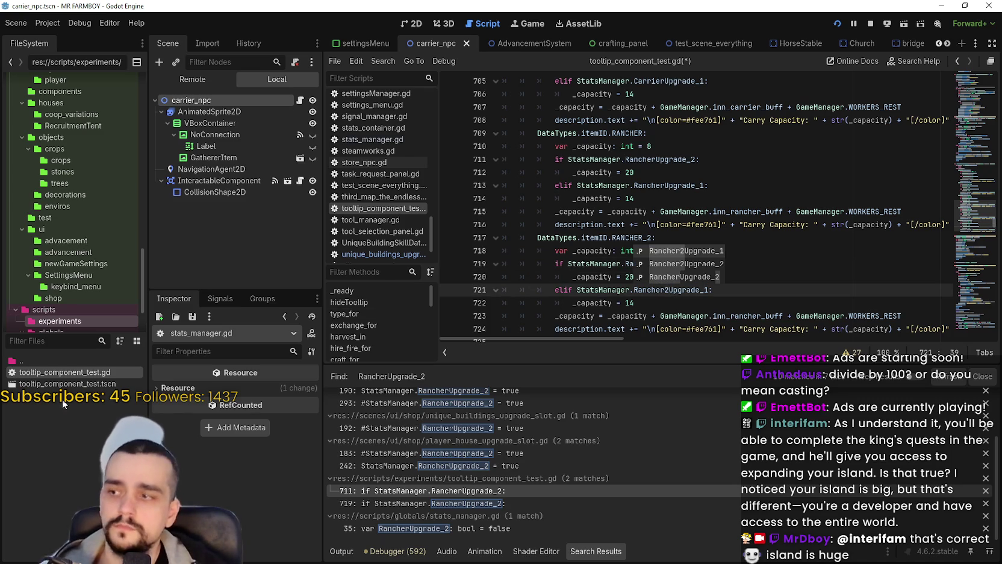
key(Escape)
key(Up)
key(Up)
key(Up)
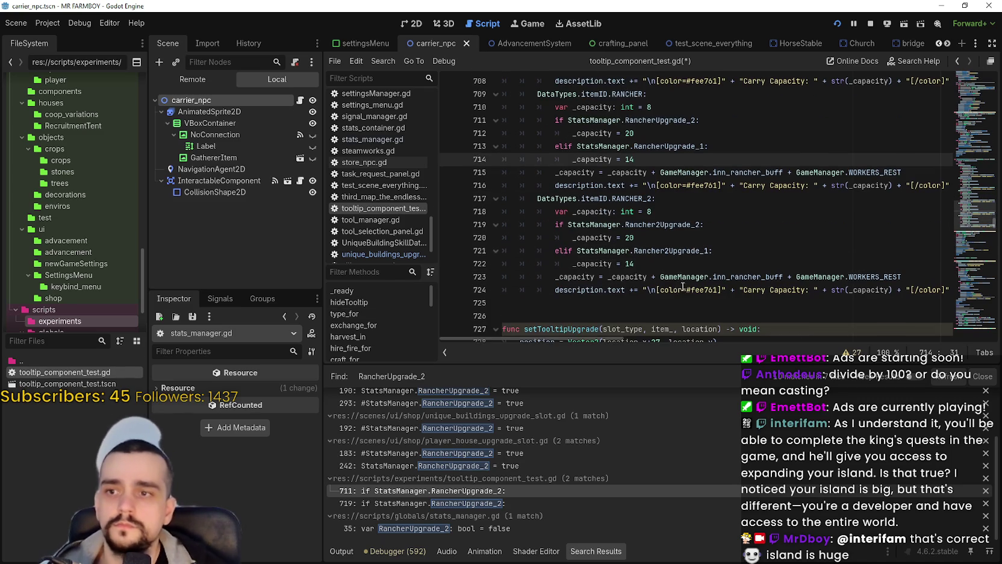
- Replace inn_rancher_buff with inn_rancher2_buff in the RANCHER_2 tooltip
scroll(683, 287, down, 1)
click(725, 249)
click(726, 277)
double_click(726, 278)
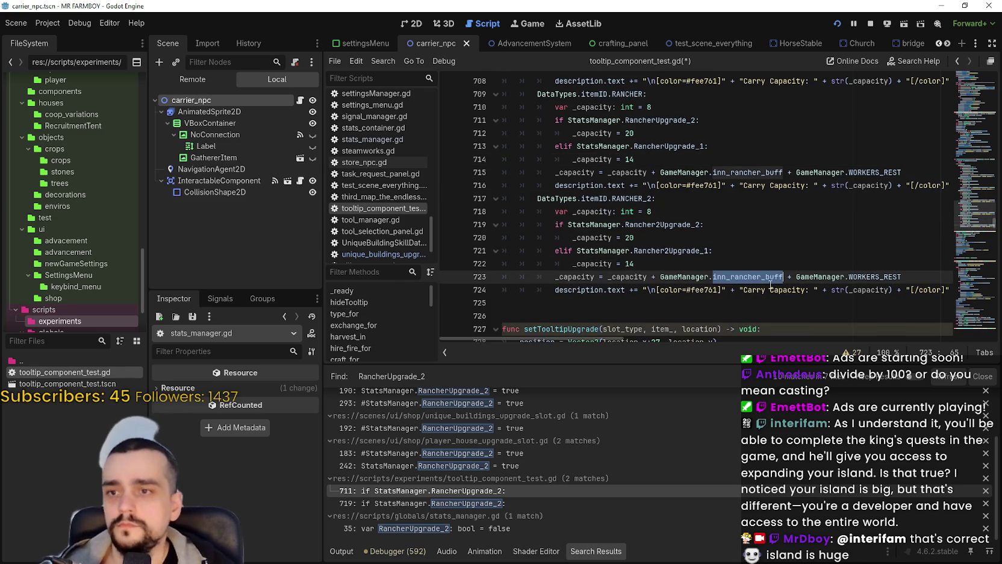
text(inn_rancher2_buff)
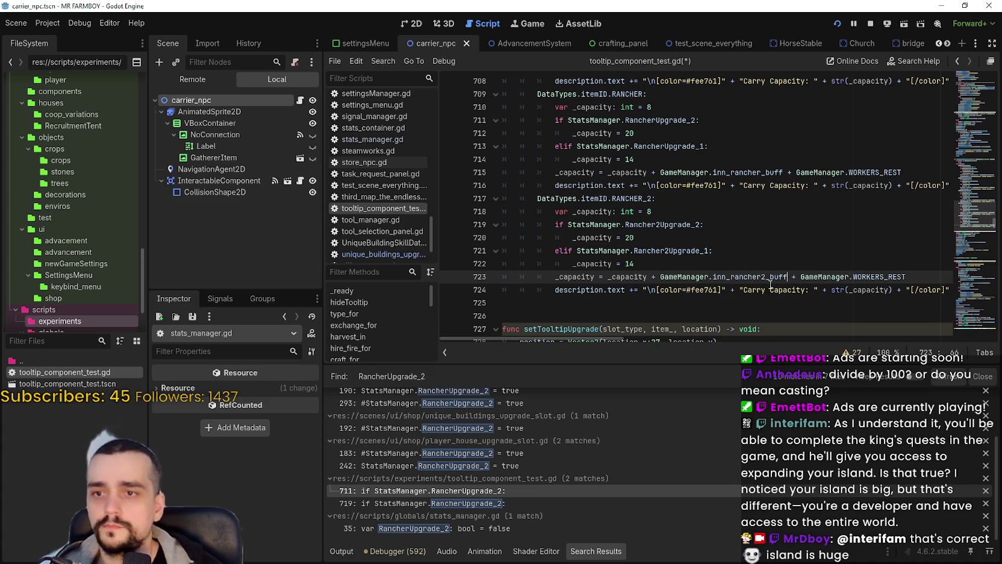
- Relabel the Carry Capacity strings as 'Carry Item Capacity' and save tooltip_component_test.gd
click(771, 290)
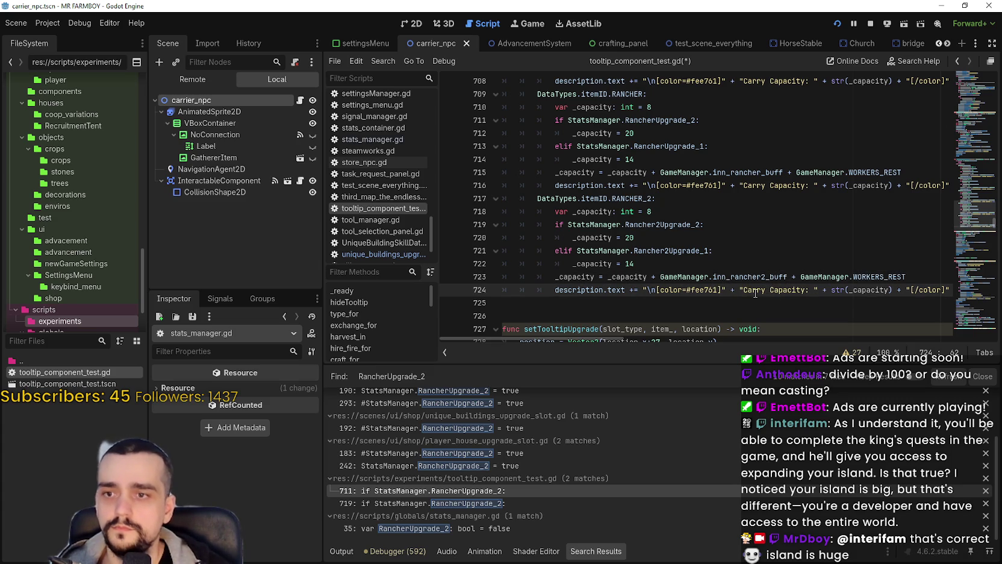
text(Item)
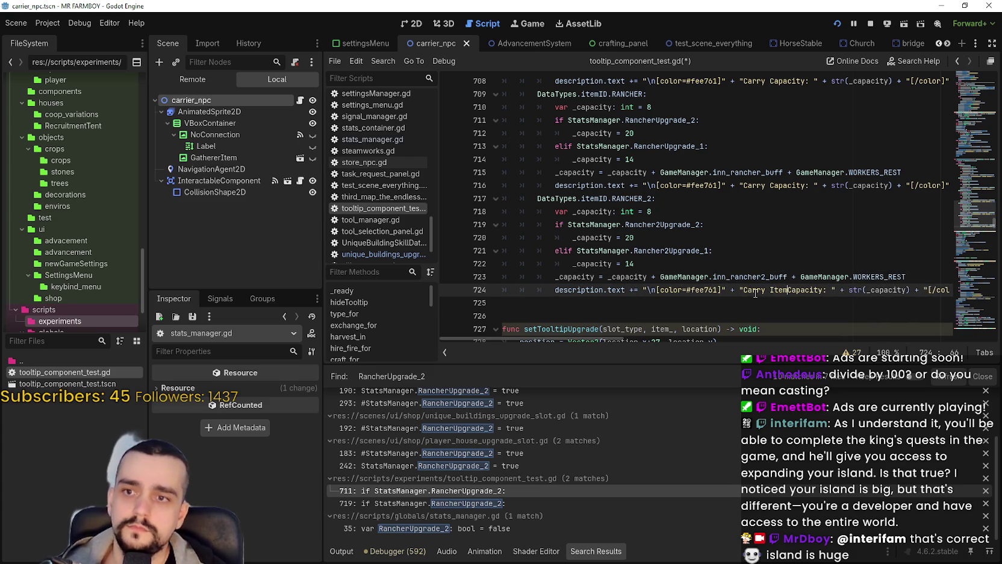
click(773, 195)
click(770, 183)
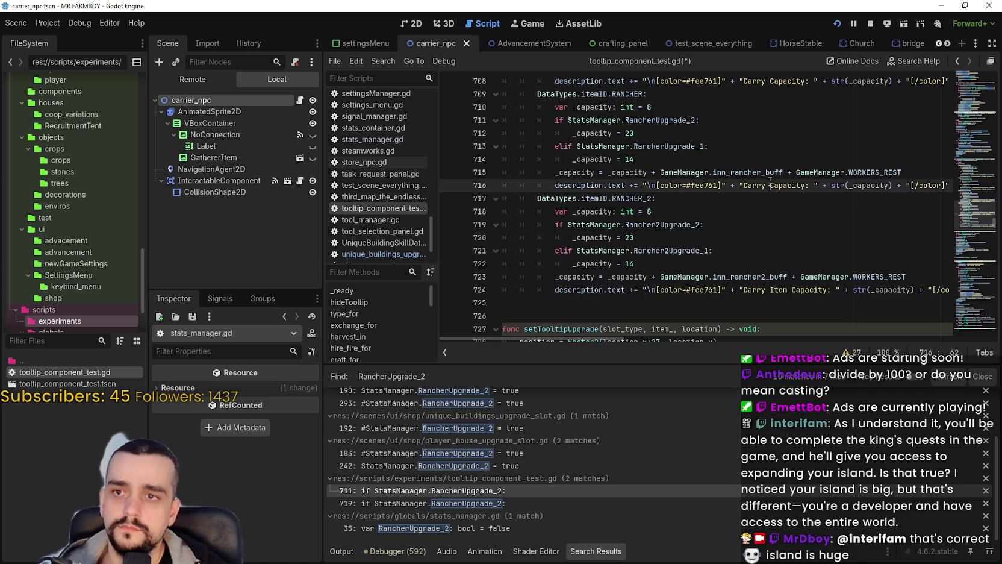
text(Item)
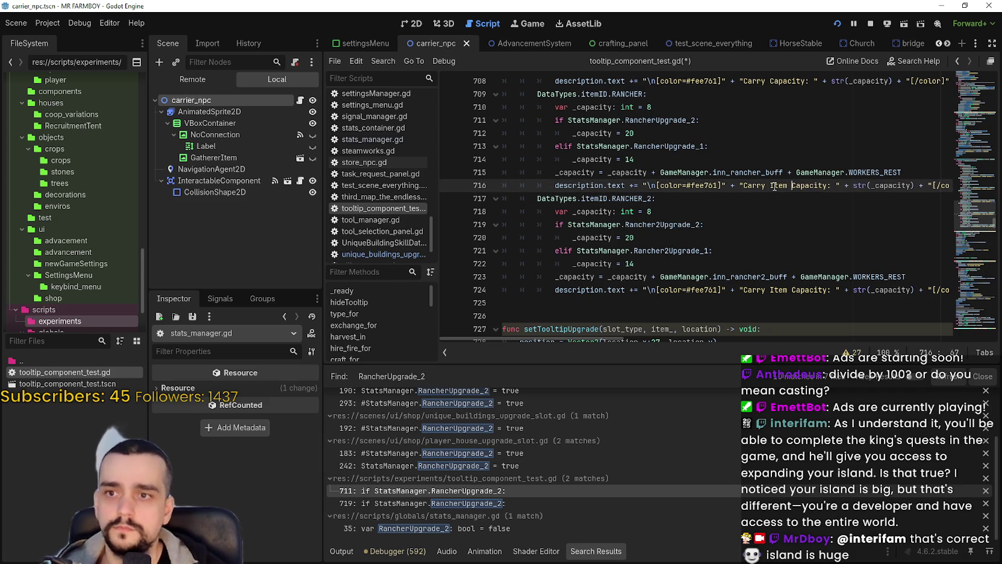
click(752, 197)
scroll(751, 197, up, 3)
click(771, 198)
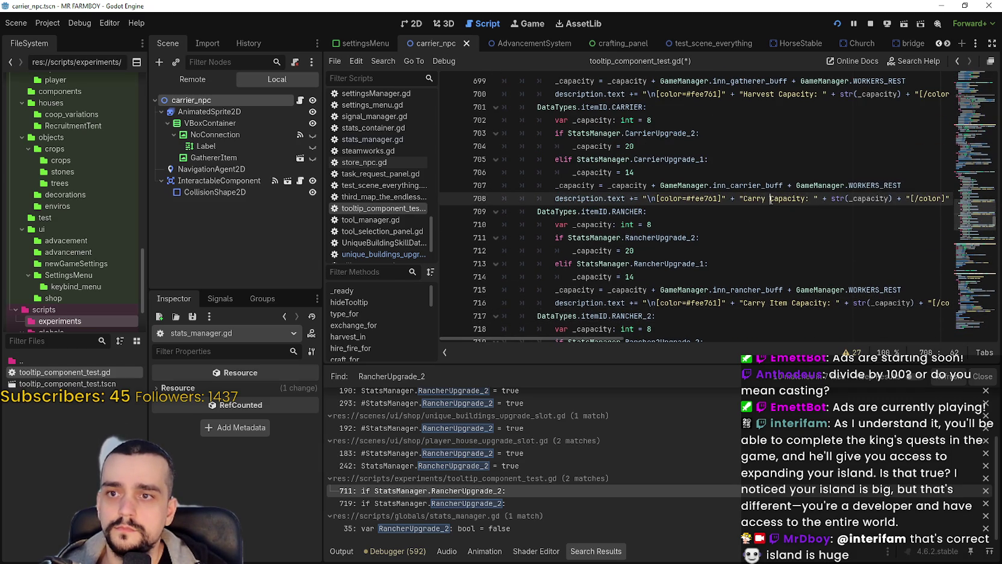
text(Item)
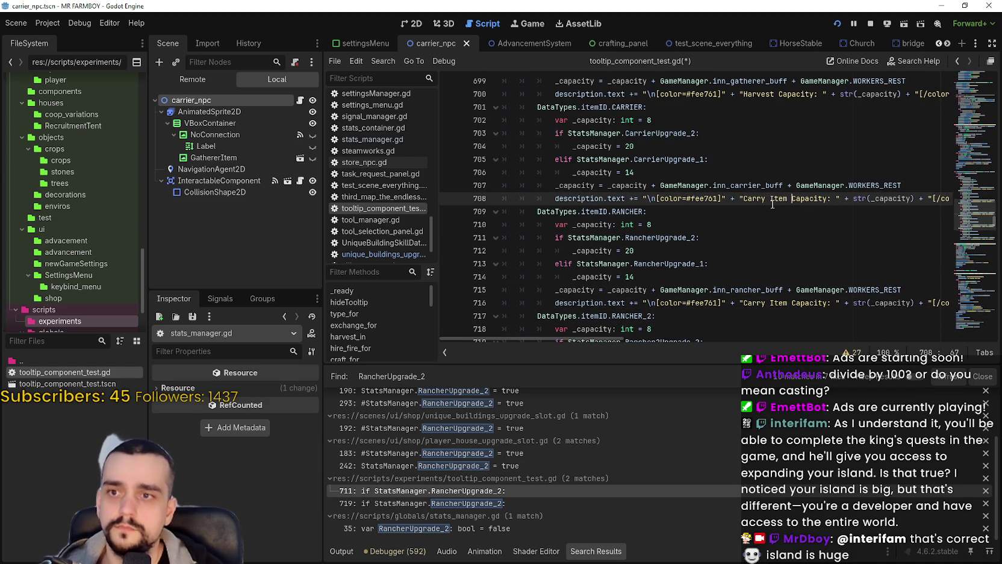
click(769, 212)
scroll(769, 217, up, 2)
click(706, 194)
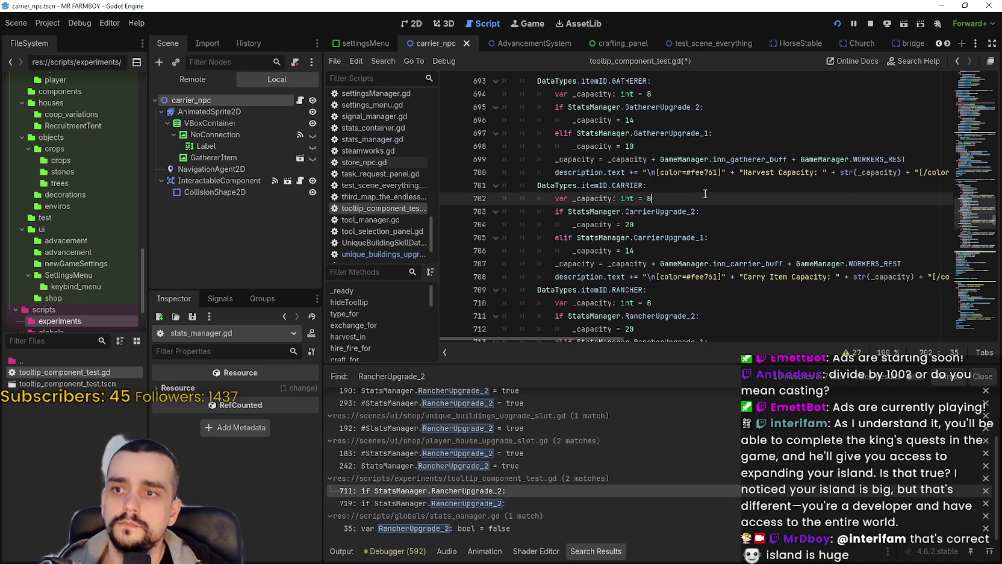
click(708, 186)
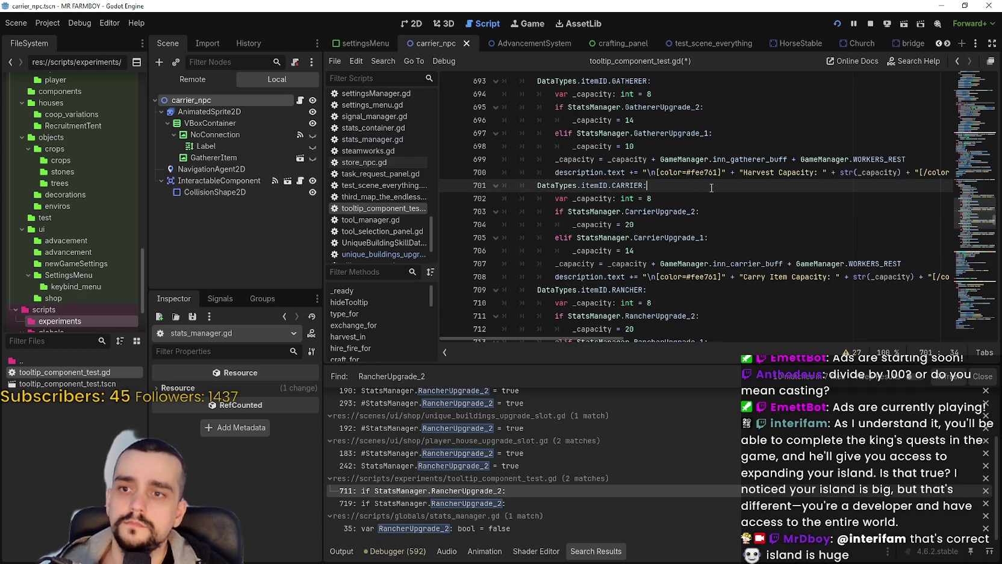
scroll(712, 188, down, 8)
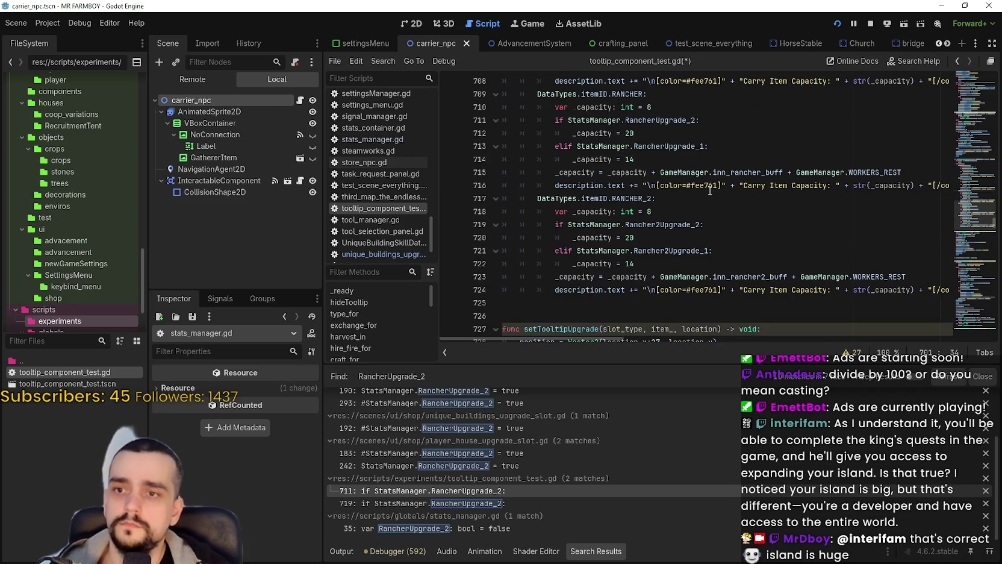
scroll(725, 142, up, 4)
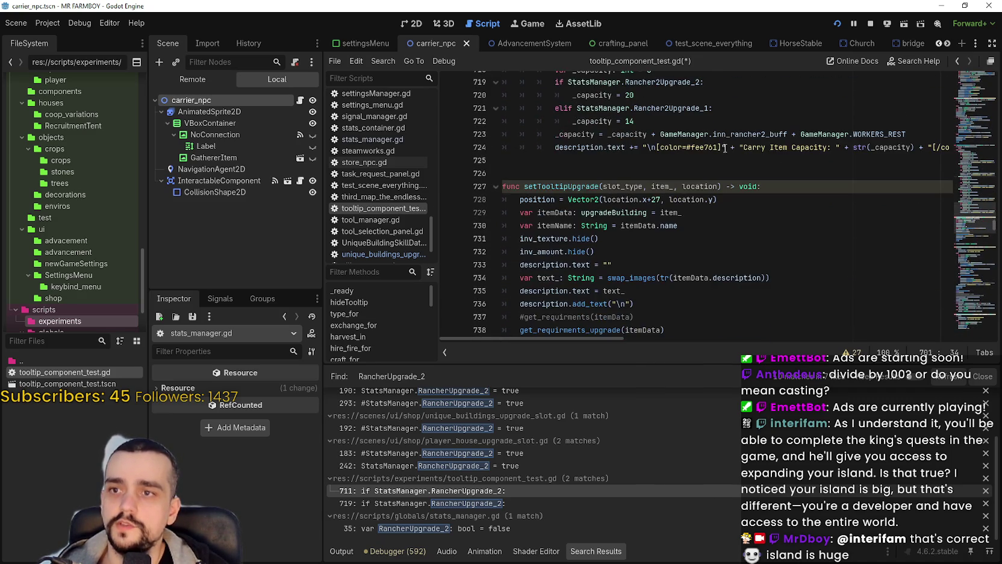
click(789, 218)
key(ctrl+s)
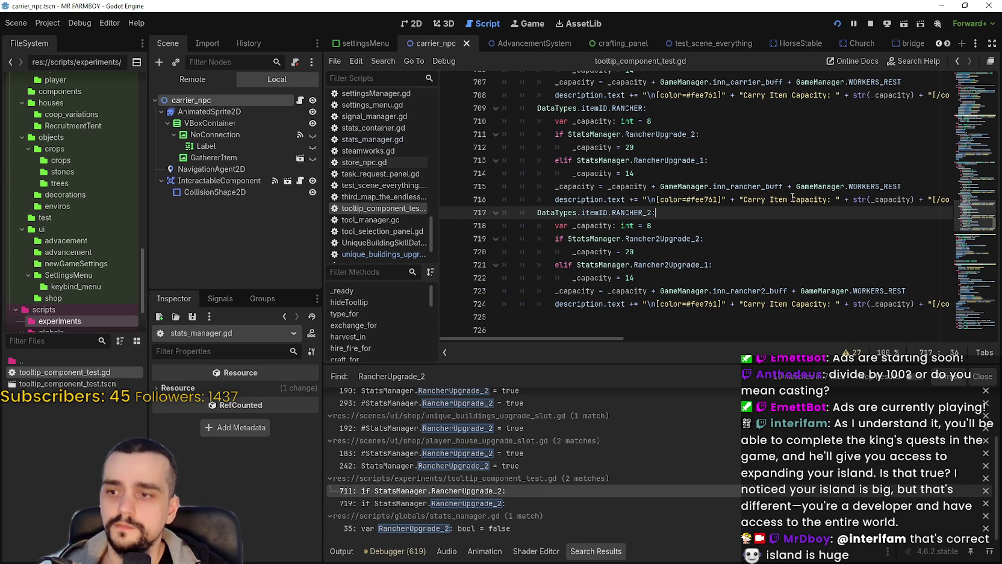
- Read each worker and upgrade tooltip in the running game's Advancements panel, including Farmers' Replant Capacity 20
key(alt+Tab)
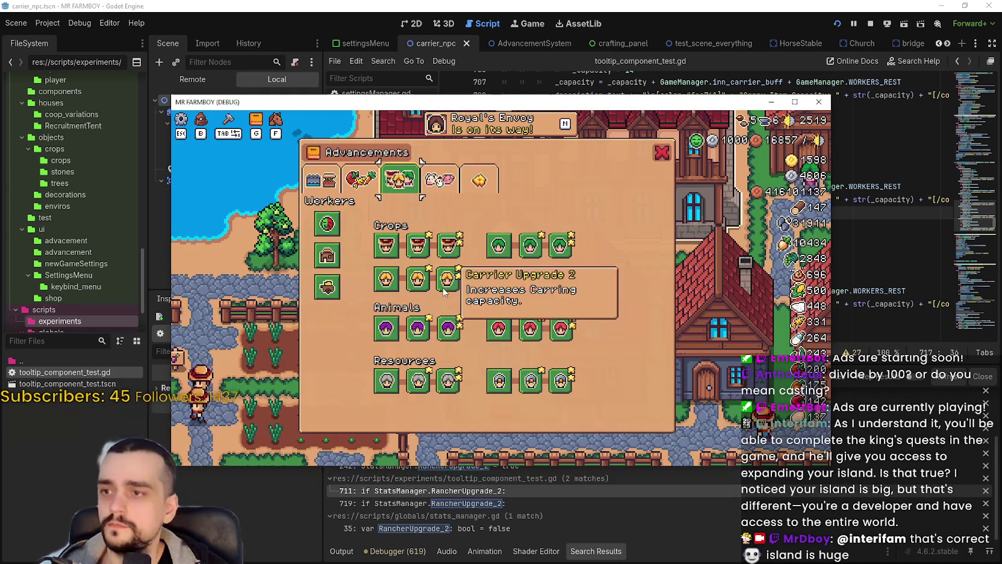
mouse_move(388, 279)
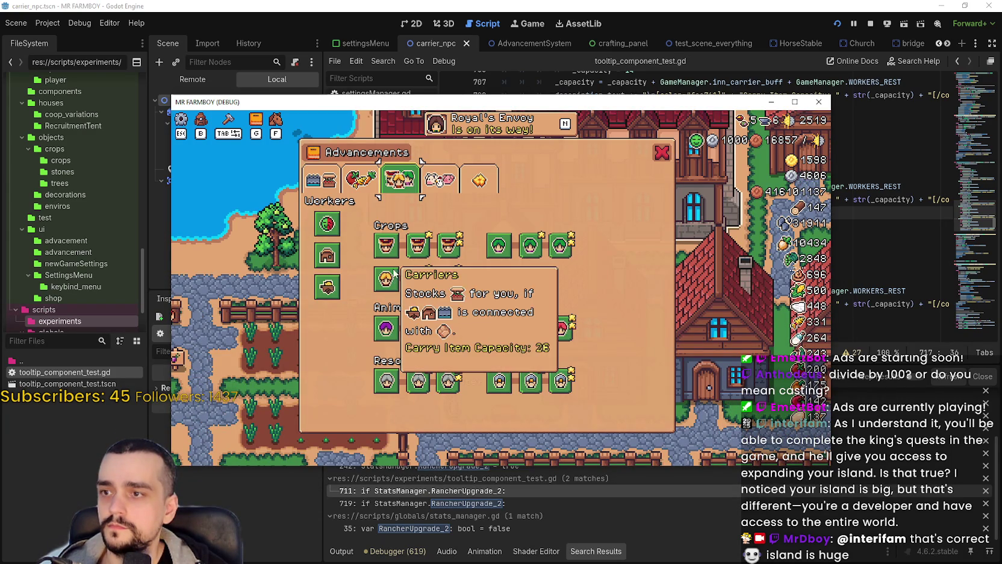
mouse_move(388, 253)
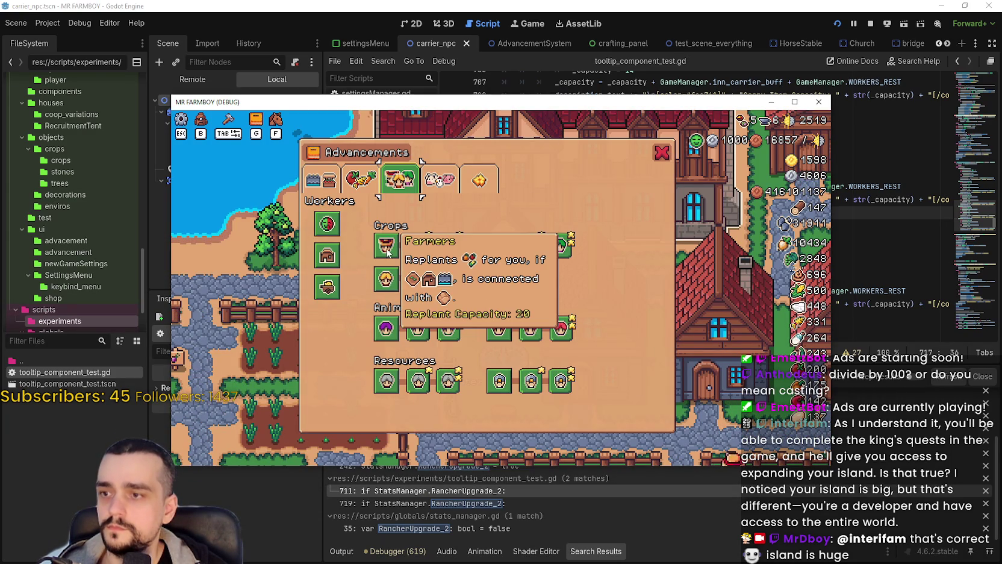
mouse_move(500, 256)
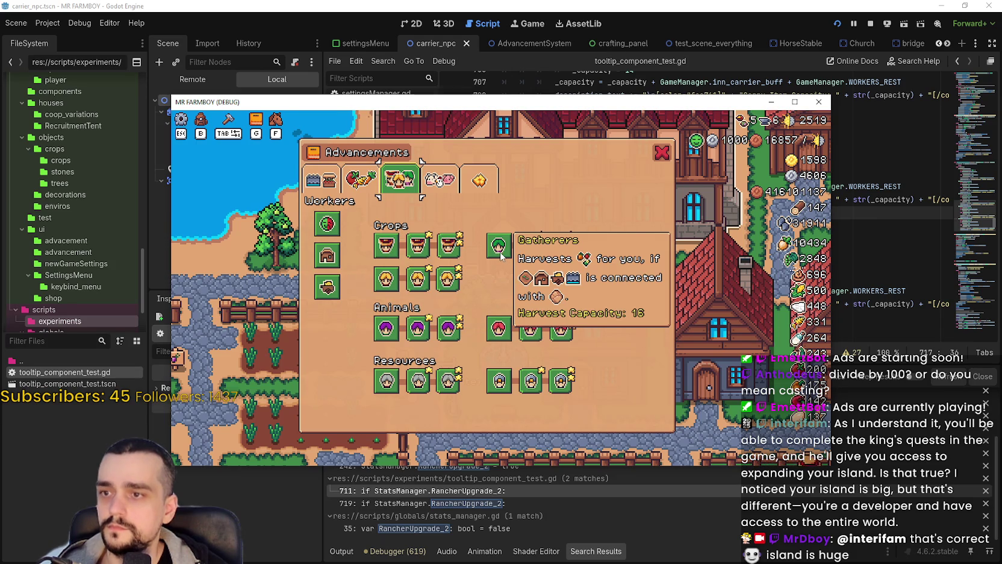
mouse_move(570, 244)
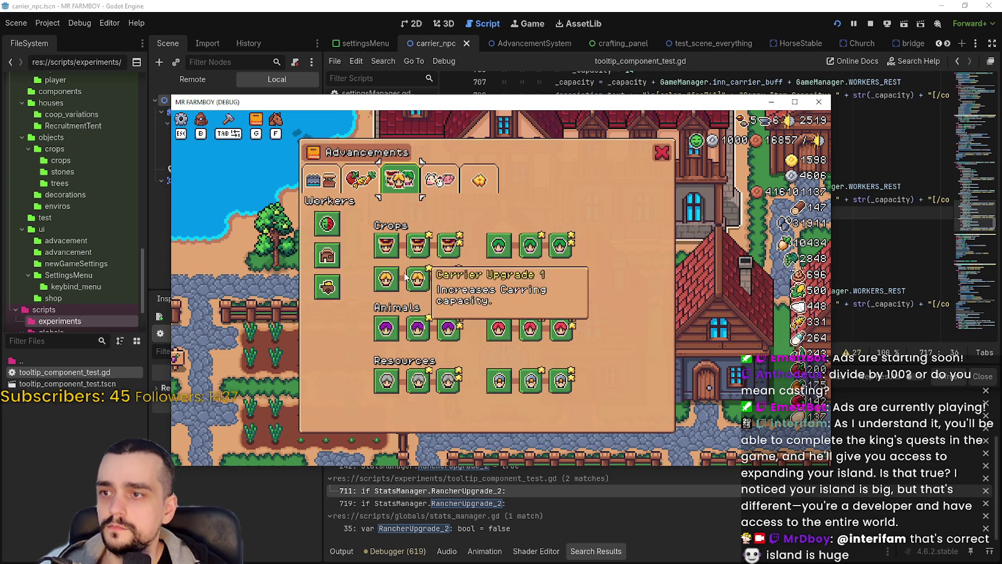
mouse_move(395, 330)
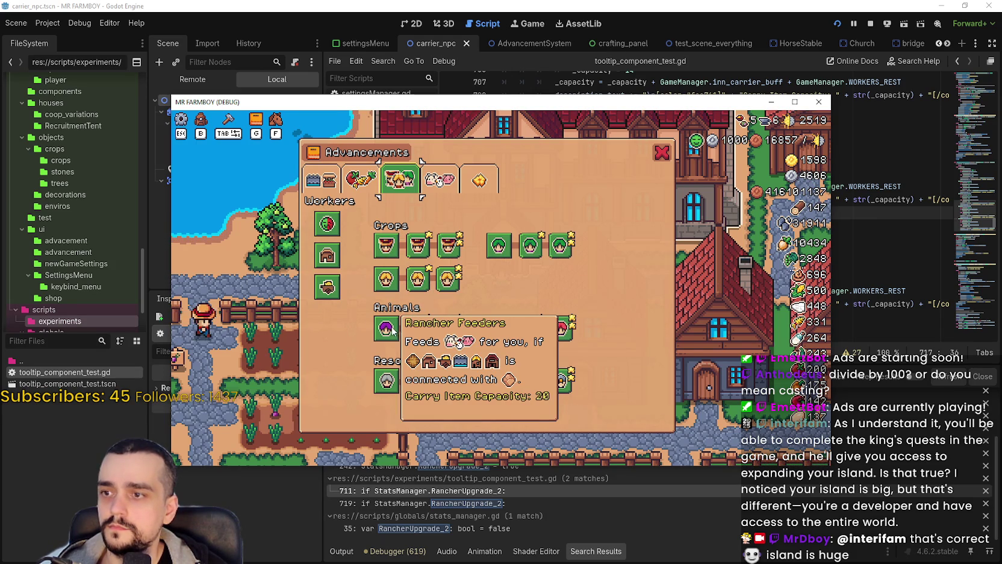
mouse_move(500, 365)
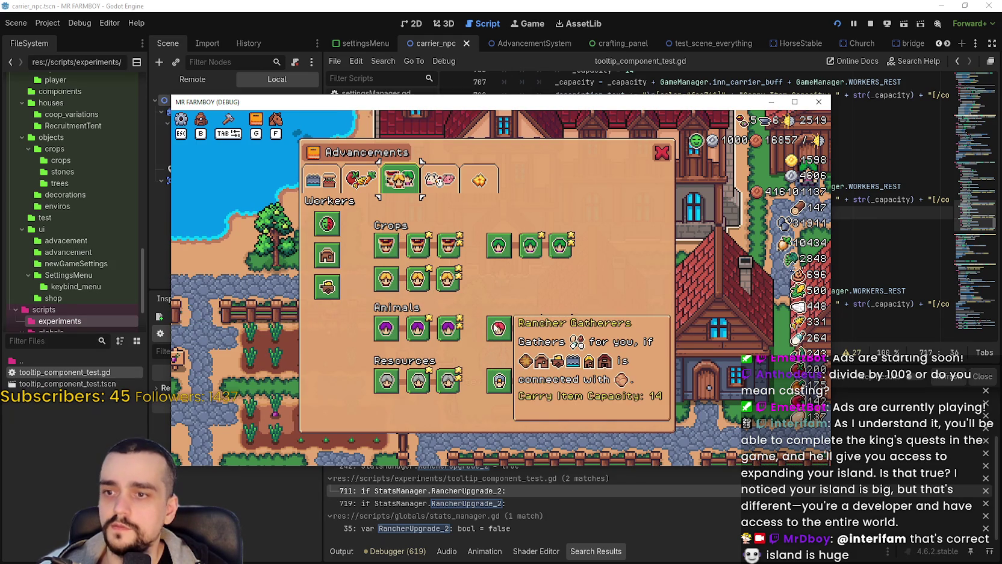
mouse_move(510, 332)
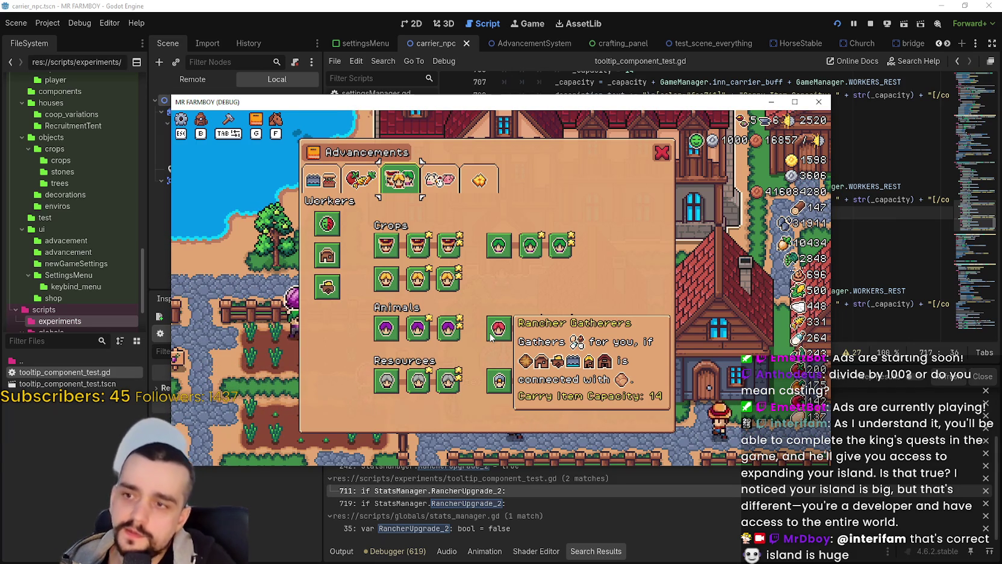
mouse_move(450, 283)
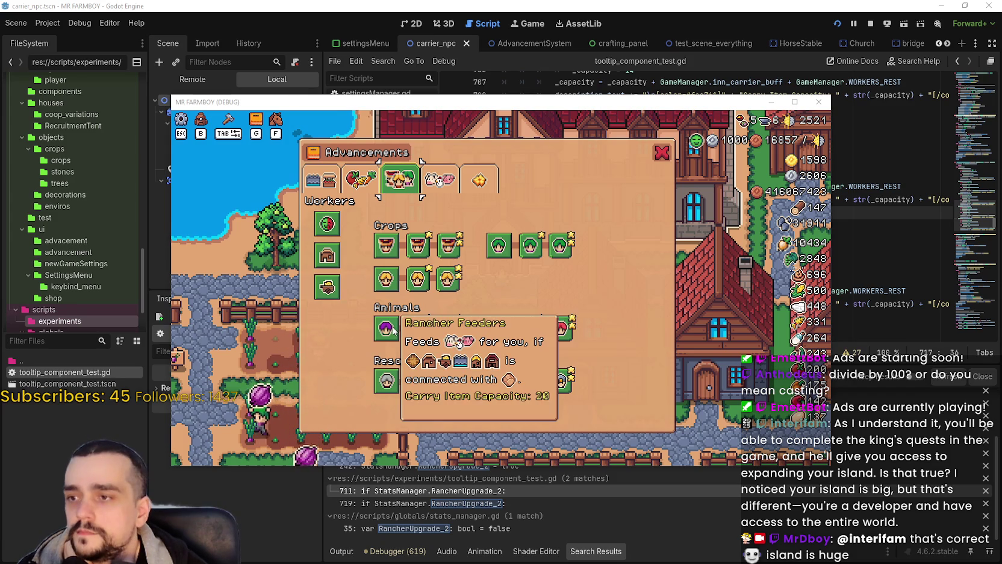
mouse_move(414, 333)
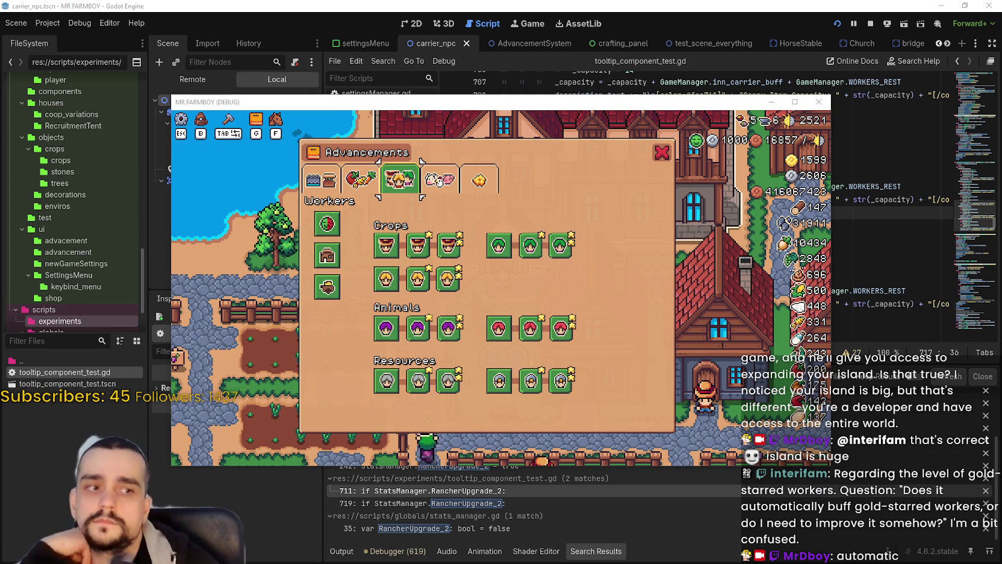
mouse_move(412, 243)
mouse_move(439, 252)
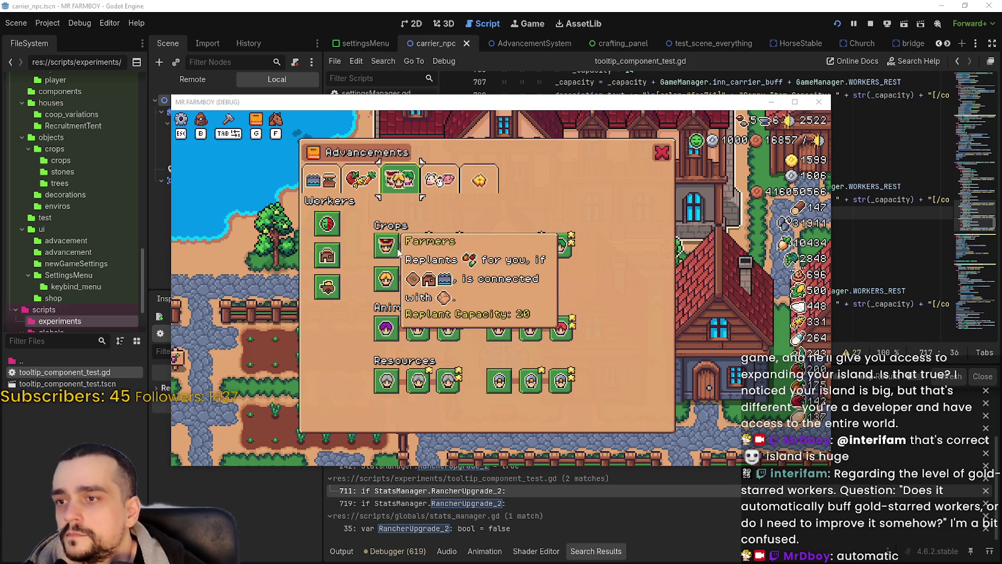
- Scroll through get_description_capacity's farmer, gatherer, carrier and rancher capacity code in the script editor
key(F8)
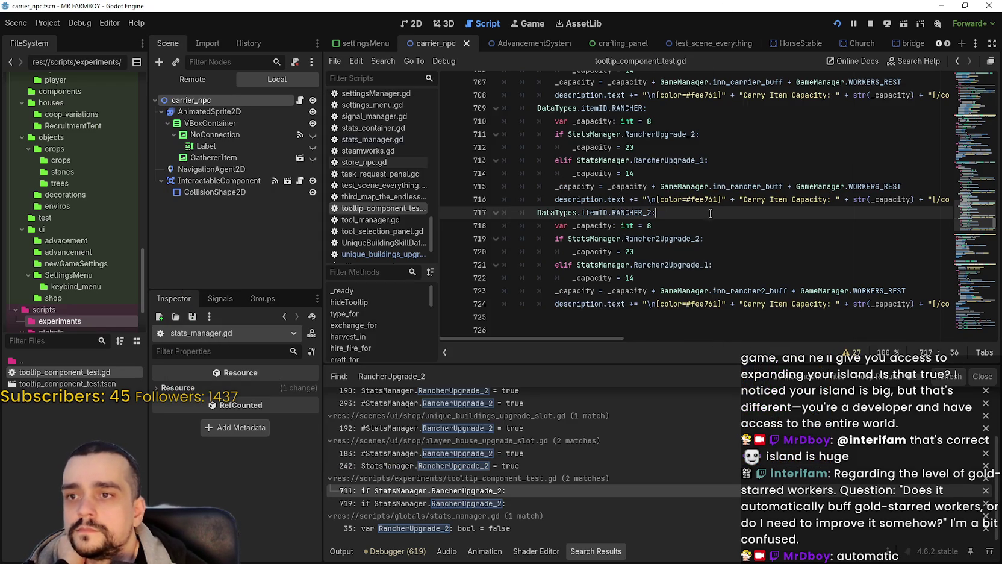
scroll(711, 214, up, 2)
scroll(684, 264, up, 2)
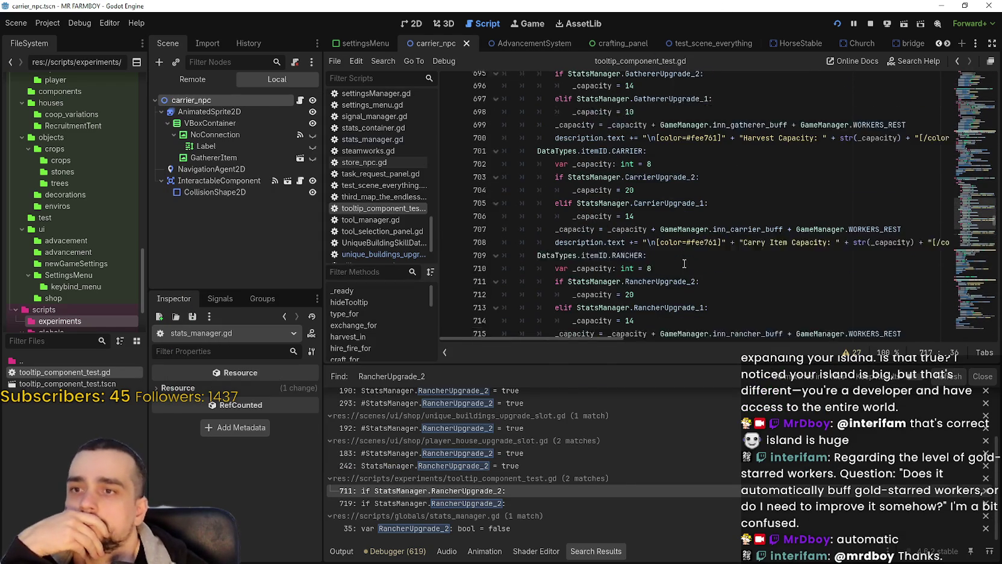
click(689, 253)
scroll(690, 258, up, 2)
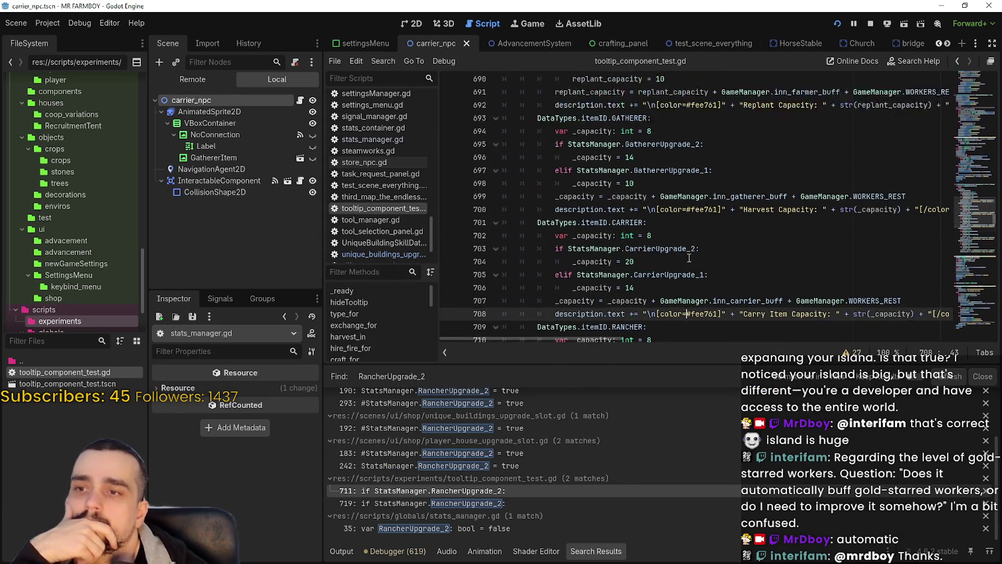
click(689, 258)
scroll(689, 258, up, 4)
scroll(689, 257, up, 1)
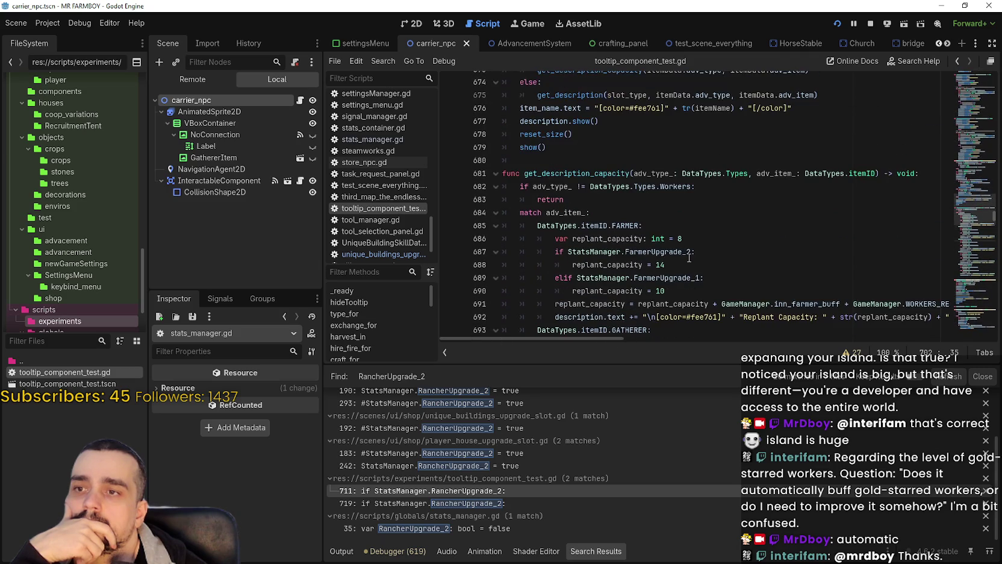
scroll(691, 257, up, 2)
click(688, 237)
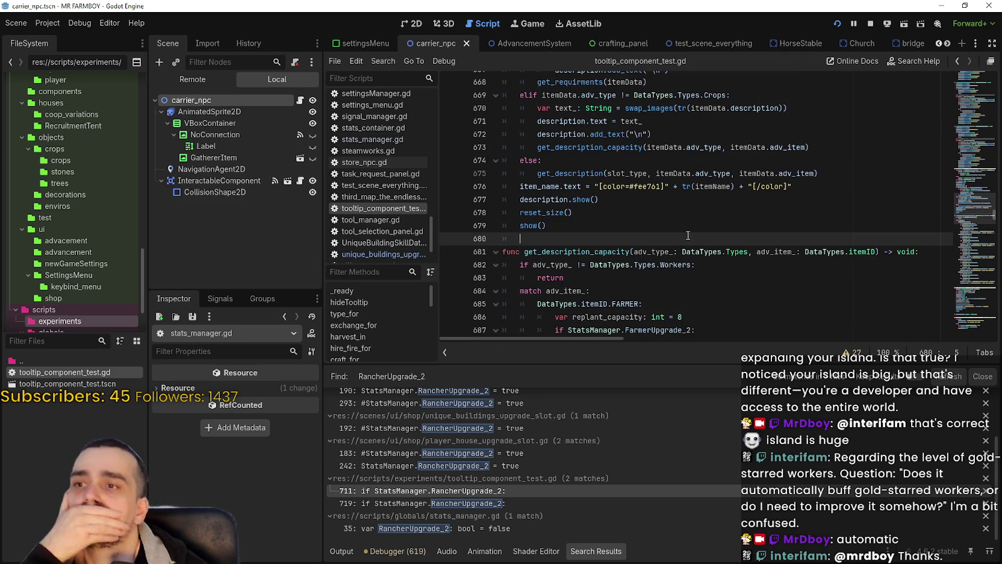
scroll(688, 236, down, 8)
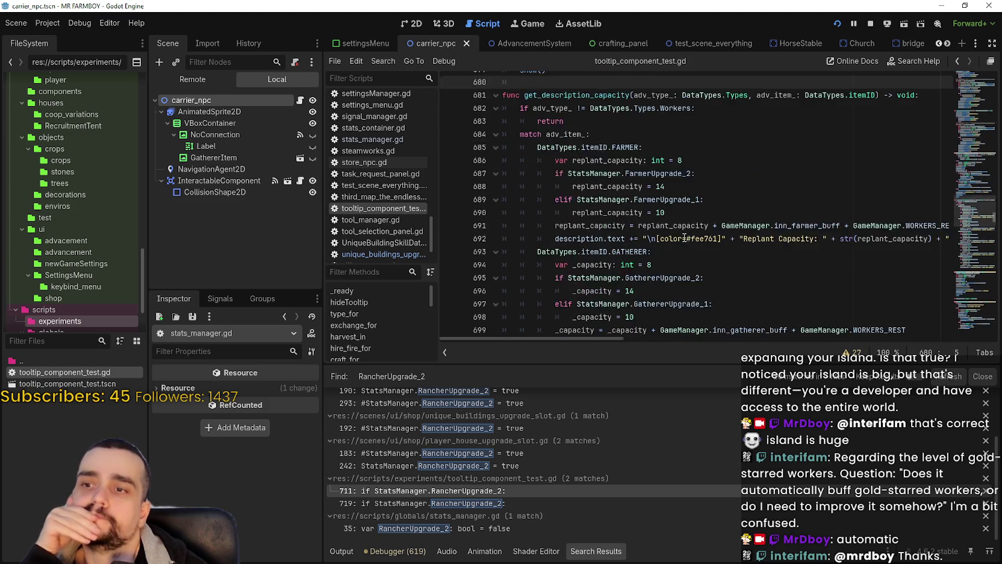
scroll(683, 239, up, 1)
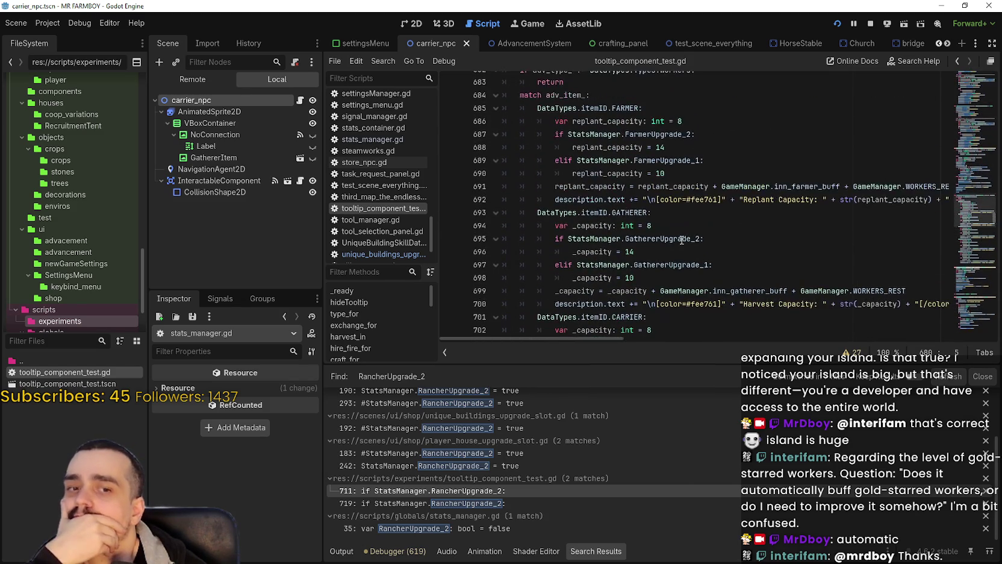
scroll(682, 240, up, 2)
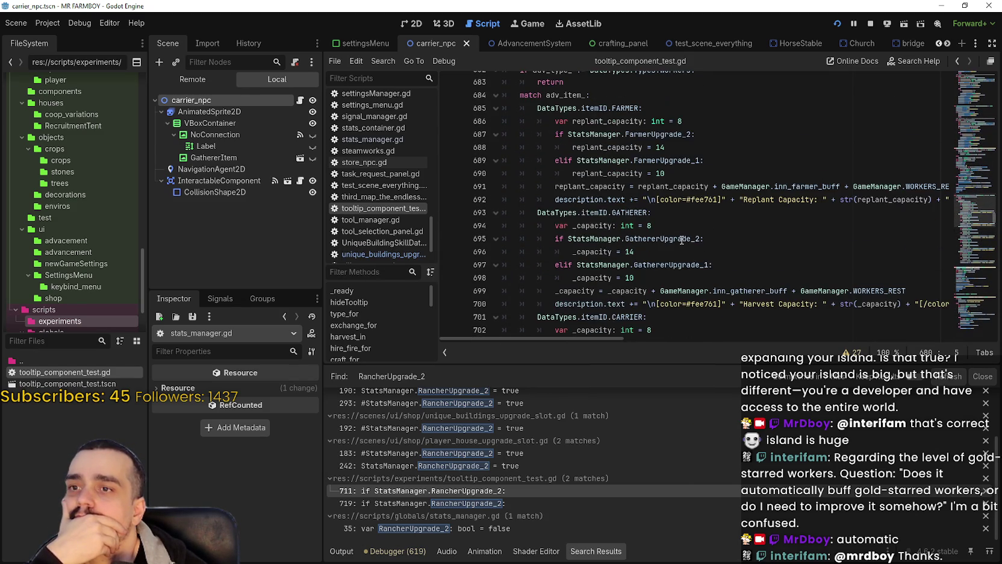
scroll(682, 240, up, 2)
scroll(681, 240, down, 3)
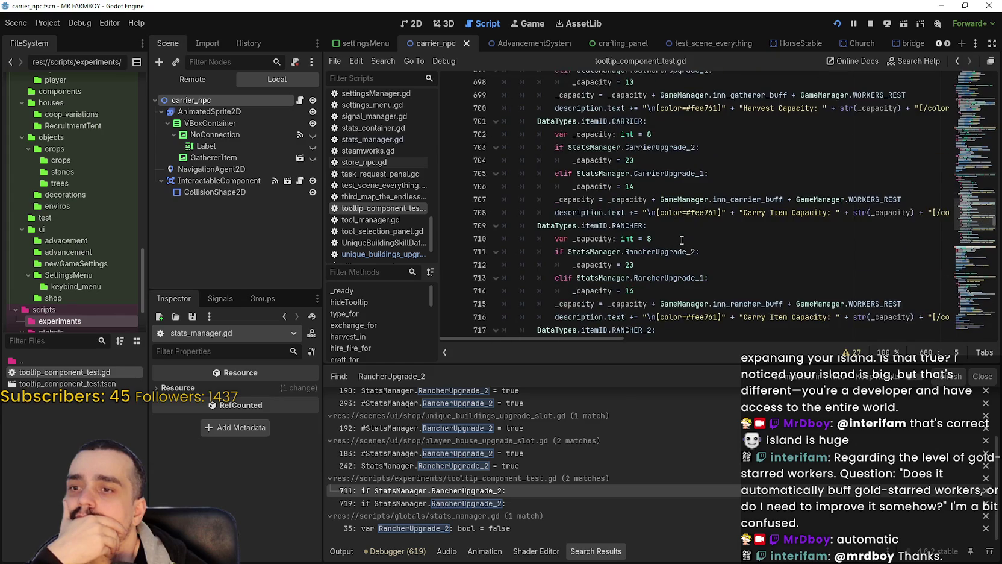
scroll(692, 235, up, 2)
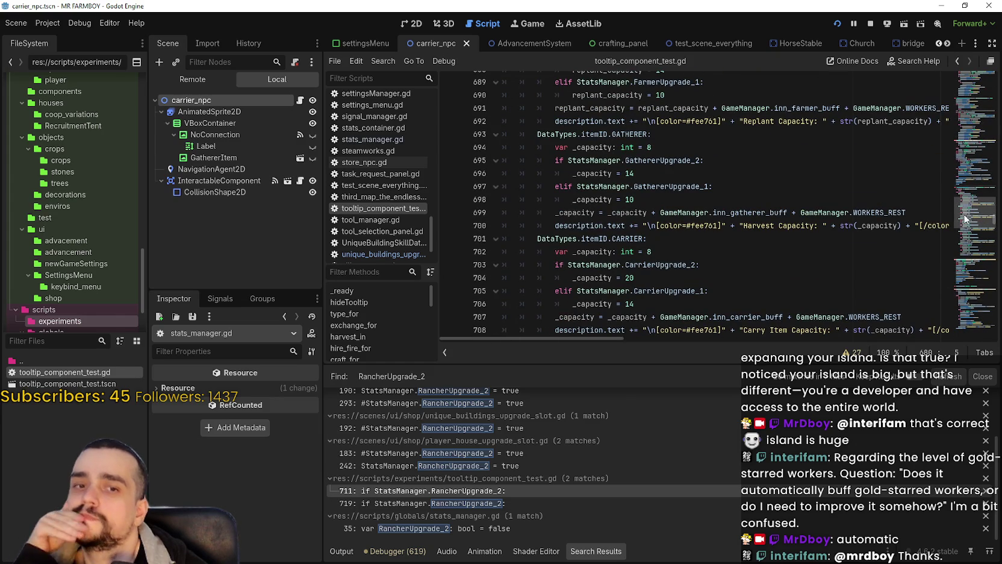
mouse_move(961, 217)
mouse_down()
mouse_move(963, 203)
mouse_move(964, 223)
mouse_up()
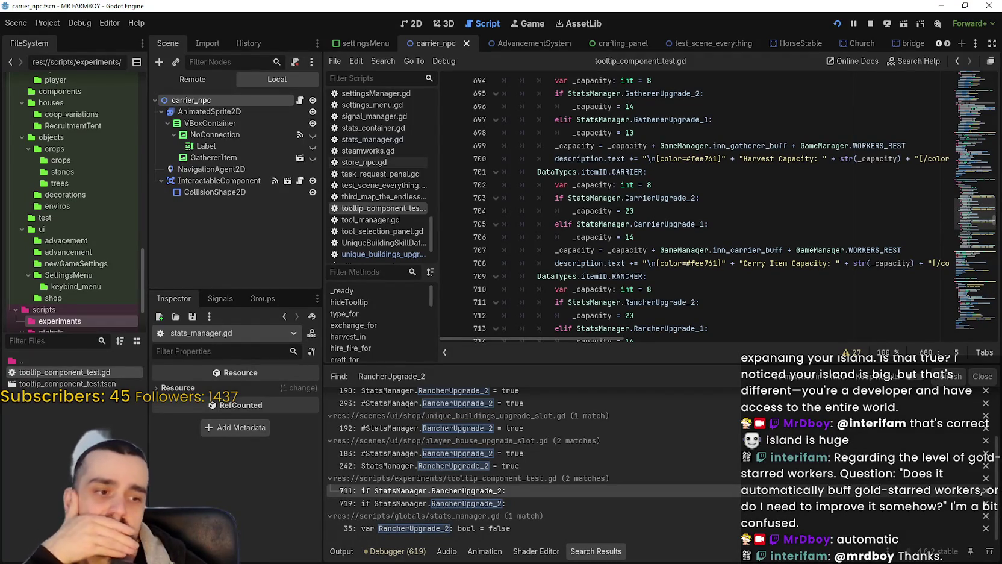
- Hover the Crops and Animals worker icons in the game until the debugger halts on the 'inn' error
key(alt+Tab)
mouse_move(503, 244)
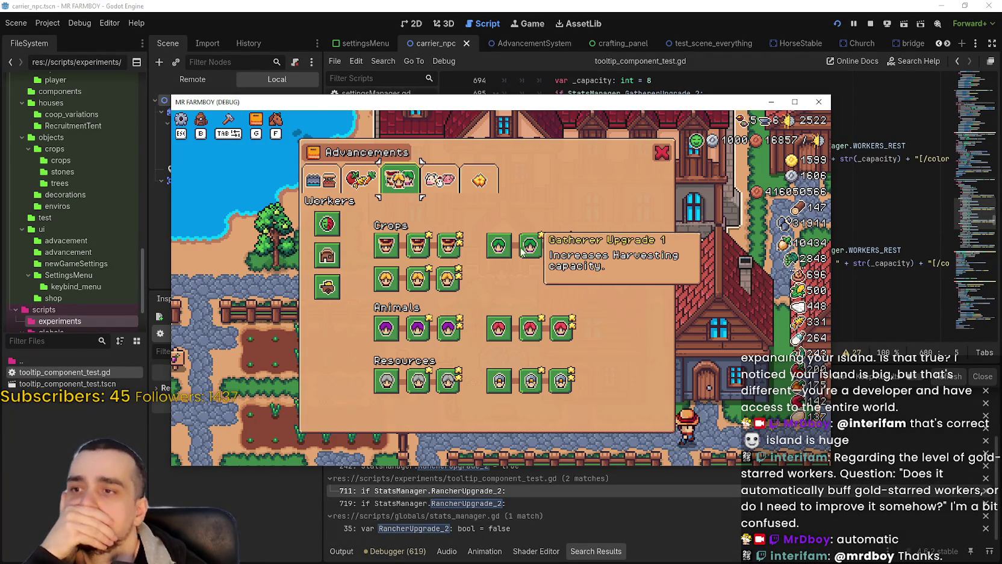
mouse_move(423, 280)
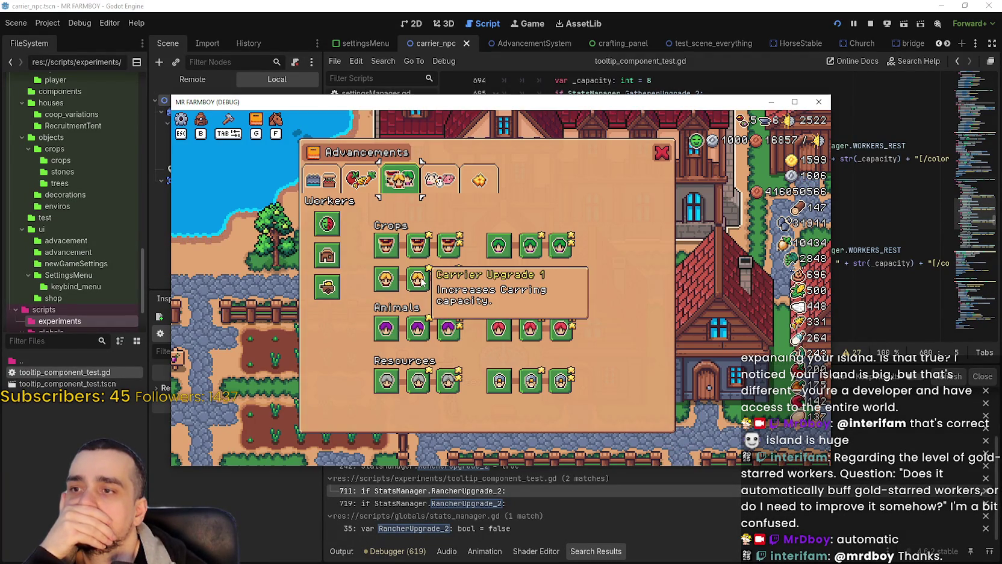
mouse_move(390, 249)
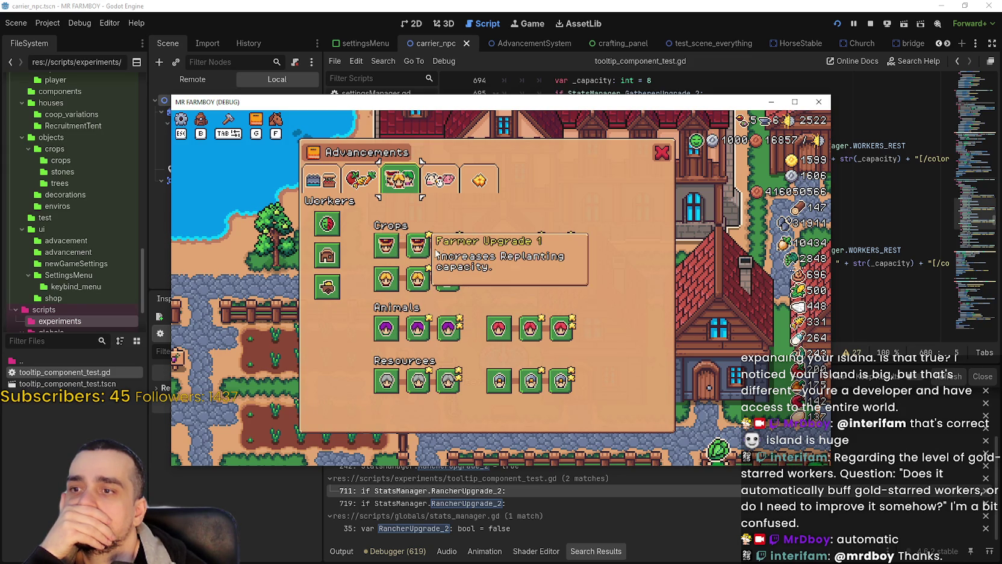
mouse_move(454, 252)
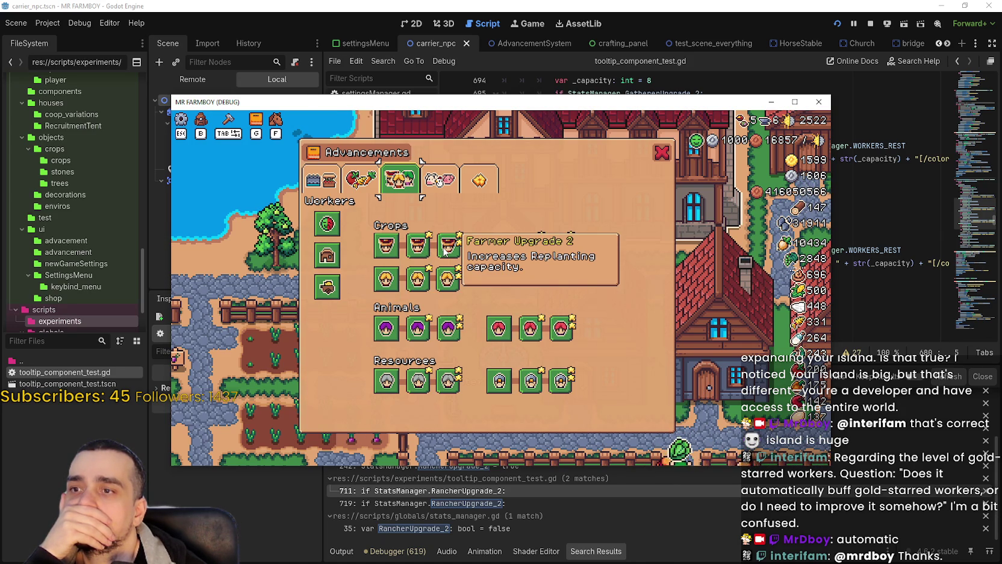
mouse_move(386, 283)
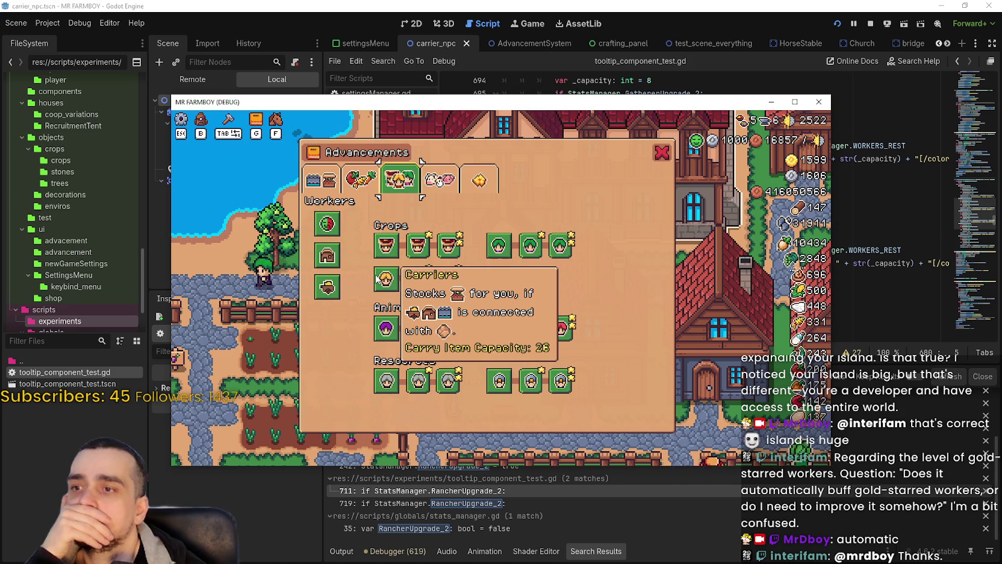
mouse_move(384, 328)
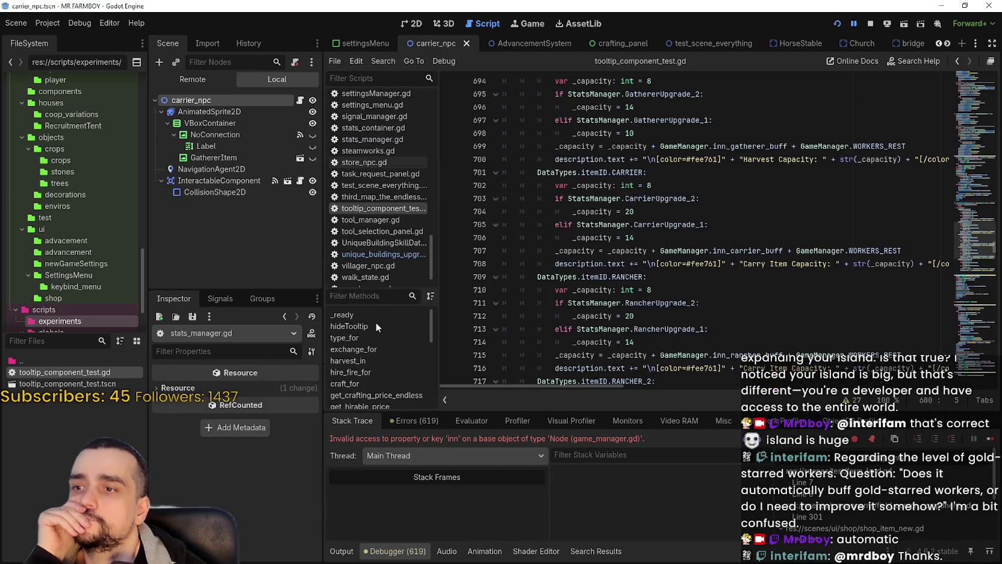
- Complete line 49 of inn_panel.gd to GameManager.inn_, save, and continue the paused game
click(604, 217)
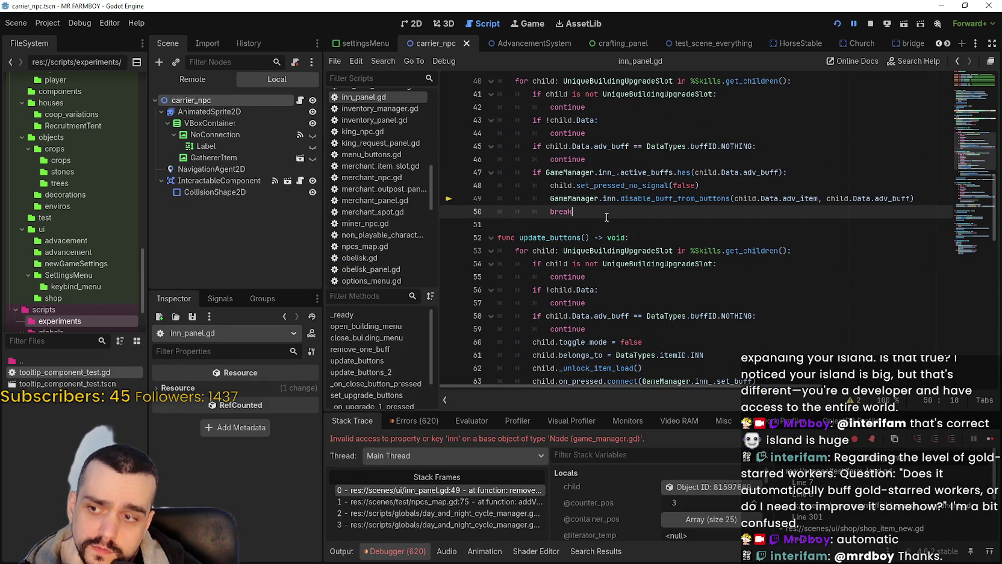
click(616, 200)
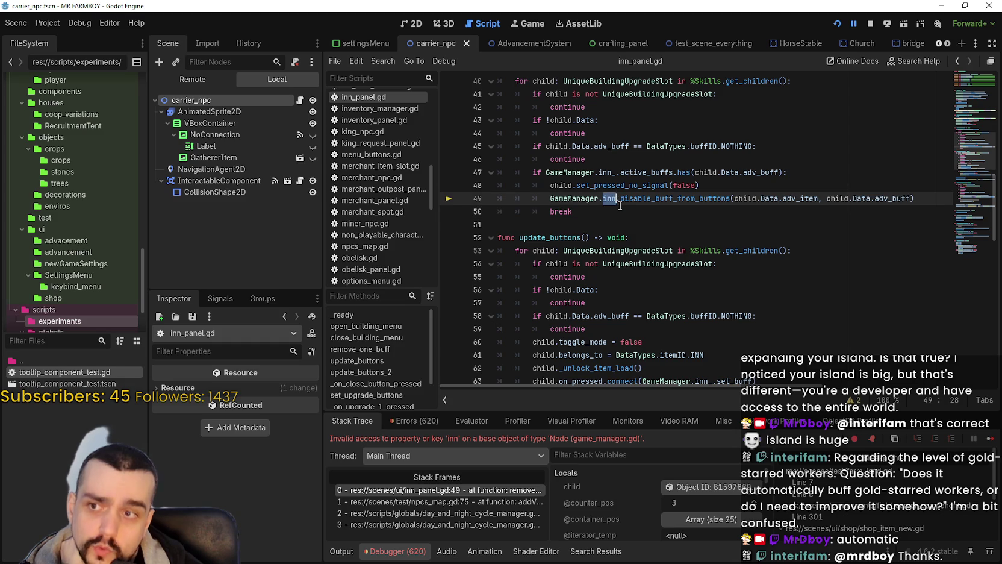
text(nn)
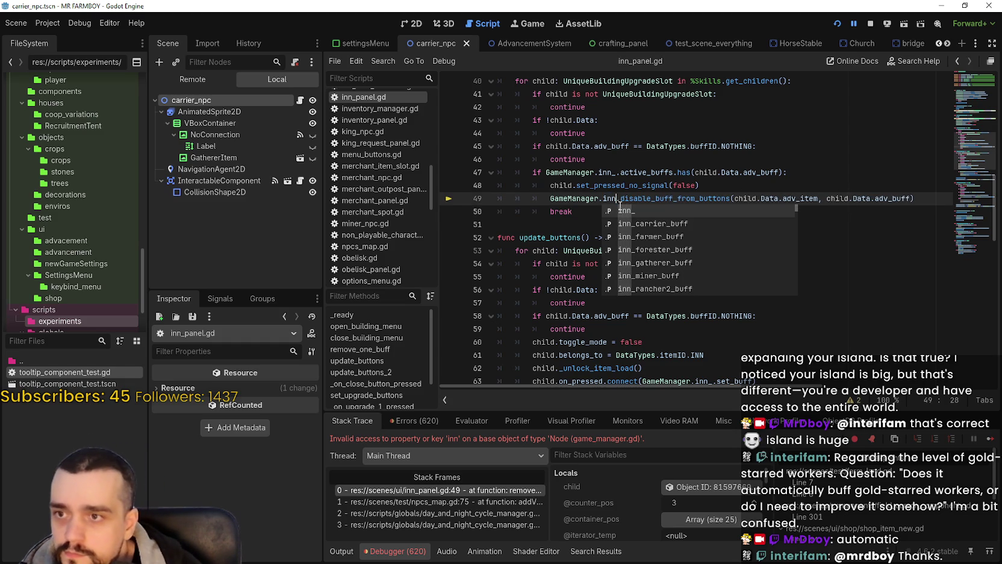
key(Return)
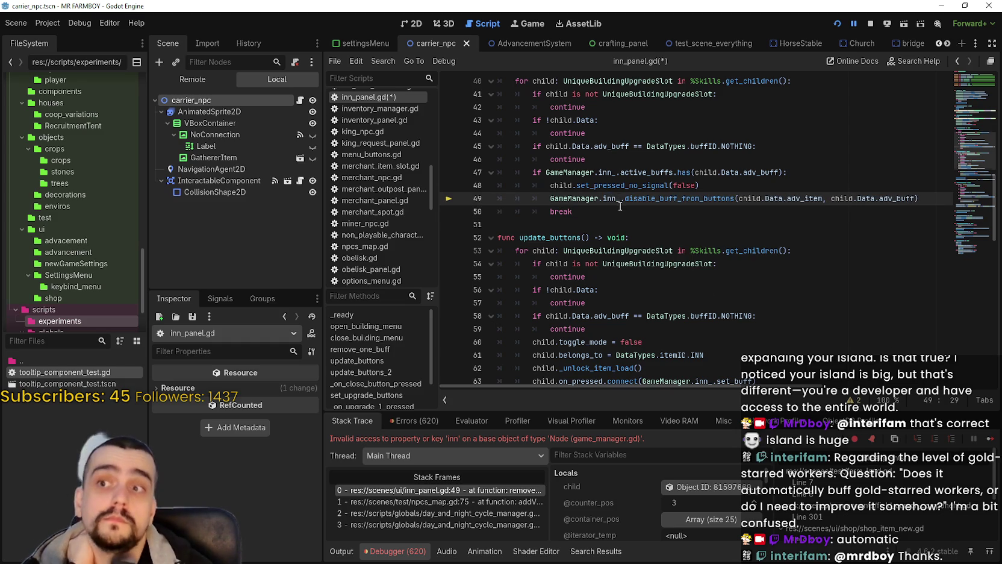
scroll(621, 206, up, 1)
click(604, 244)
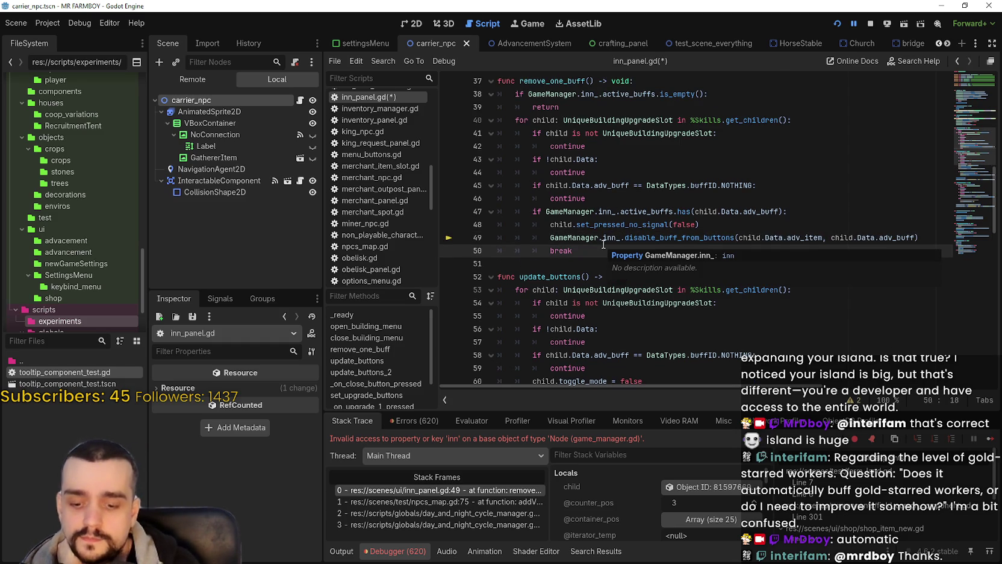
key(ctrl+s)
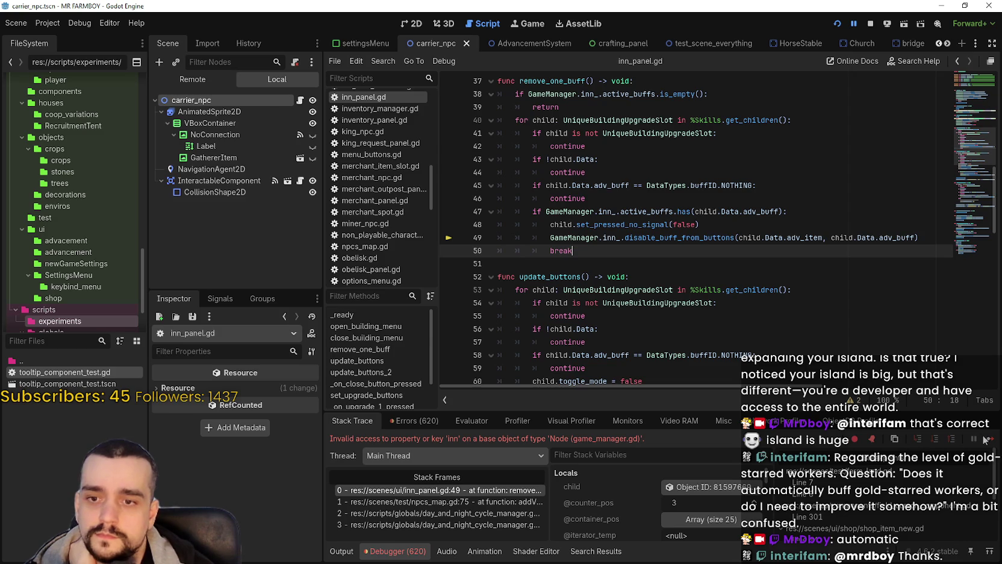
click(991, 439)
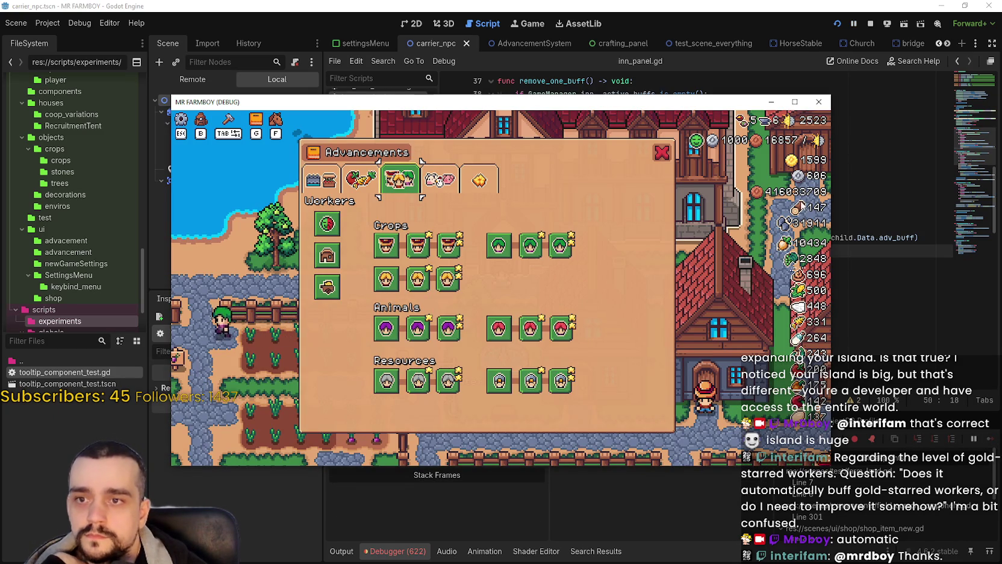
- Read the Carriers, Farmer Upgrade and Gatherers tooltips, with Gatherers showing Harvest Capacity 16
mouse_move(727, 163)
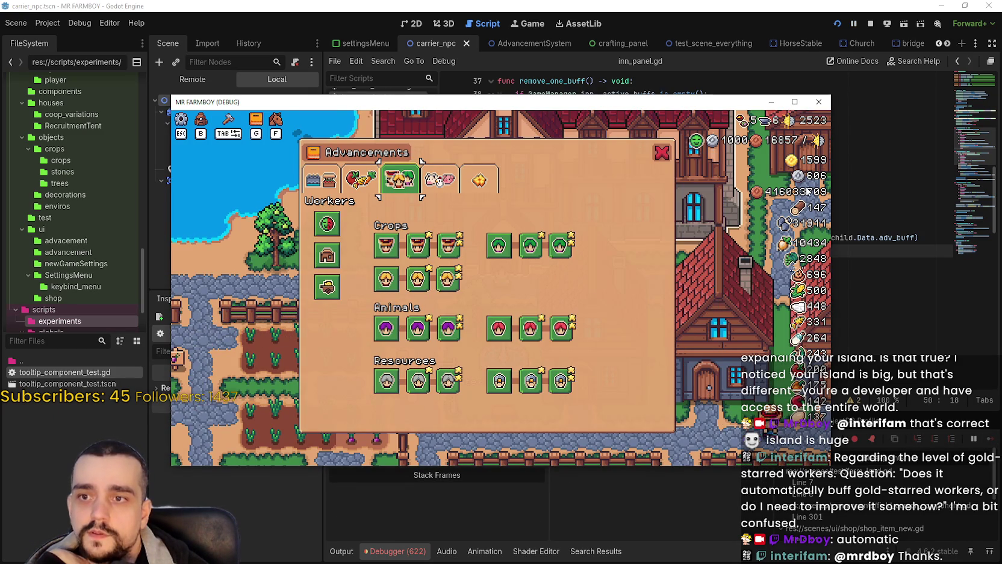
mouse_move(724, 140)
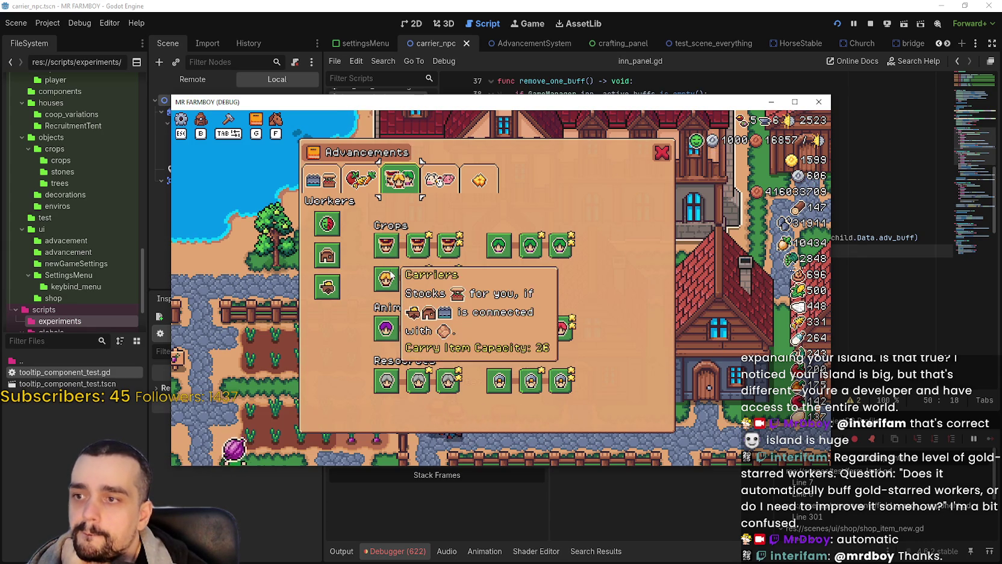
mouse_move(459, 342)
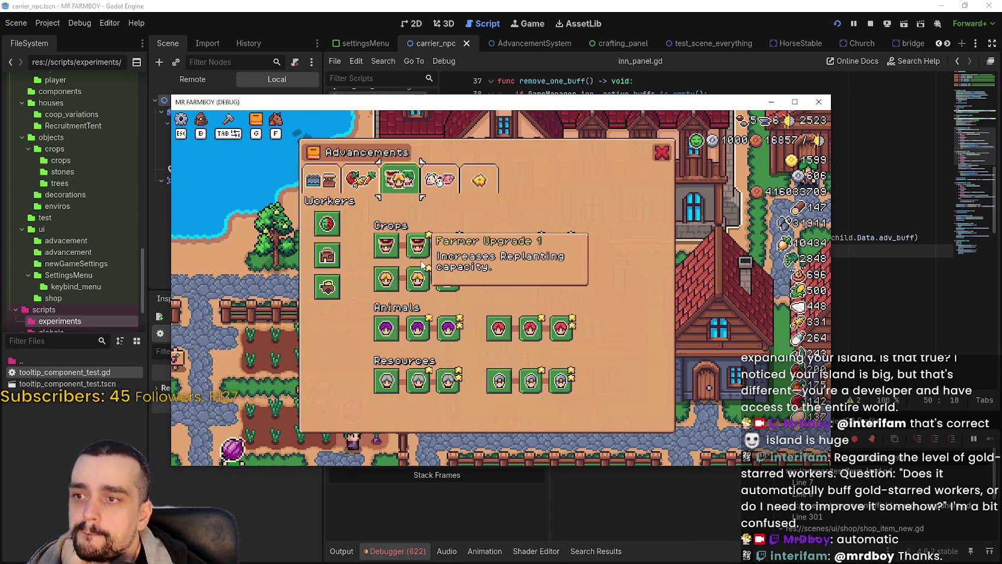
mouse_move(410, 390)
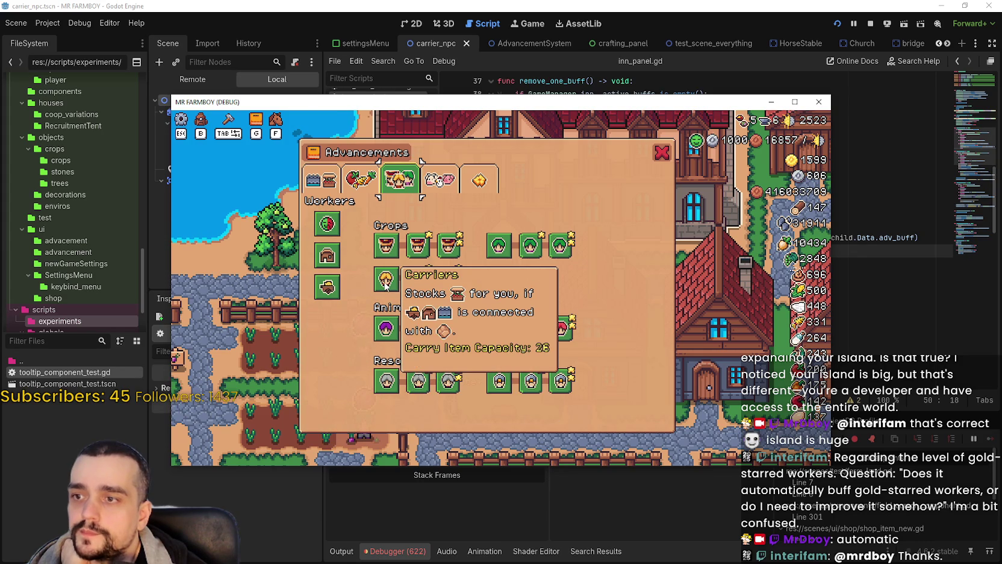
mouse_move(382, 289)
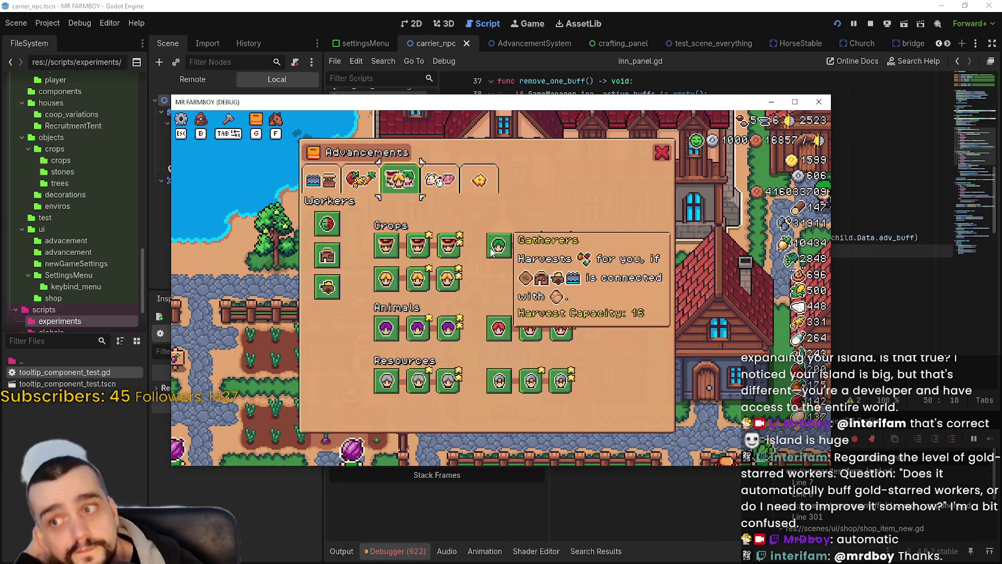
- Close Advancements, walk to the house and view the Farmer slot among its hirable workers
click(662, 152)
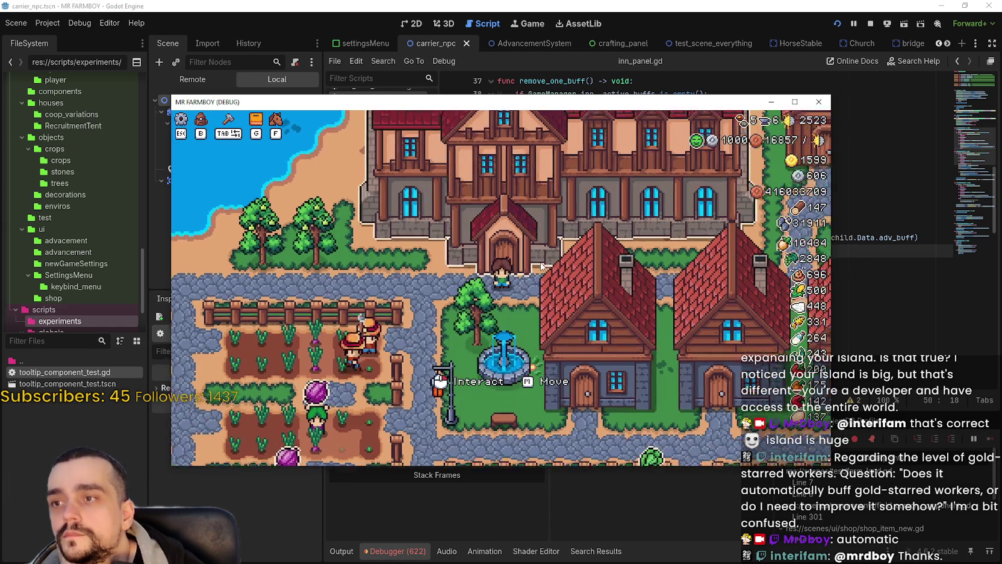
key(s)
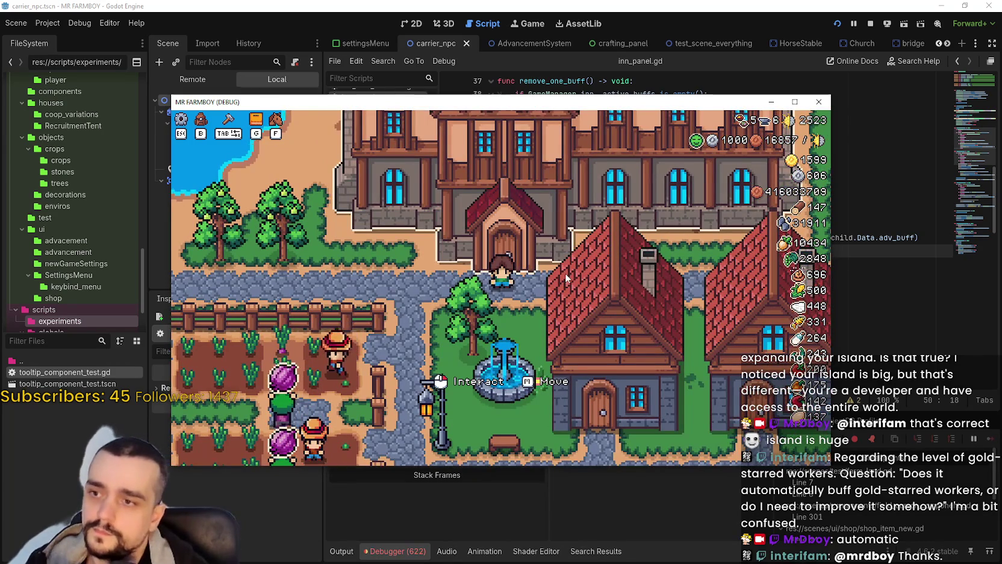
key(d)
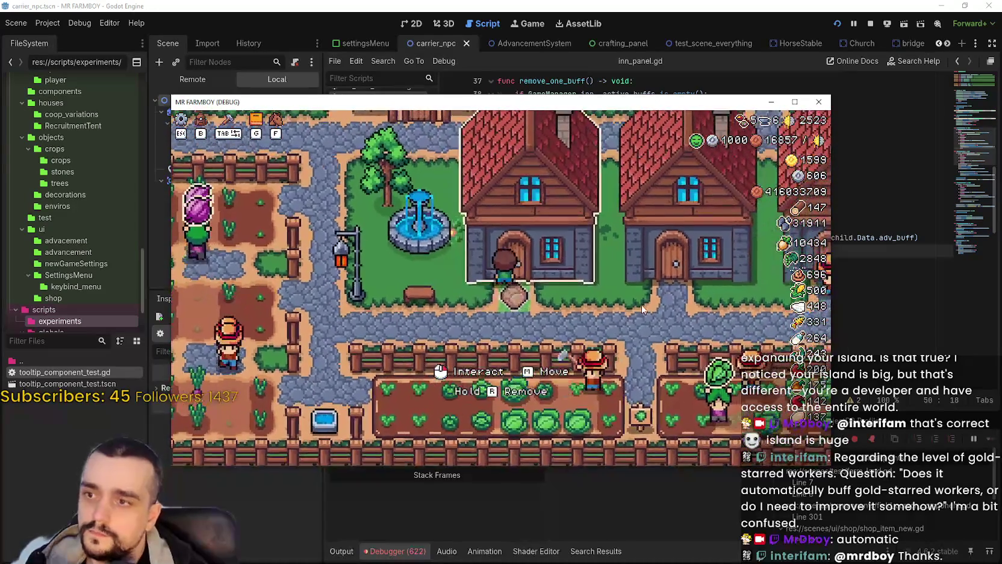
key(w)
mouse_move(431, 225)
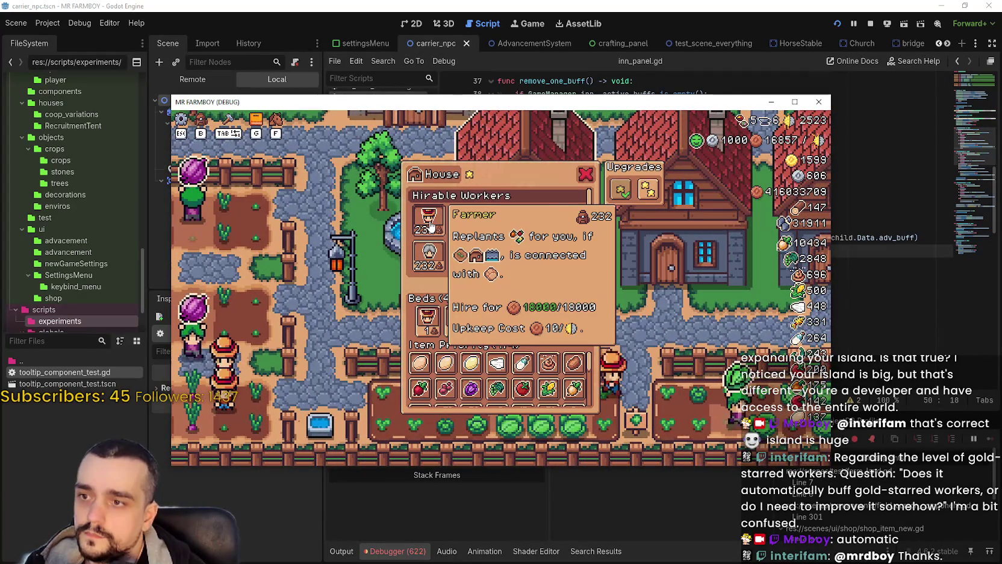
key(w)
- Reopen Advancements and read the Farmers and Rancher Feeders tooltips (Carry Item Capacity 20)
key(a)
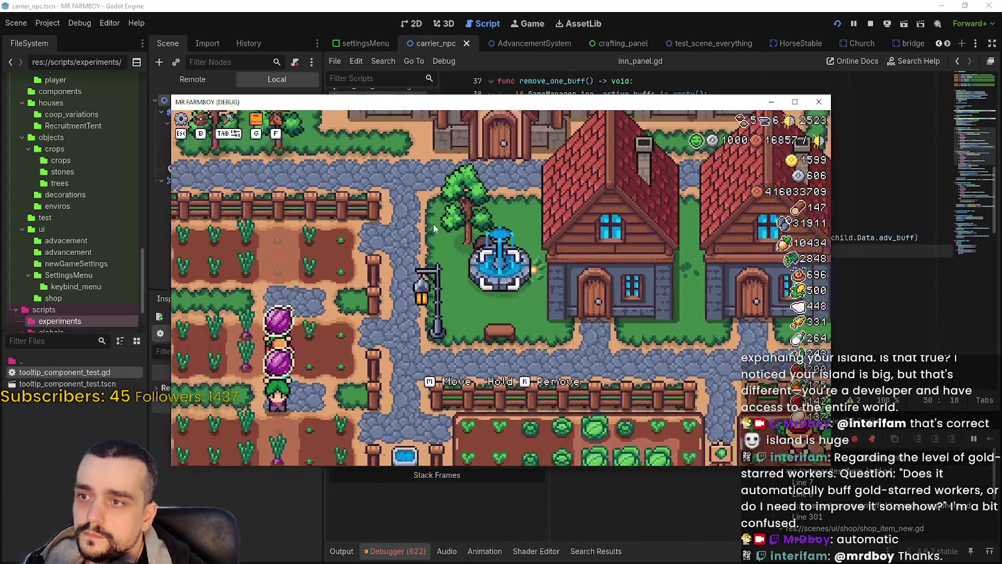
key(g)
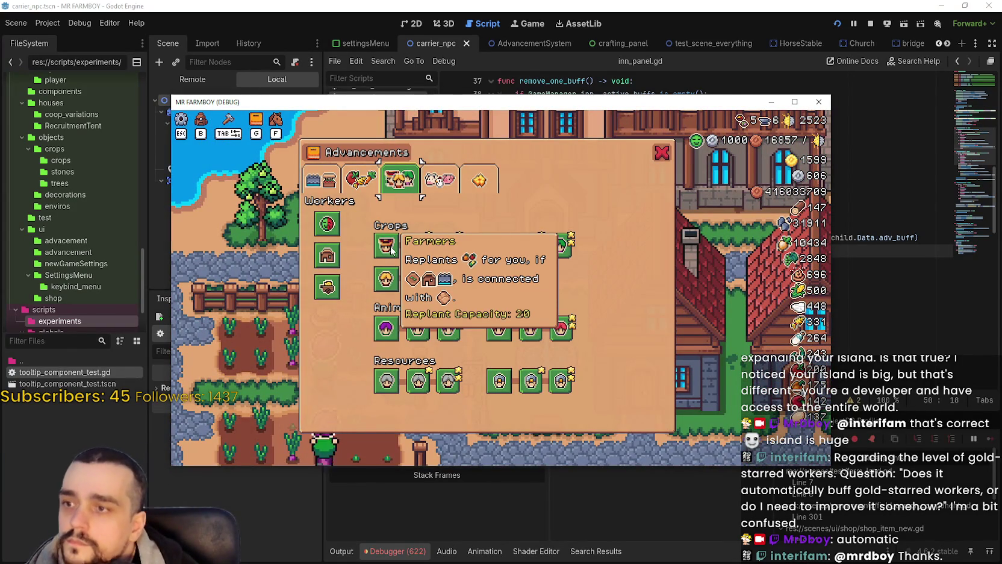
mouse_move(501, 328)
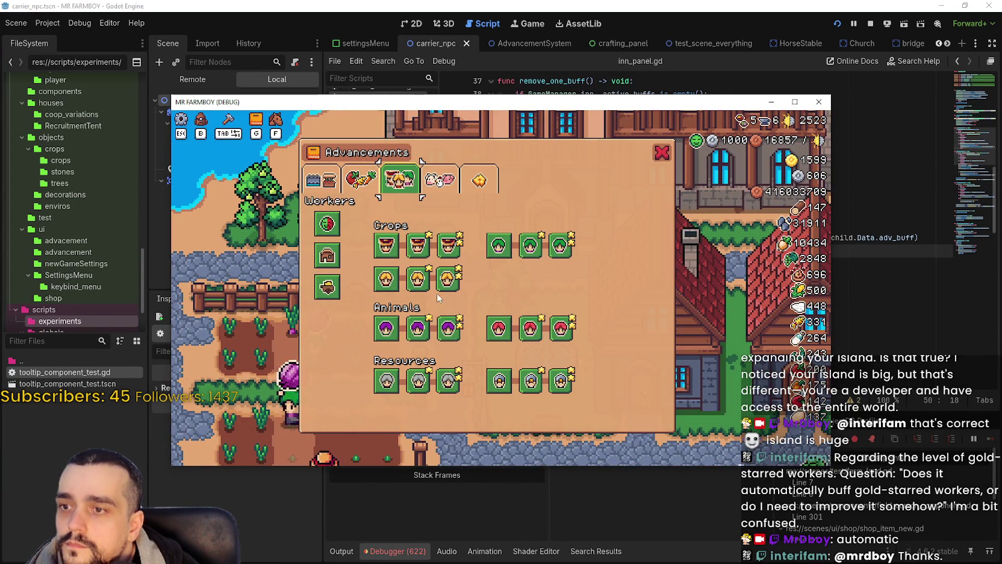
mouse_move(386, 330)
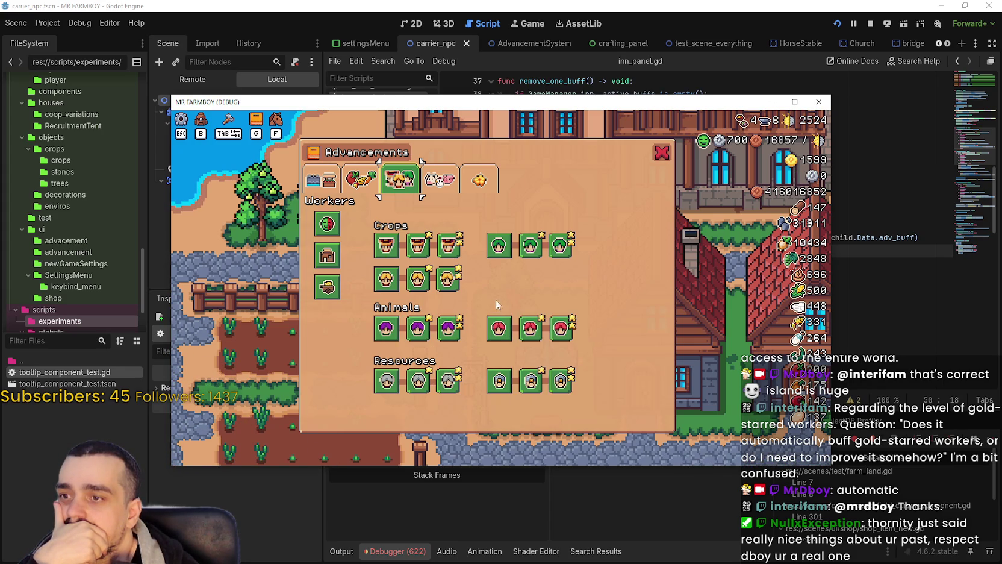
mouse_move(565, 335)
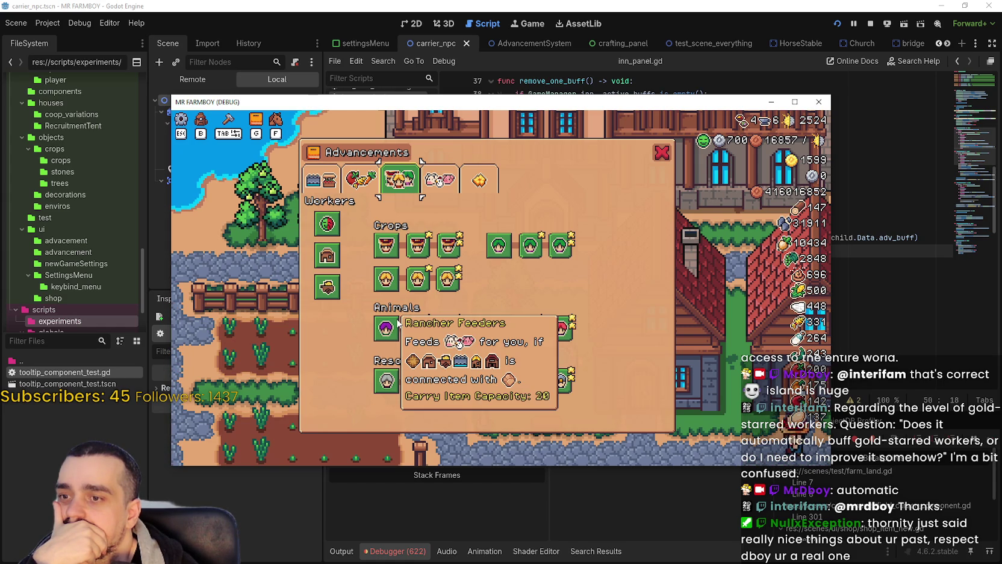
- Return to the game, check two worker tooltips in Advancements, then close the panel
click(851, 242)
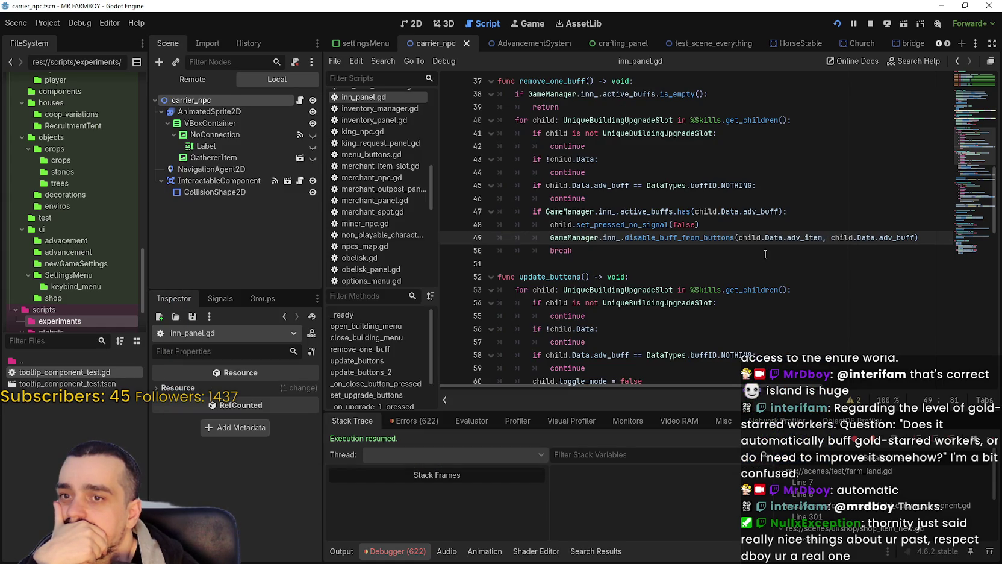
click(643, 259)
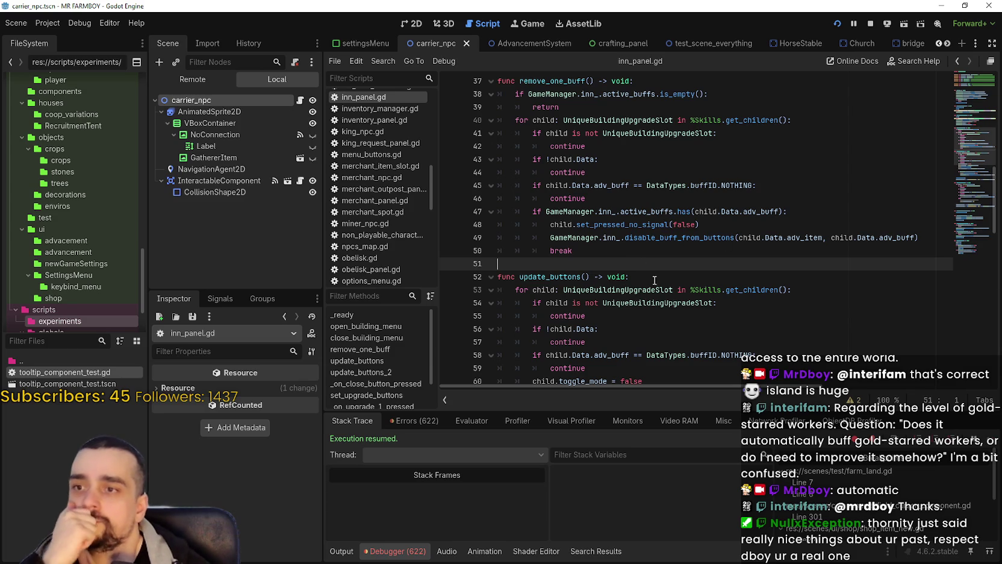
key(alt+Tab)
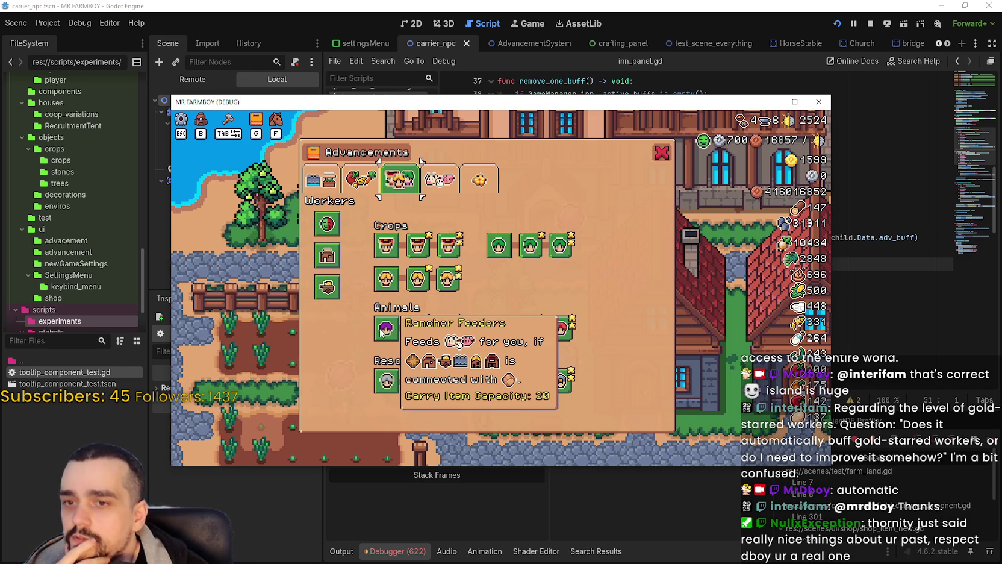
mouse_move(395, 290)
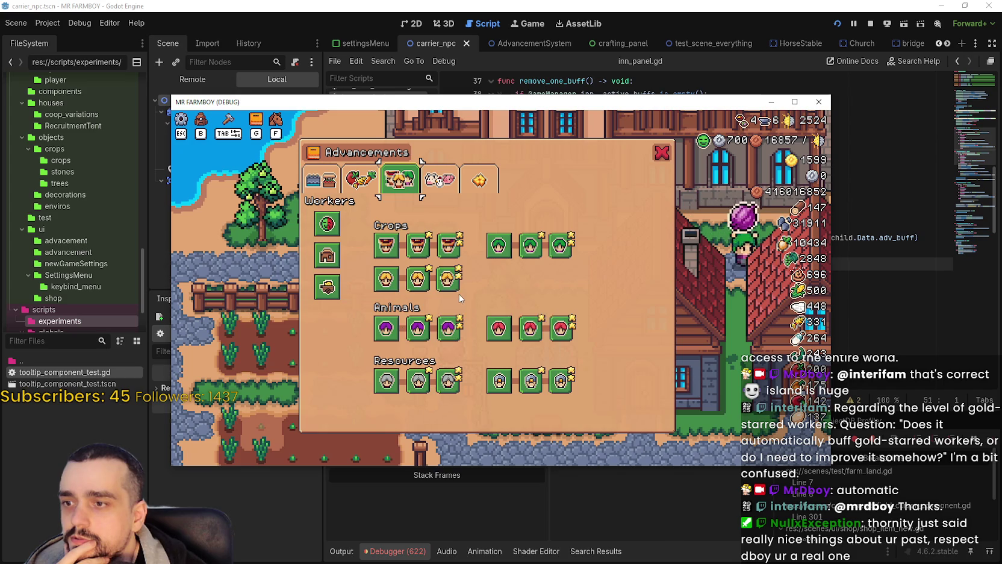
mouse_move(427, 290)
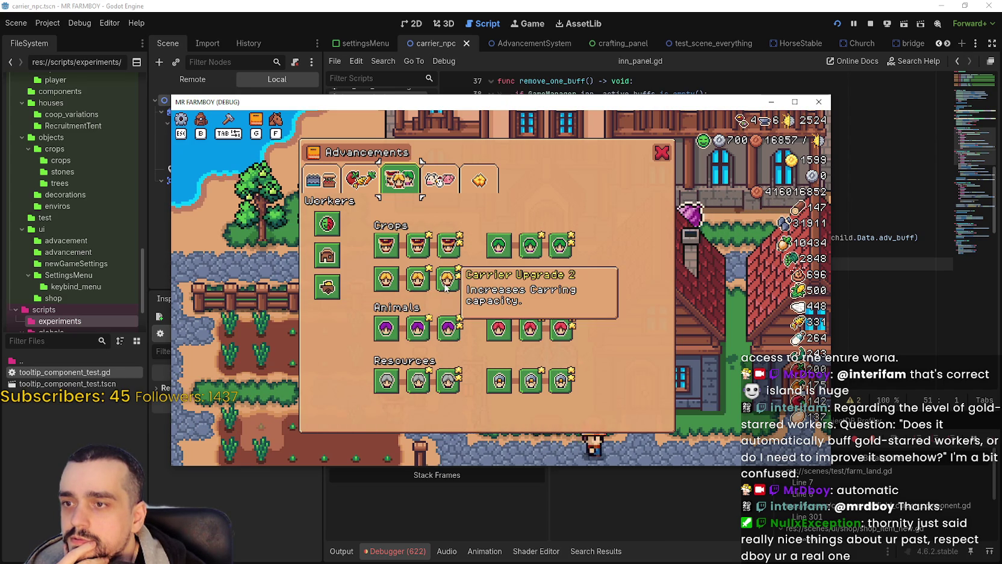
key(Escape)
- Switch off the carrier_dish_2 buff at the inn and recheck the inn's active buffs
click(604, 315)
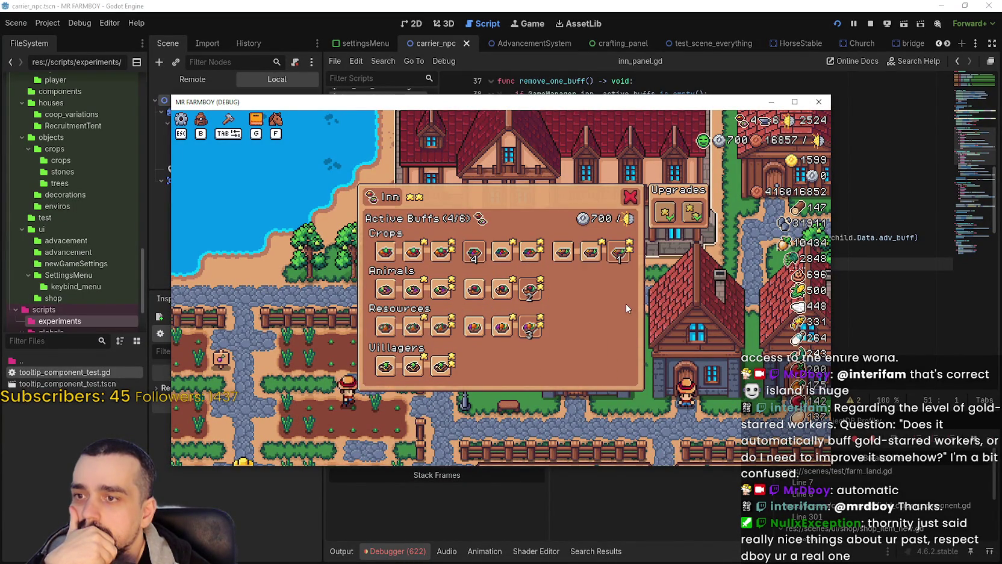
click(613, 261)
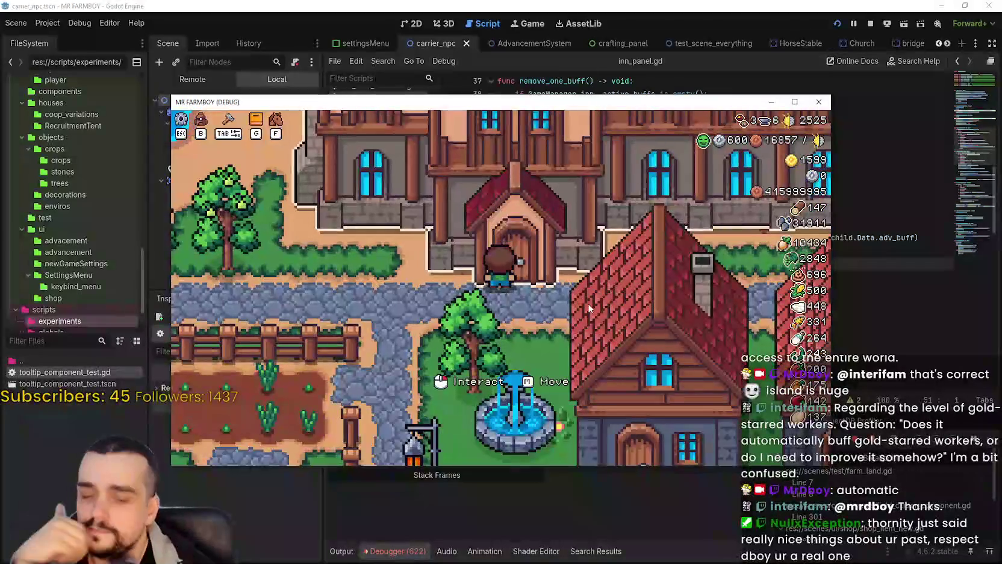
key(g)
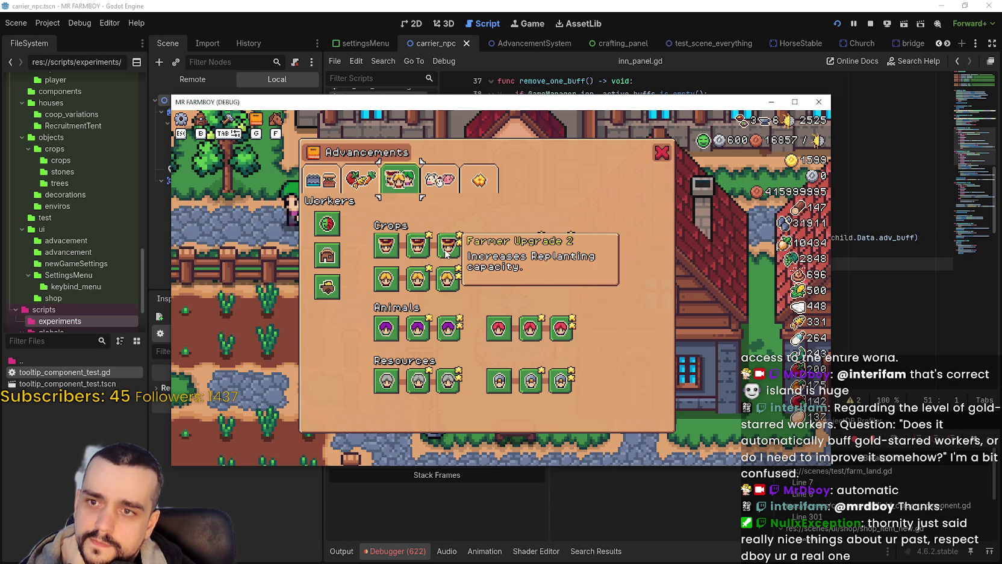
click(658, 154)
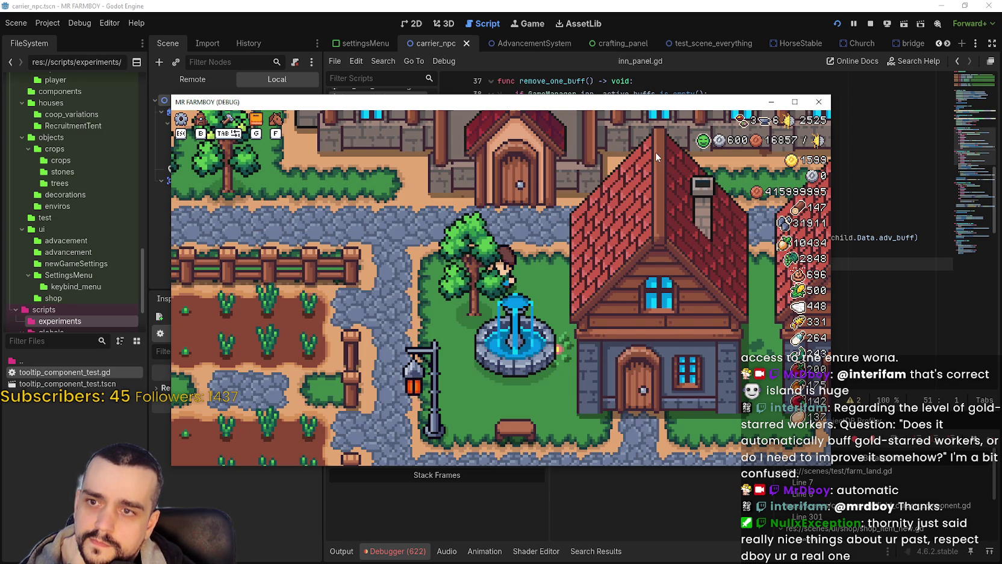
key(w)
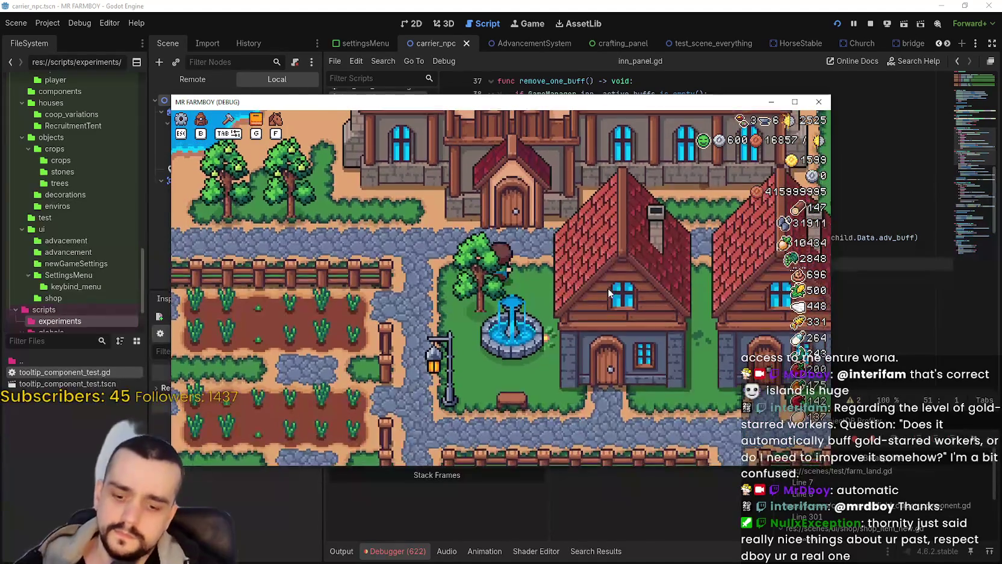
key(e)
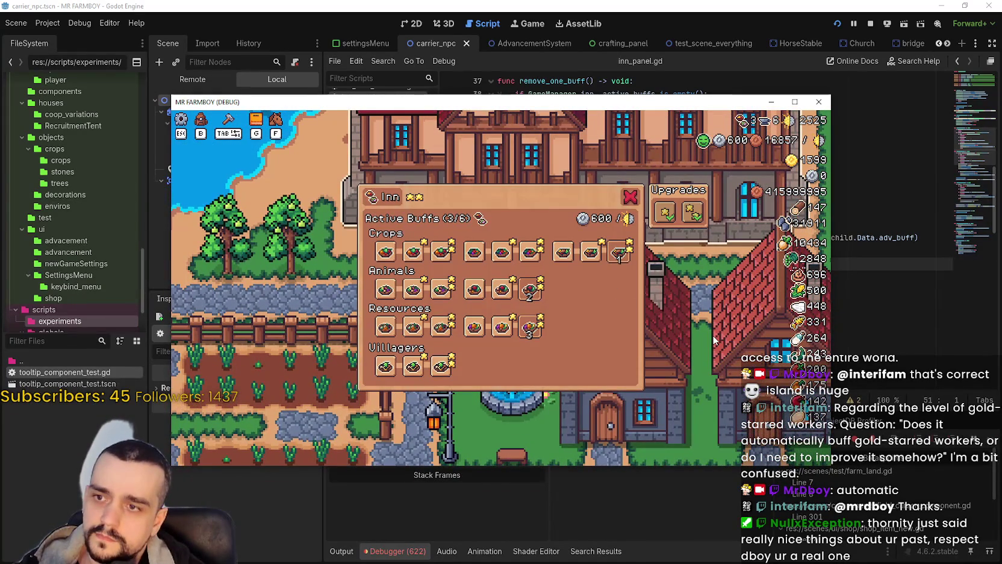
key(s)
key(a)
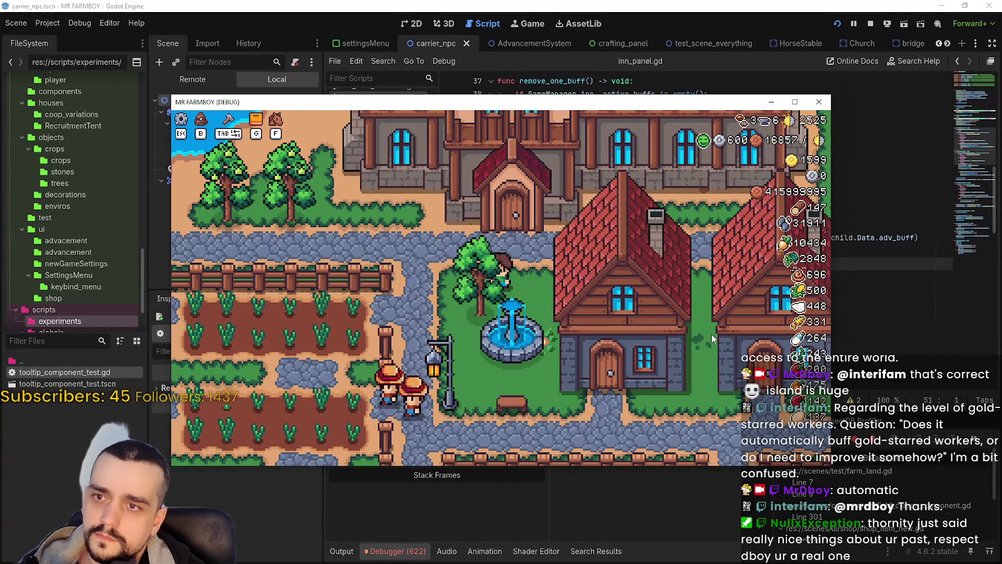
- Reopen Advancements and read worker tooltips: Carriers 26, Gatherers 14, Farmers 14
key(g)
mouse_move(397, 330)
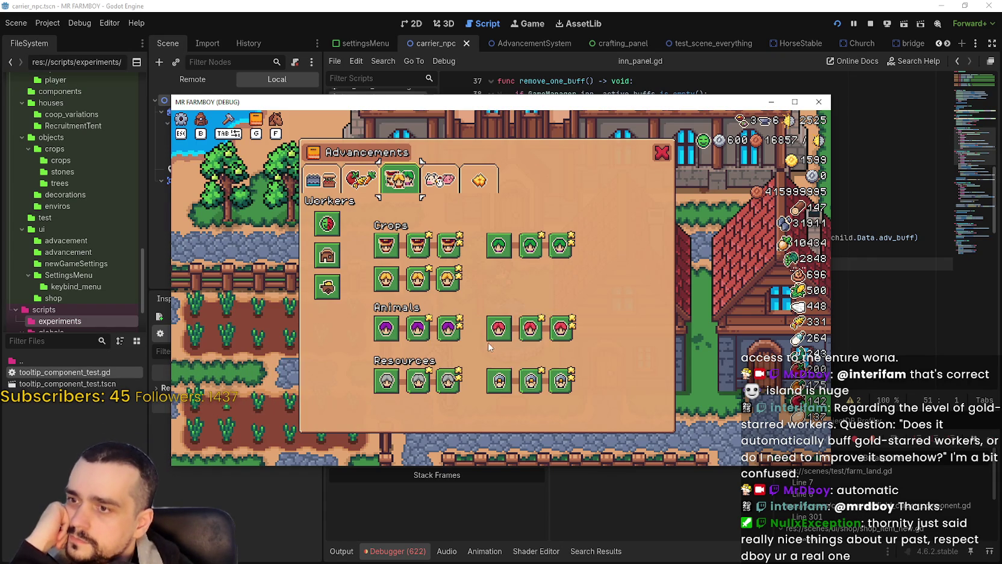
mouse_move(499, 341)
mouse_move(499, 249)
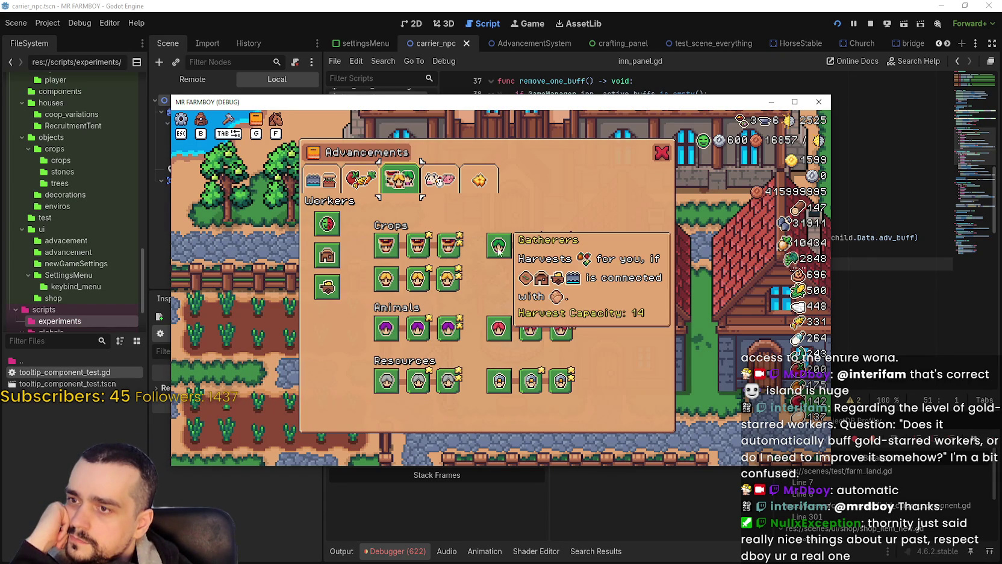
mouse_move(379, 289)
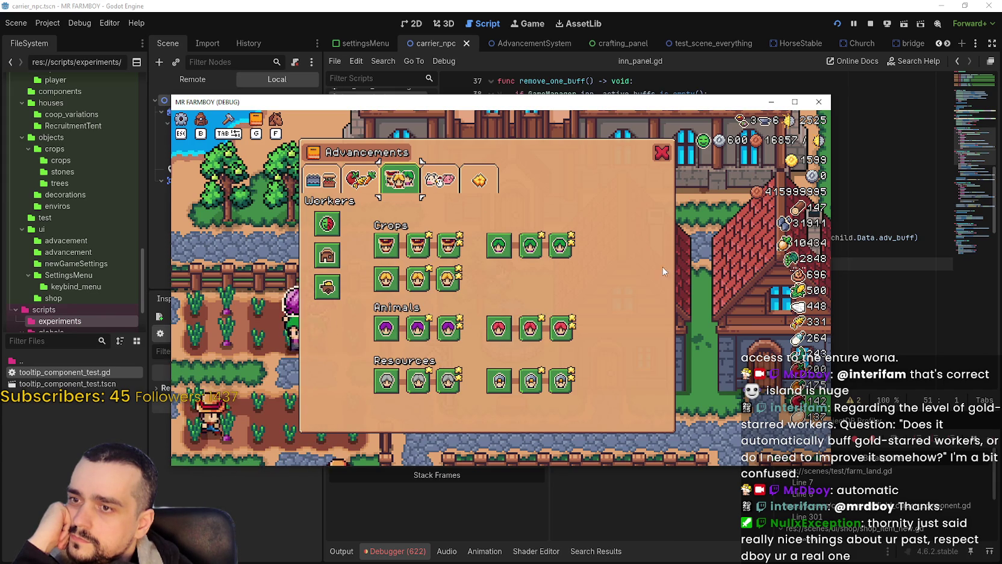
- Put the caret at the end of line 50, then read the Gatherer Upgrade 1 tooltip in the game
click(843, 266)
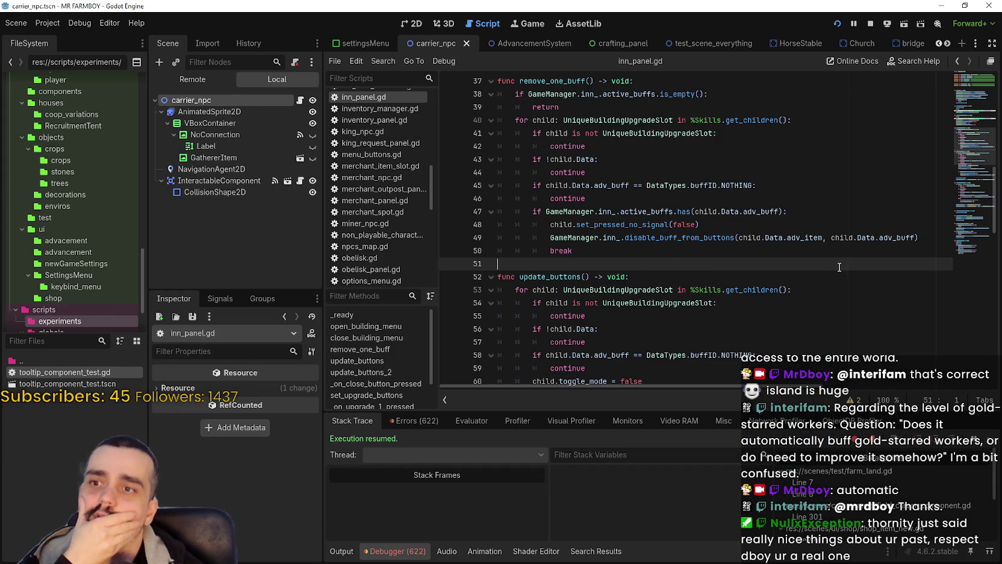
click(743, 251)
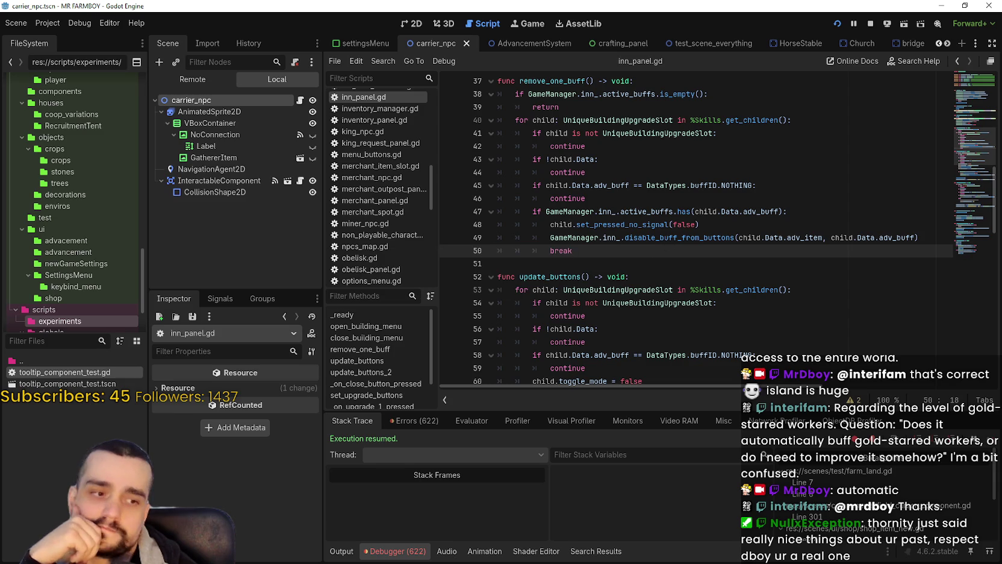
key(alt+Tab)
mouse_move(535, 247)
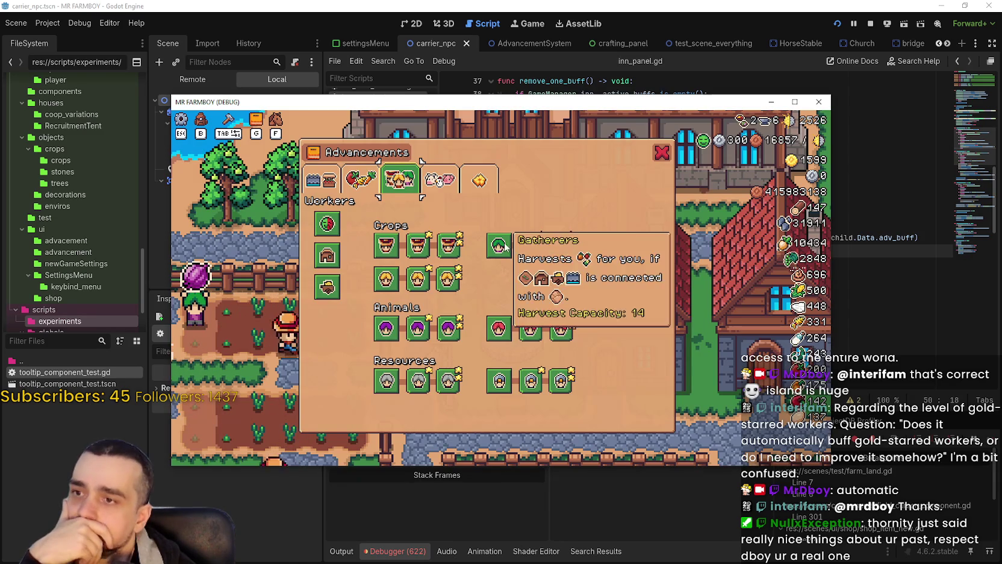
mouse_move(495, 253)
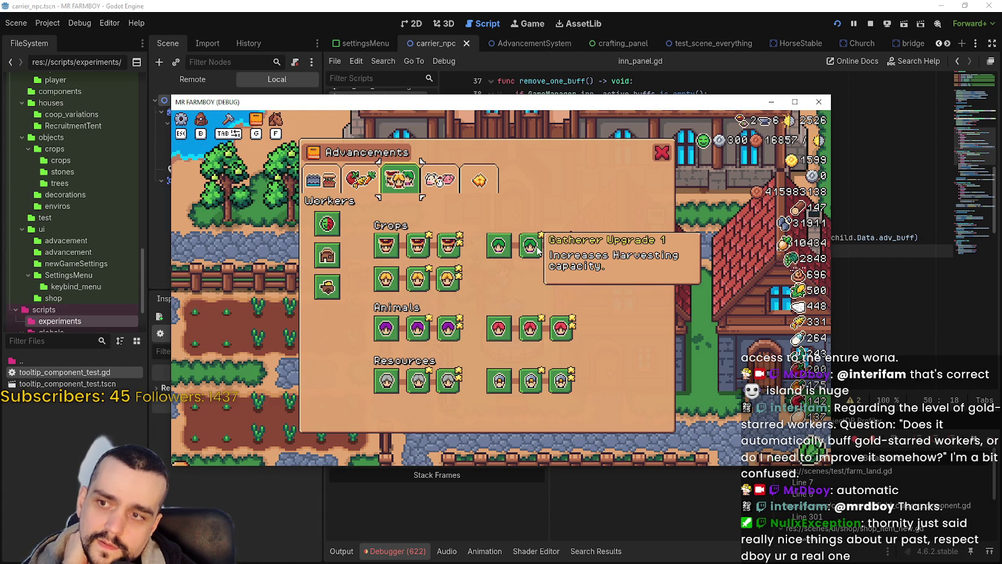
- Add a breakpoint on line 700 of tooltip_component_test.gd, the Harvest Capacity line
click(540, 24)
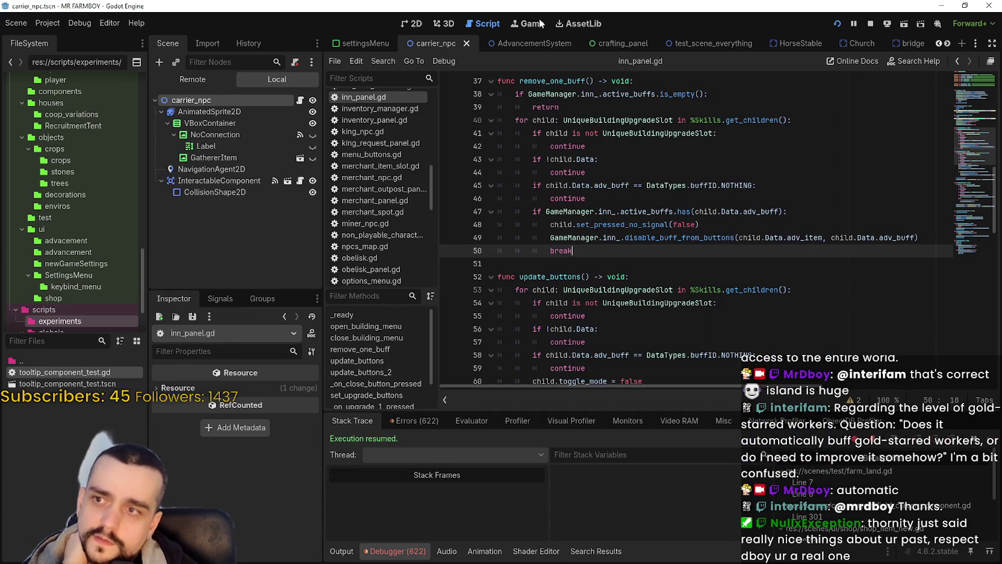
scroll(590, 250, up, 1)
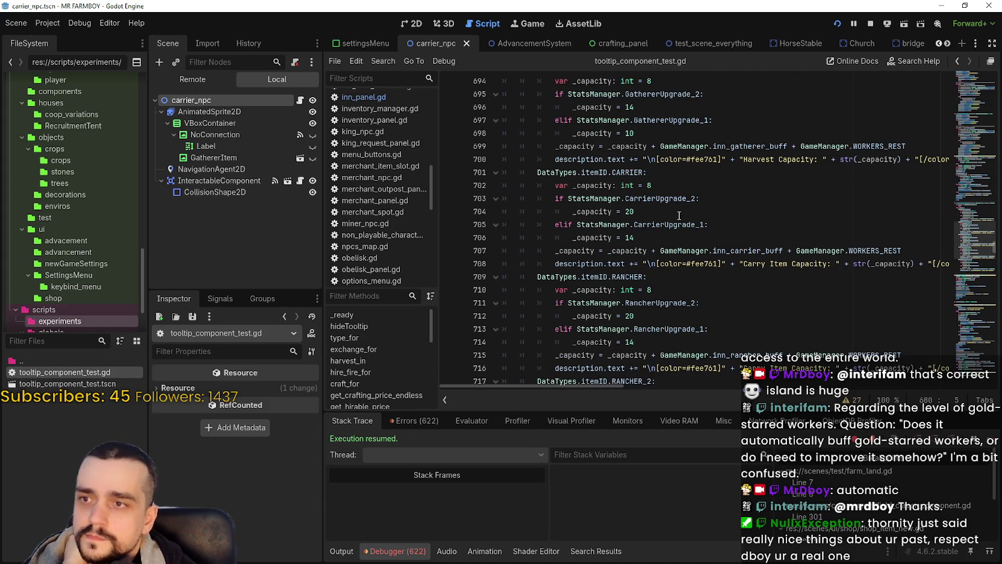
scroll(594, 281, down, 1)
click(562, 325)
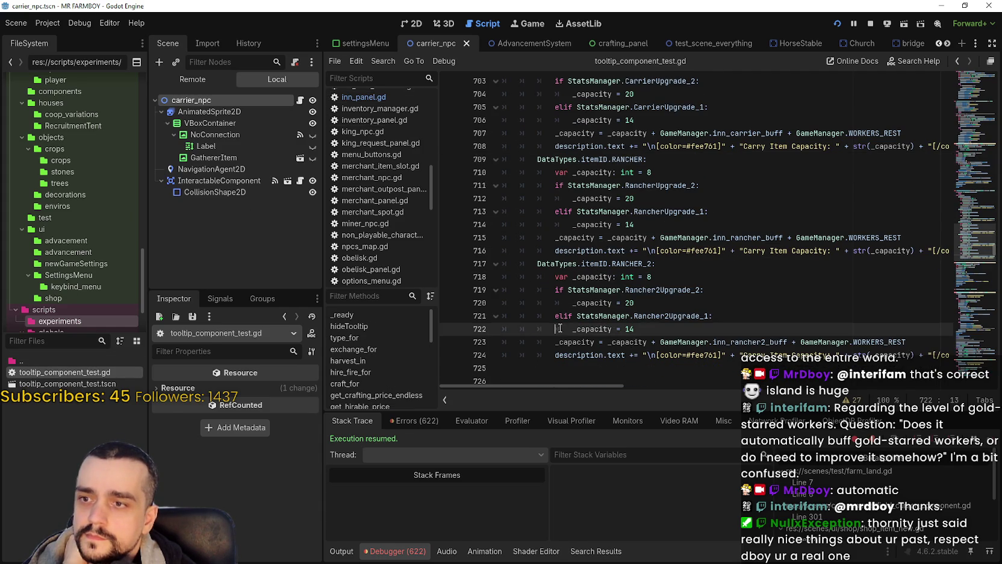
scroll(561, 325, up, 1)
click(557, 293)
scroll(555, 293, up, 5)
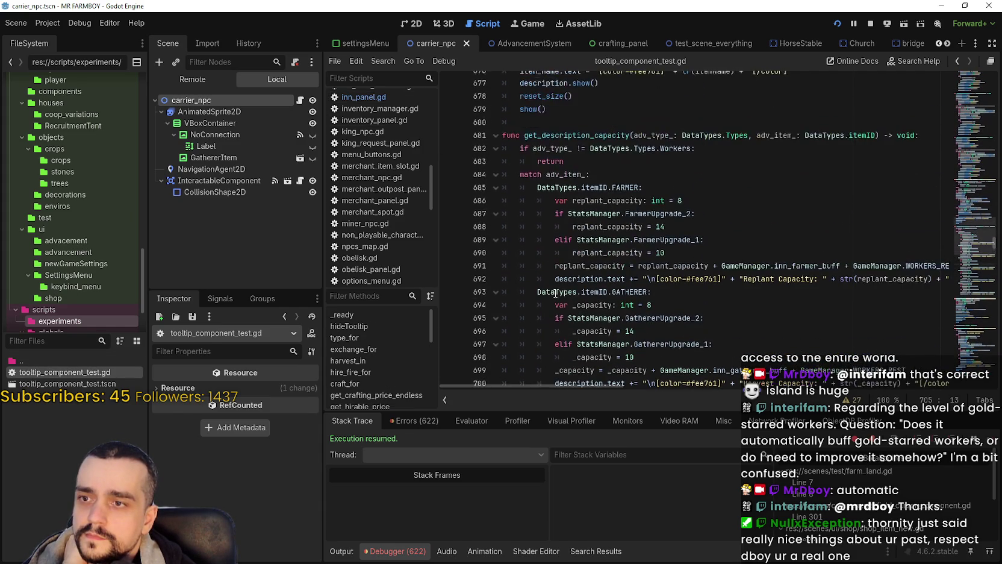
key(alt+Tab)
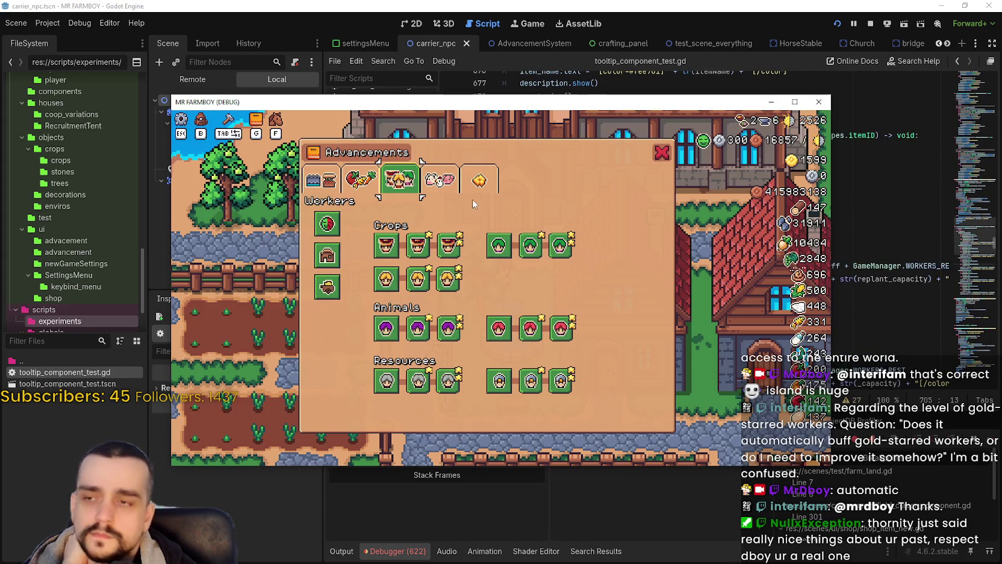
key(alt+Tab)
scroll(566, 307, down, 2)
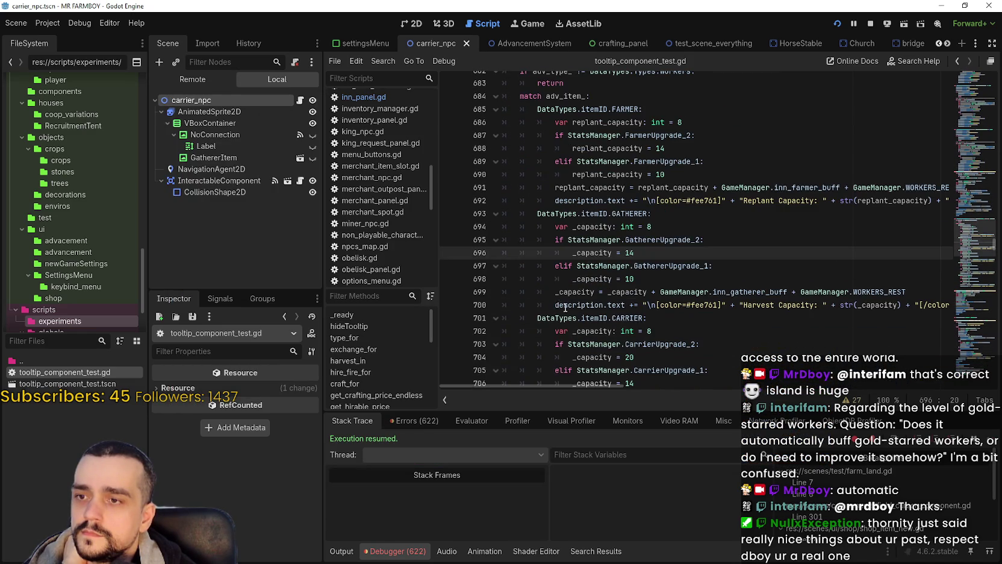
click(543, 280)
click(538, 306)
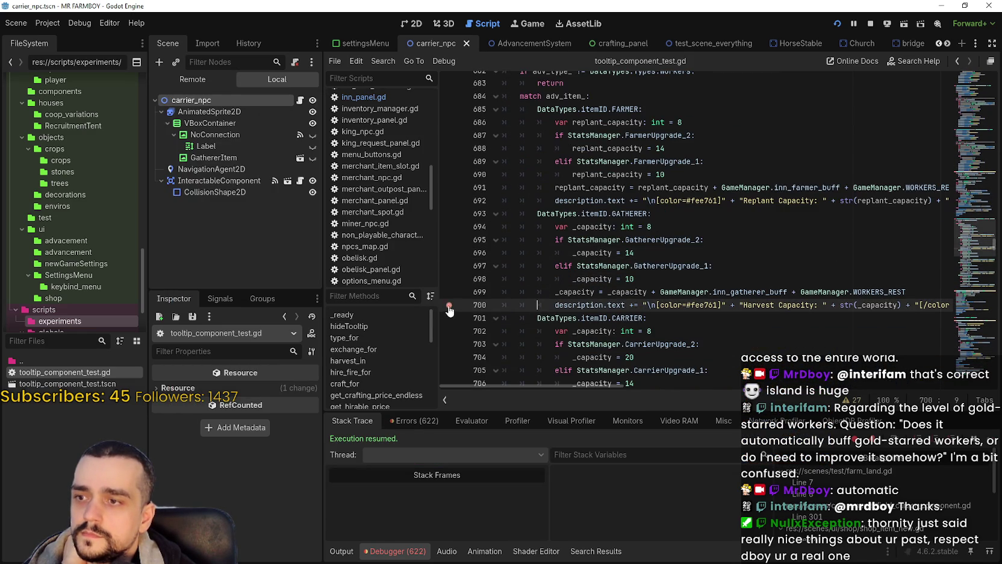
- Trigger the breakpoint in the running game, then continue past it and return to the editor
key(alt+Tab)
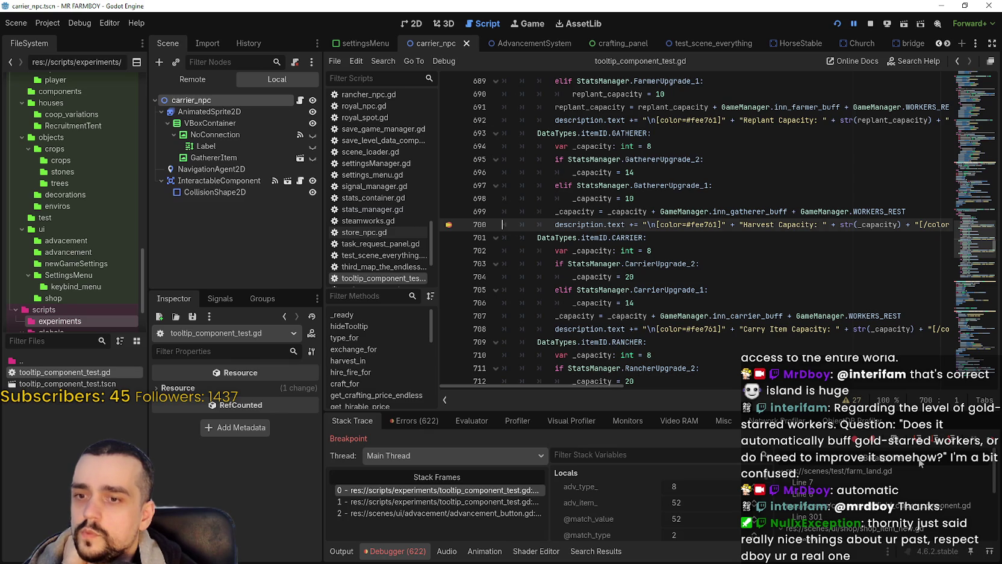
click(991, 443)
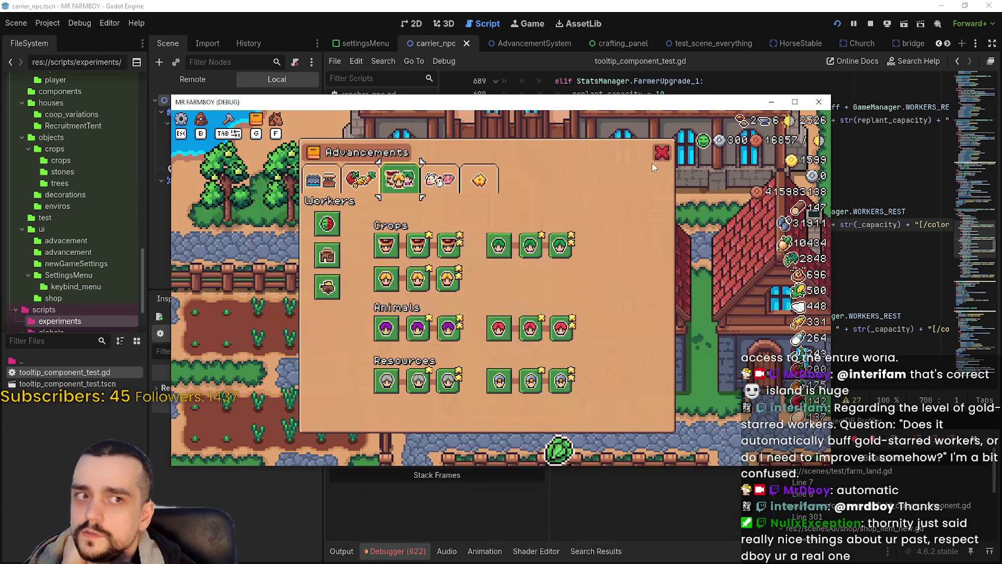
click(656, 11)
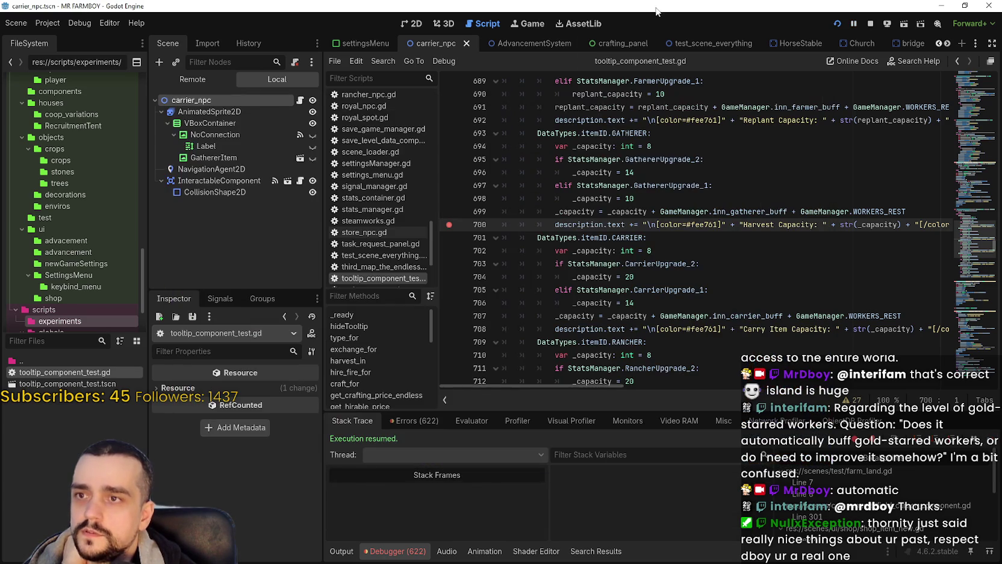
- In the AdvancementSystem scene, expand WorkerAdvancements and select GathererAdvButton1 to view its data
click(531, 42)
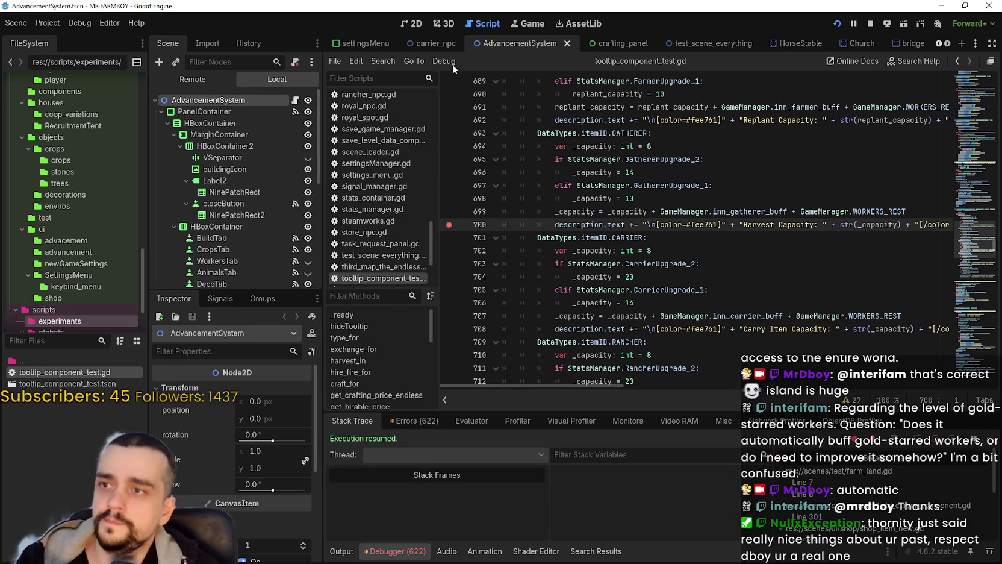
scroll(246, 209, down, 3)
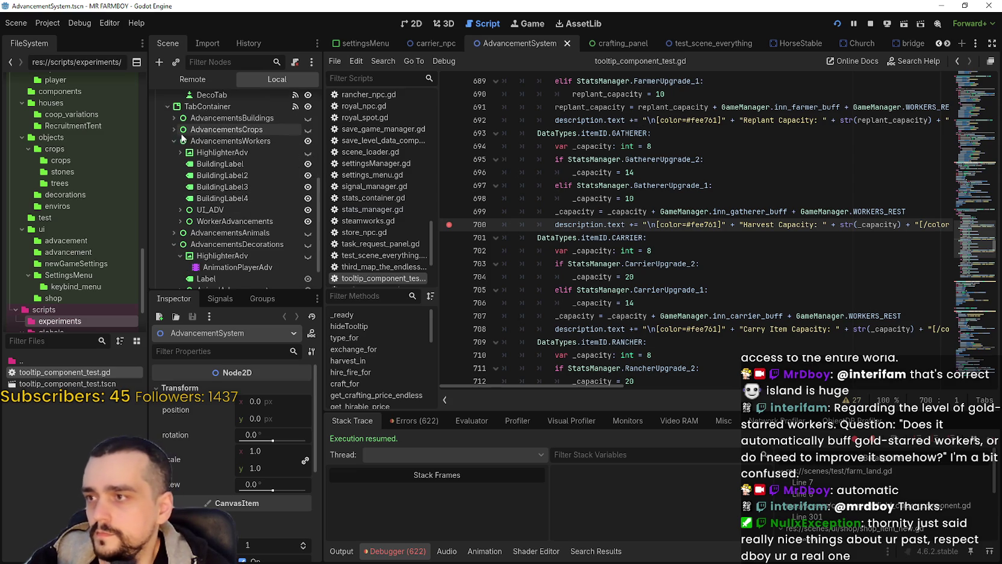
scroll(198, 210, down, 3)
click(180, 184)
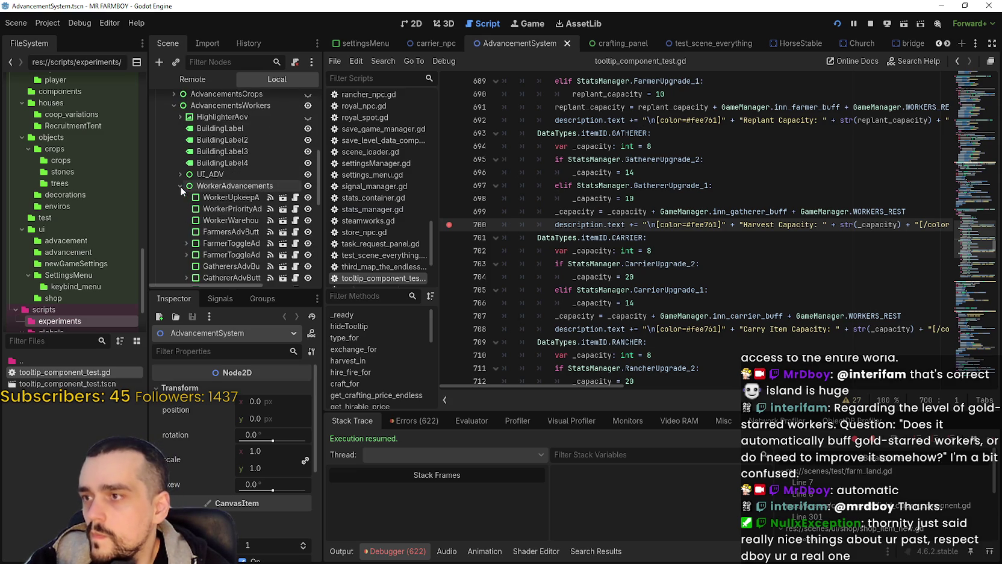
scroll(187, 187, down, 5)
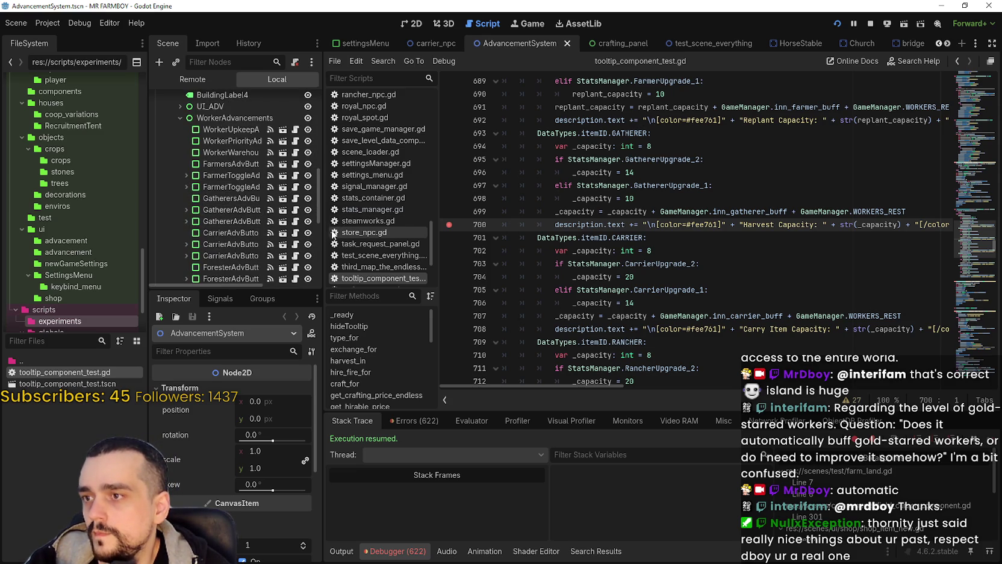
drag(323, 237, 402, 239)
click(273, 209)
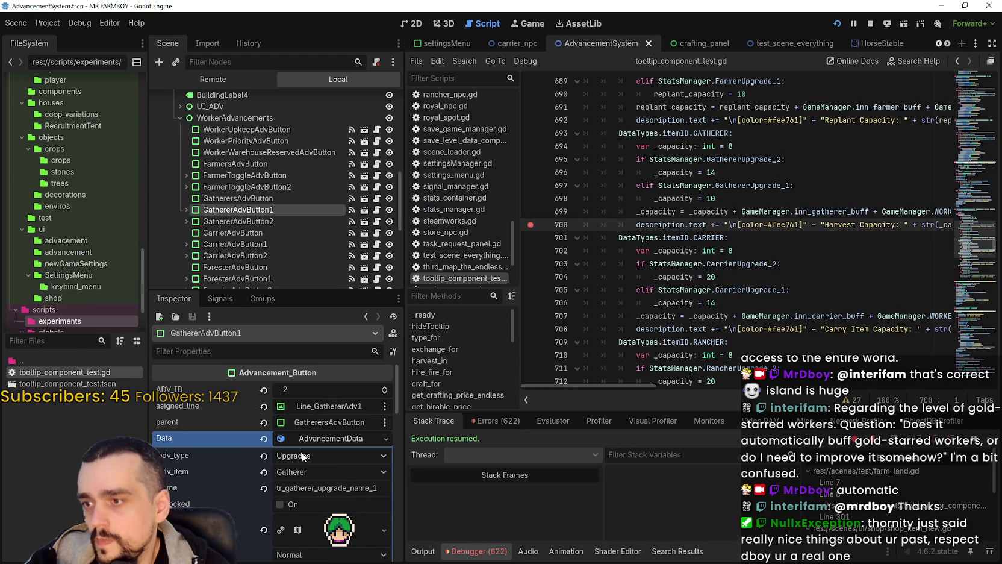
- Highlight the workers-only early return check in the tooltip script
scroll(732, 206, up, 5)
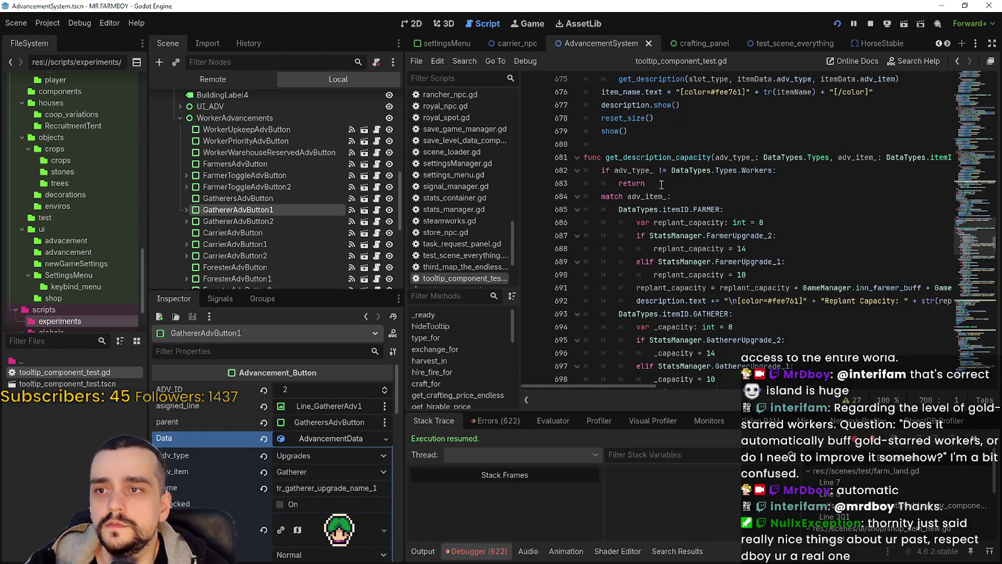
drag(661, 184, 553, 172)
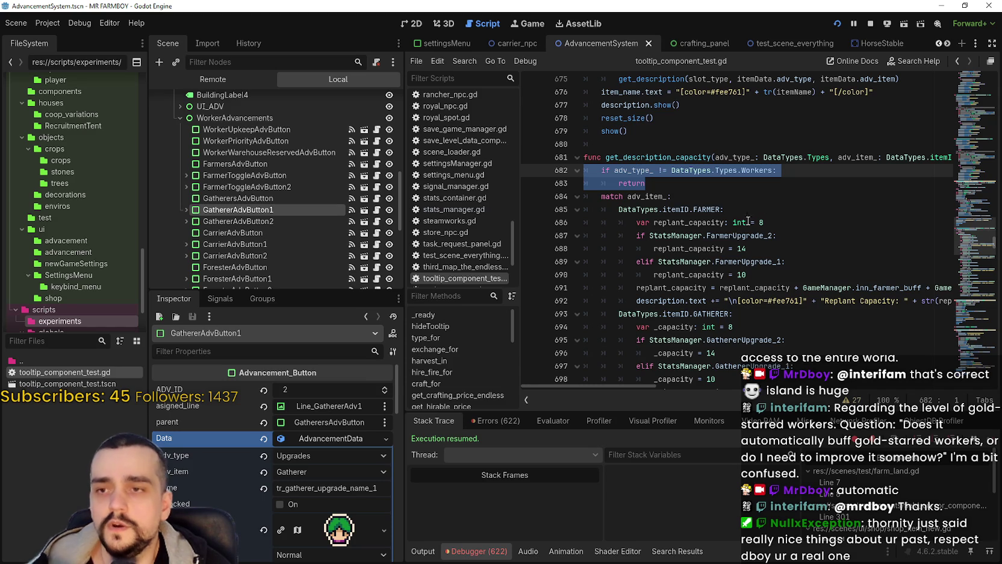
mouse_move(735, 223)
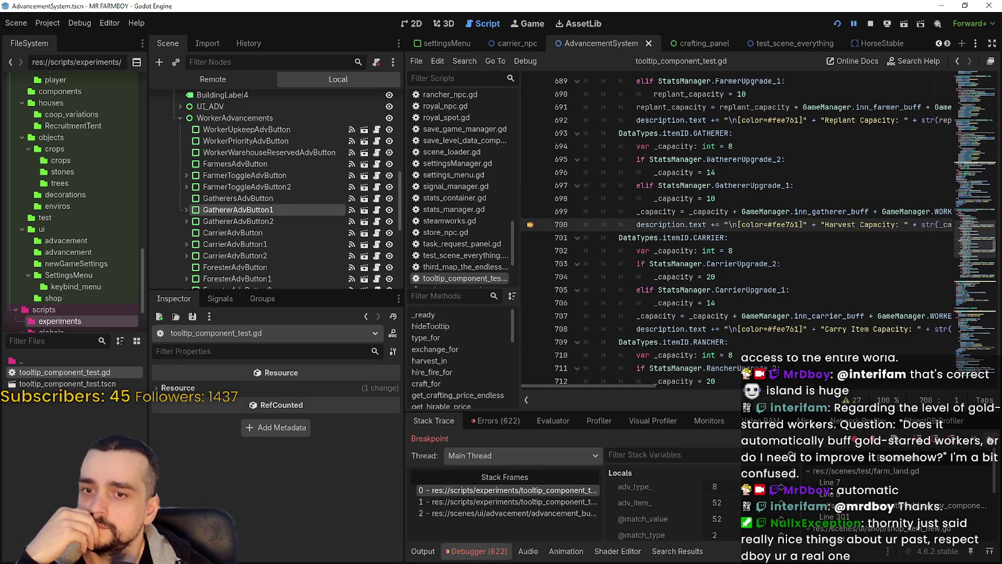
- Resume from the breakpoint and browse the crops and land-and-buildings advancement pages
key(F12)
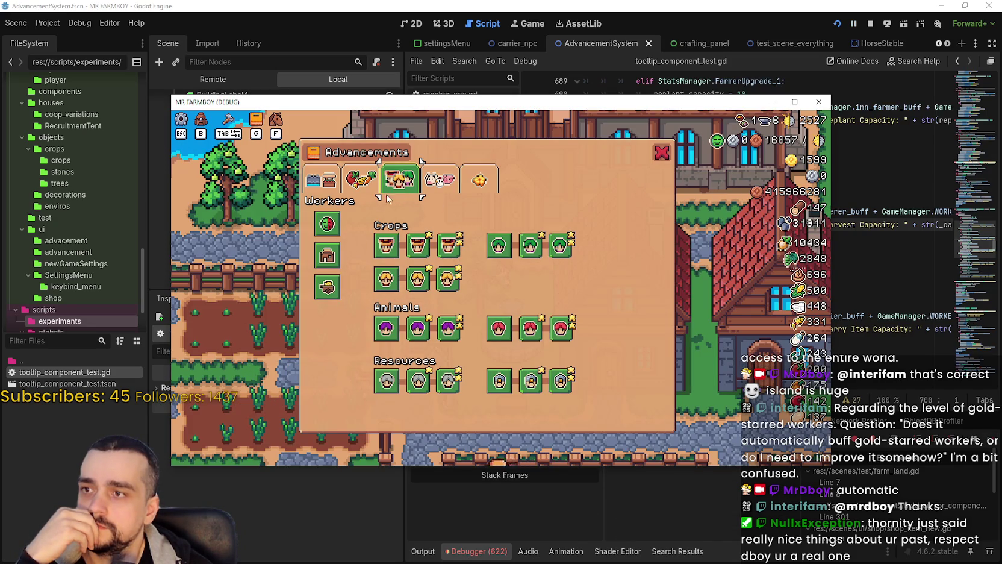
click(360, 179)
click(322, 179)
mouse_move(333, 339)
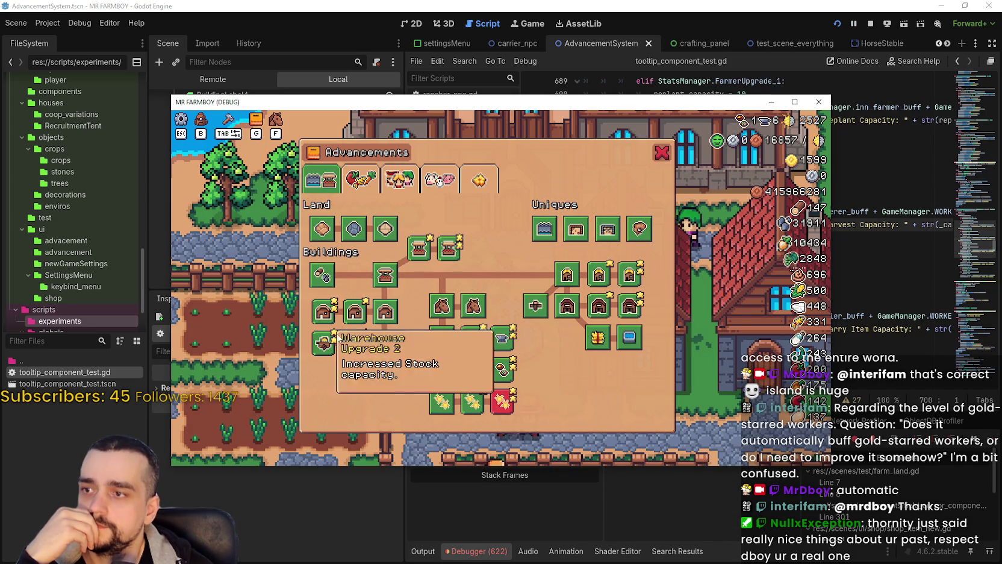
mouse_move(349, 311)
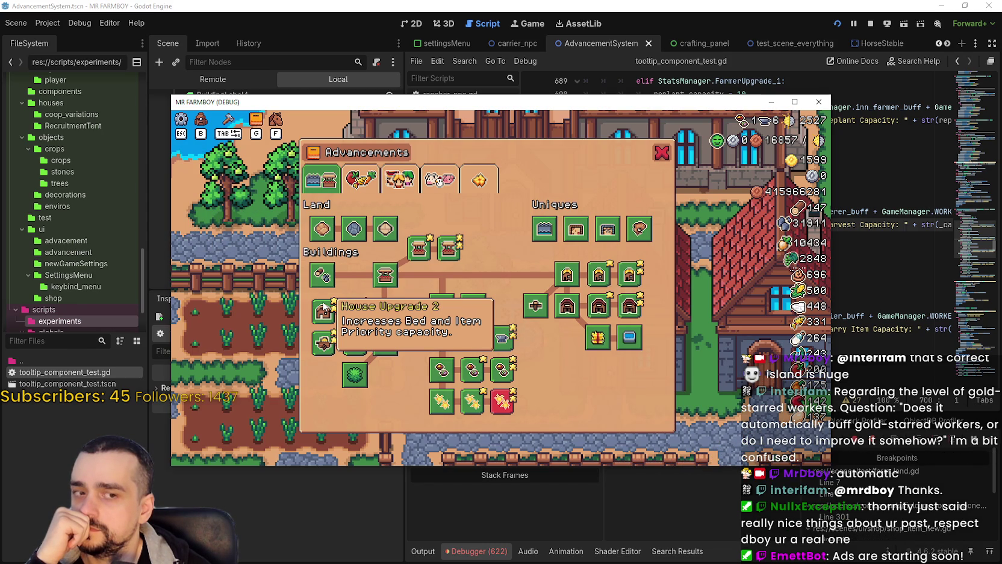
mouse_move(392, 319)
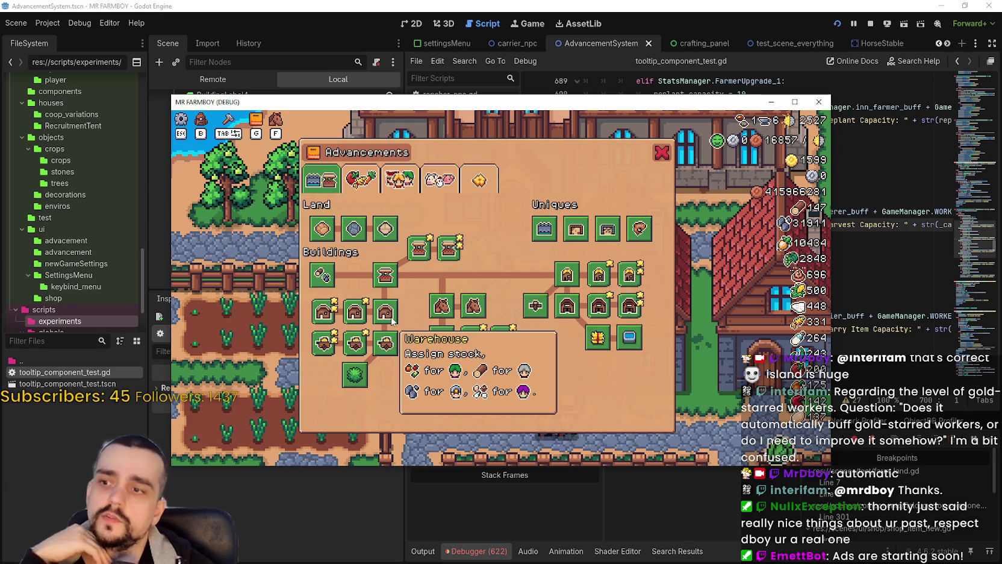
- Show the worker advancements, check the Rancher and Forester tooltips, and resume the debugger
click(363, 186)
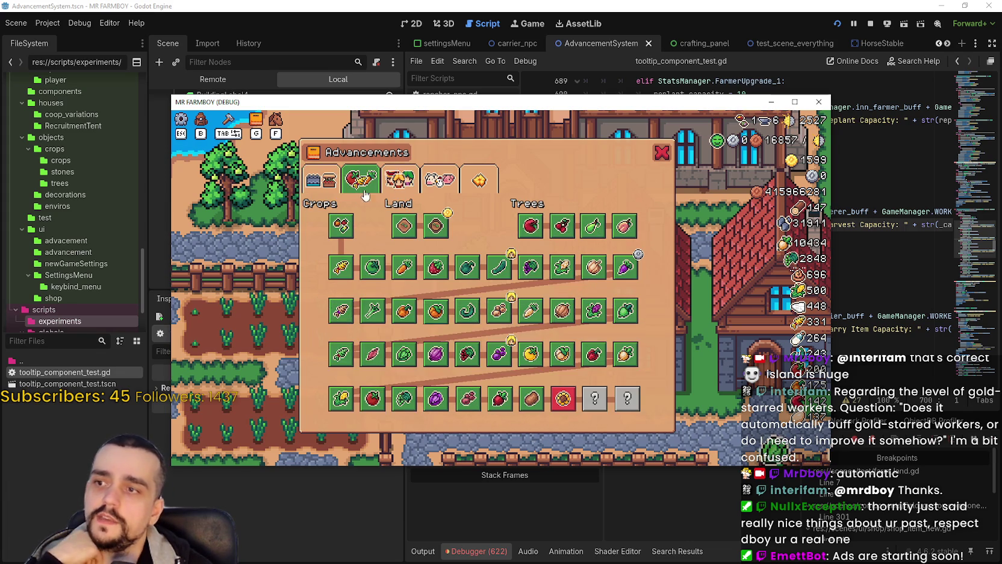
click(399, 180)
mouse_move(378, 336)
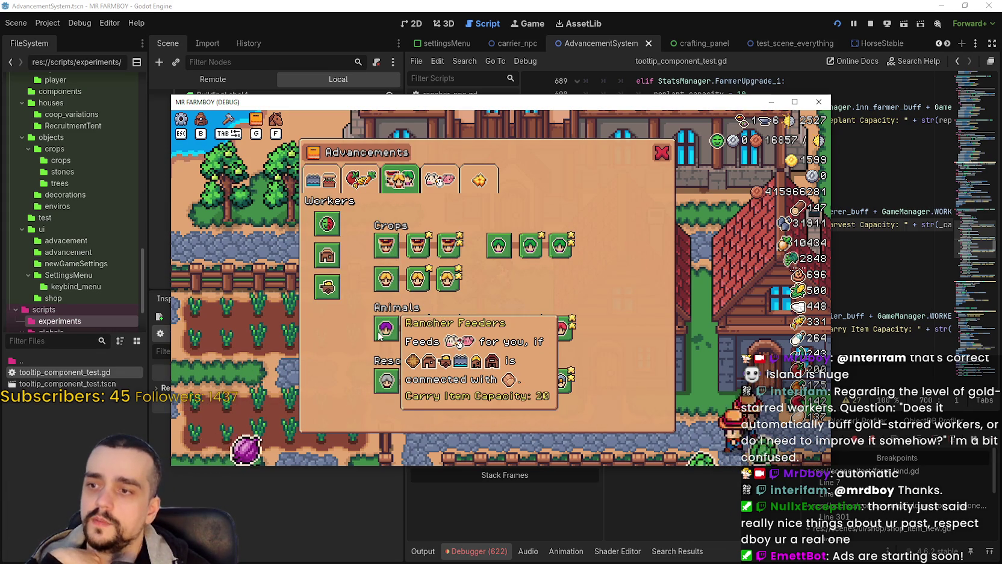
mouse_move(498, 328)
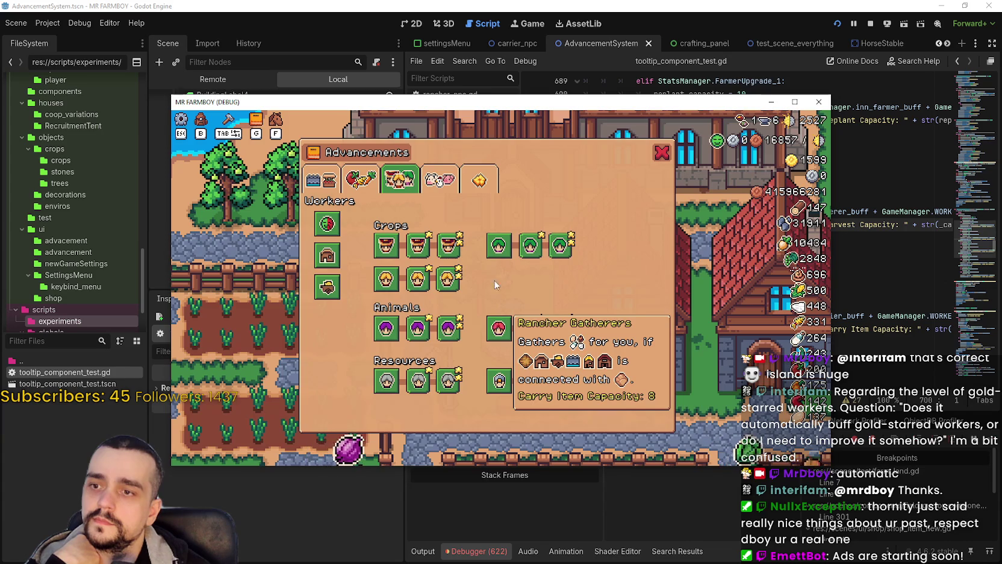
mouse_move(497, 246)
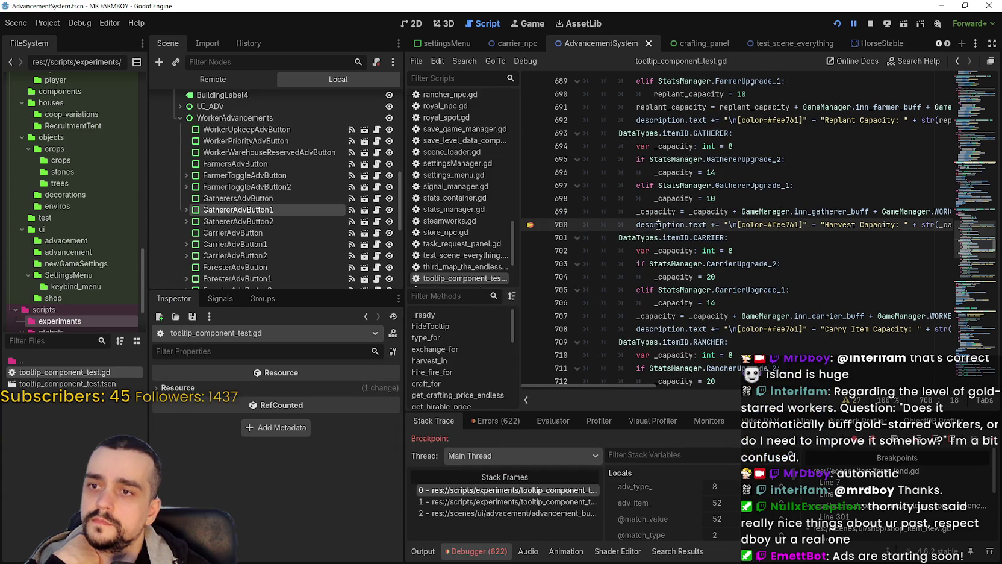
key(F12)
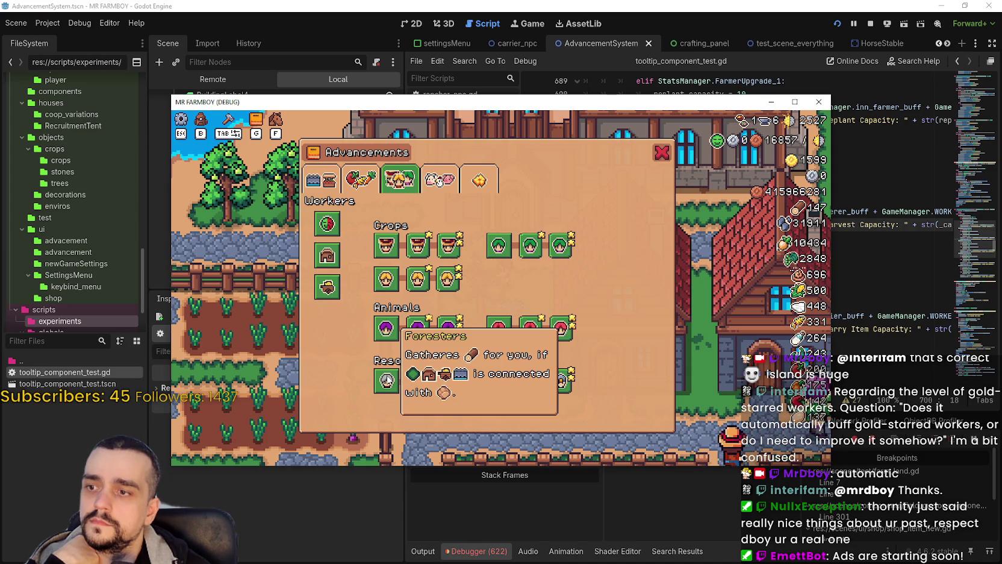
- Duplicate the RANCHER_2 case block onto empty line 725
mouse_move(503, 391)
click(835, 299)
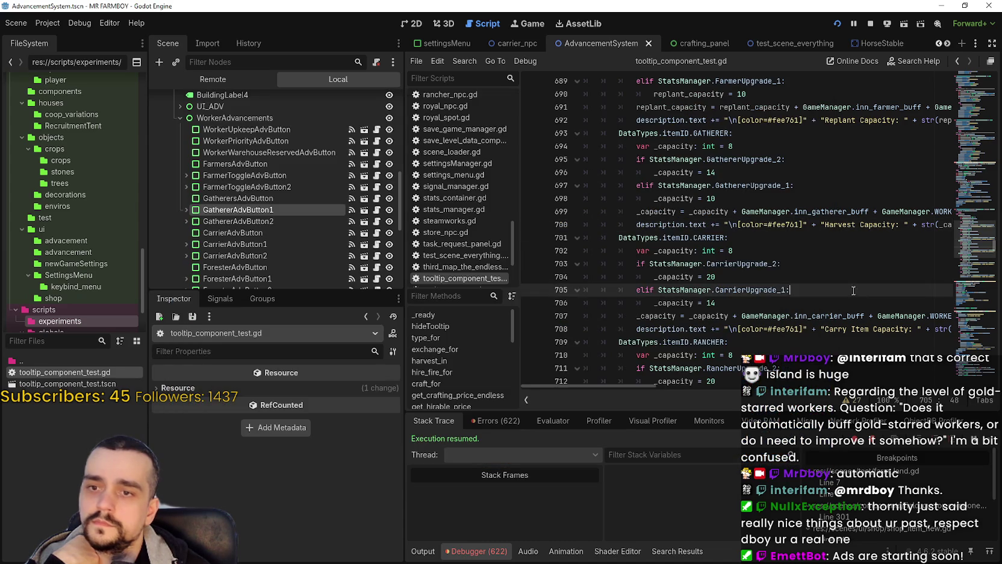
click(795, 264)
scroll(764, 250, down, 4)
scroll(753, 250, down, 4)
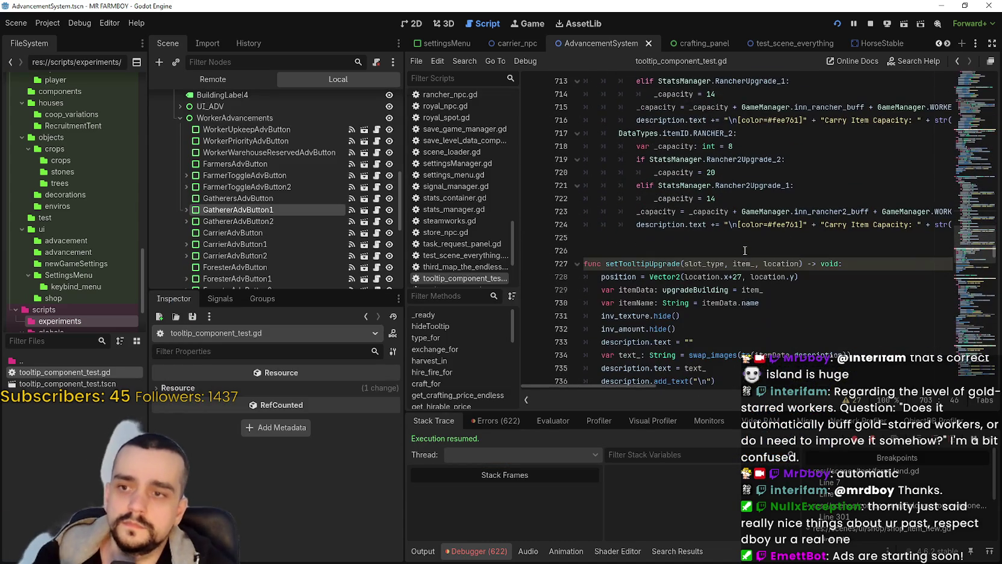
click(734, 239)
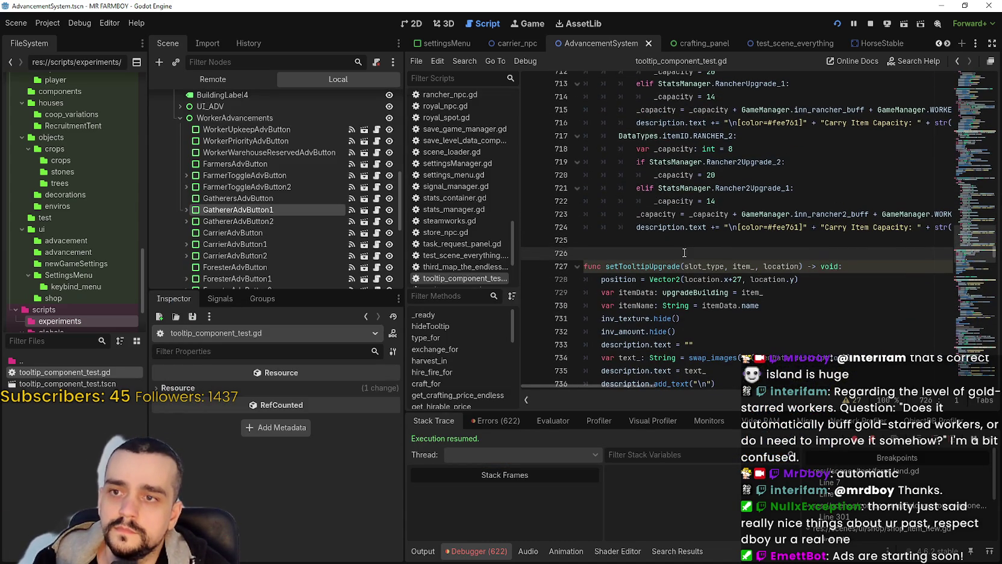
drag(686, 241, 576, 142)
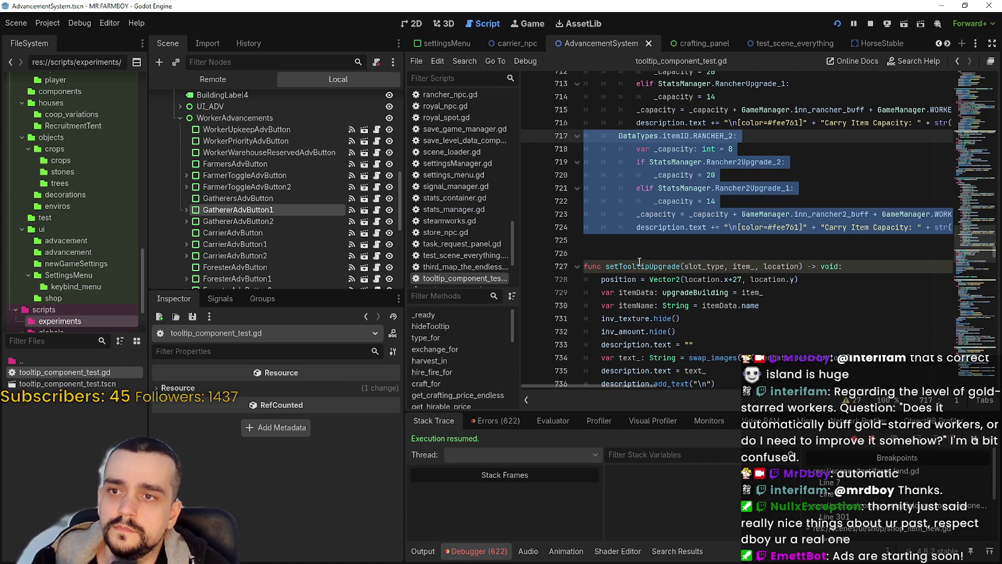
key(ctrl+c)
click(648, 240)
key(ctrl+v)
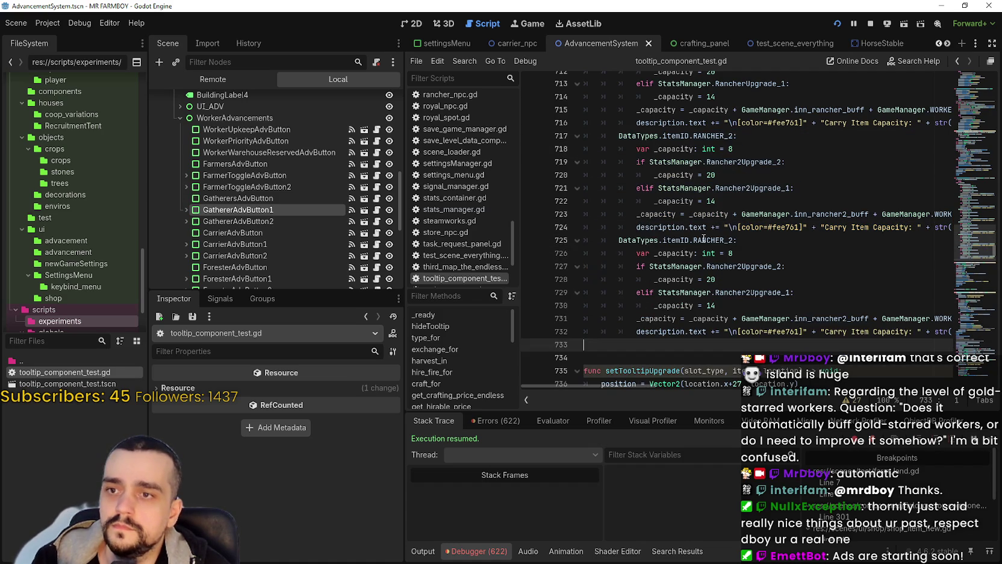
- Rename the copied case to FORESTER and its first upgrade check to ForesterUpgrade_2
click(724, 239)
double_click(723, 240)
text(FOR)
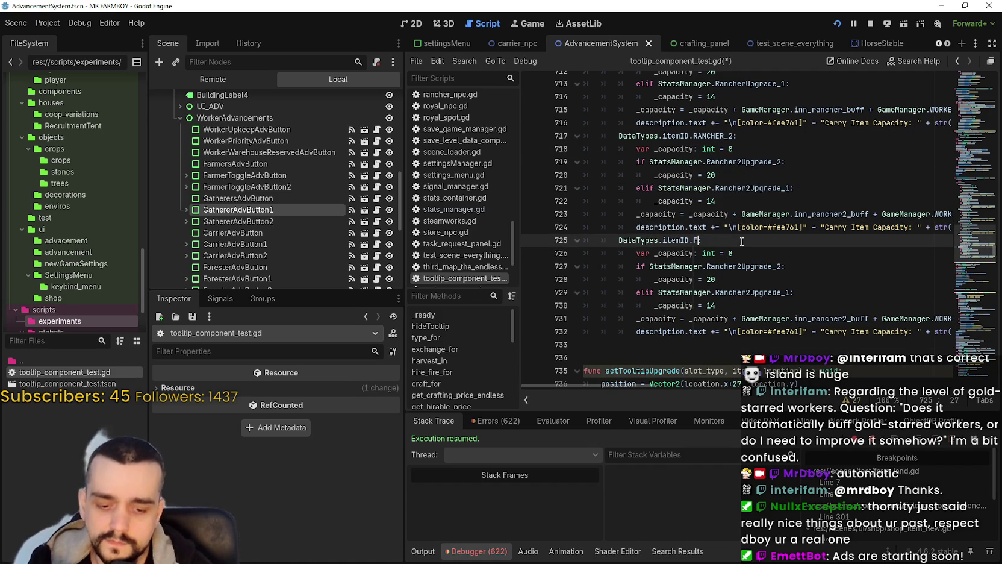
key(Return)
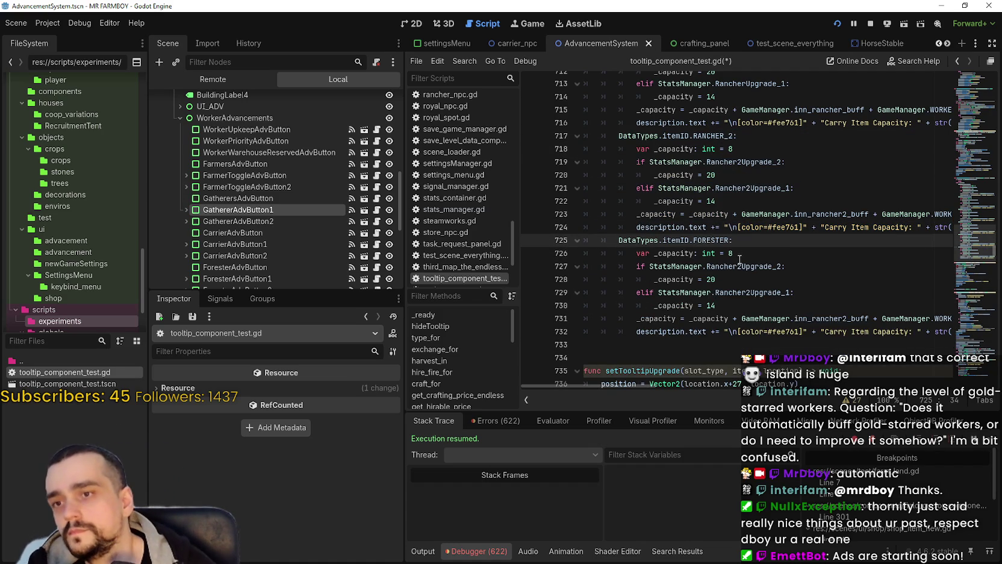
double_click(740, 265)
text(F)
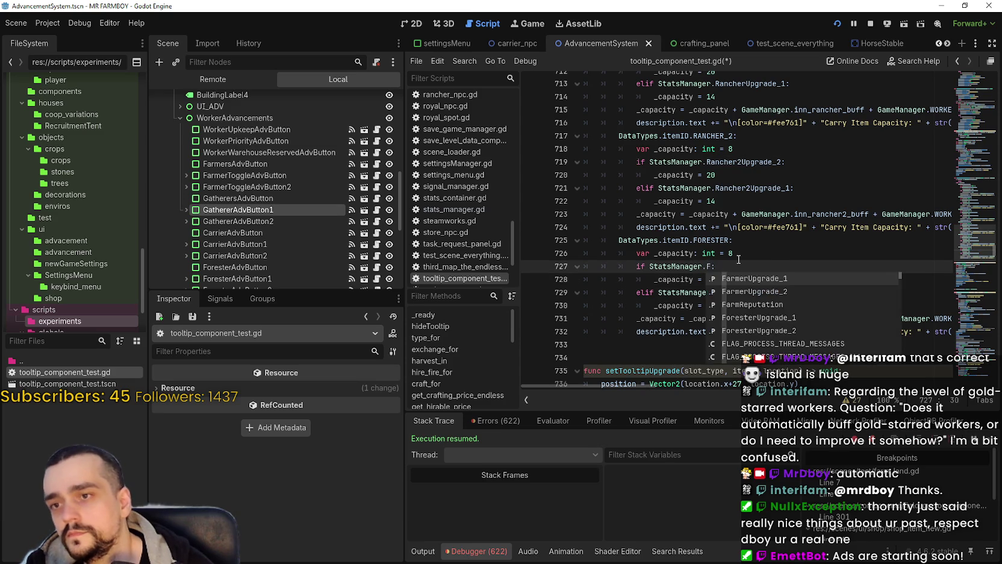
text(o)
key(Down)
key(Return)
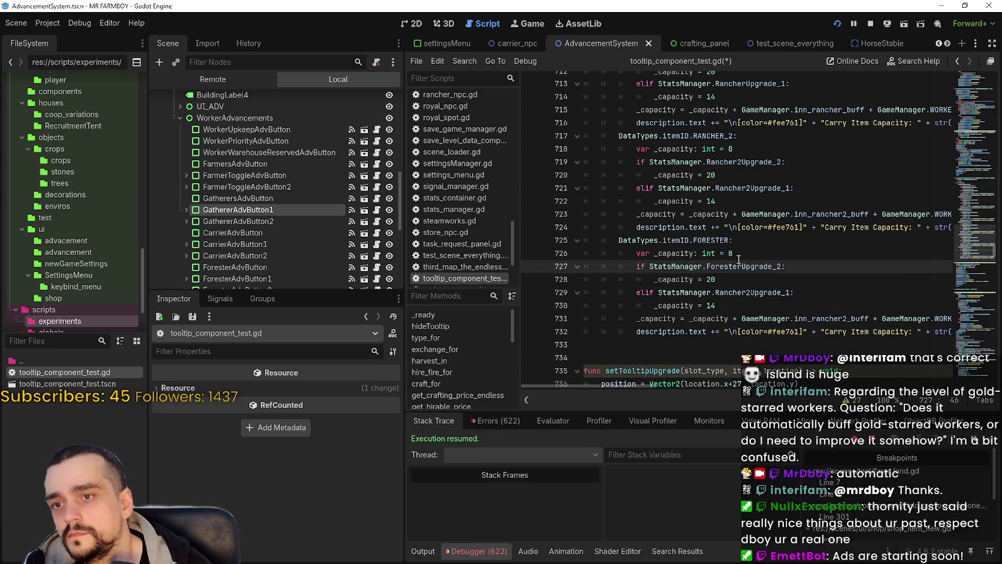
- Replace Rancher2Upgrade_1 on line 729 with ForesterUpgrade_1
click(737, 258)
double_click(729, 266)
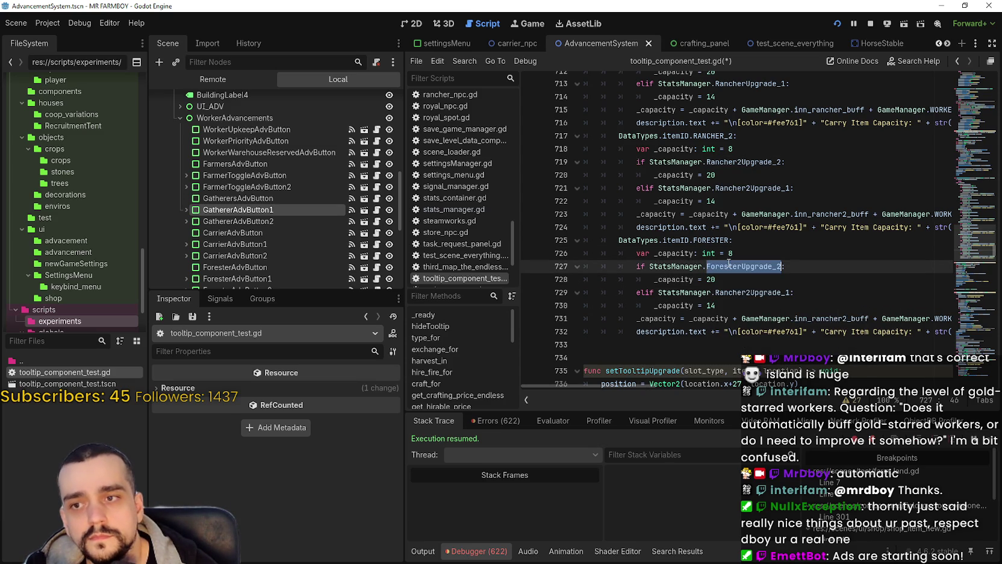
click(741, 292)
double_click(733, 292)
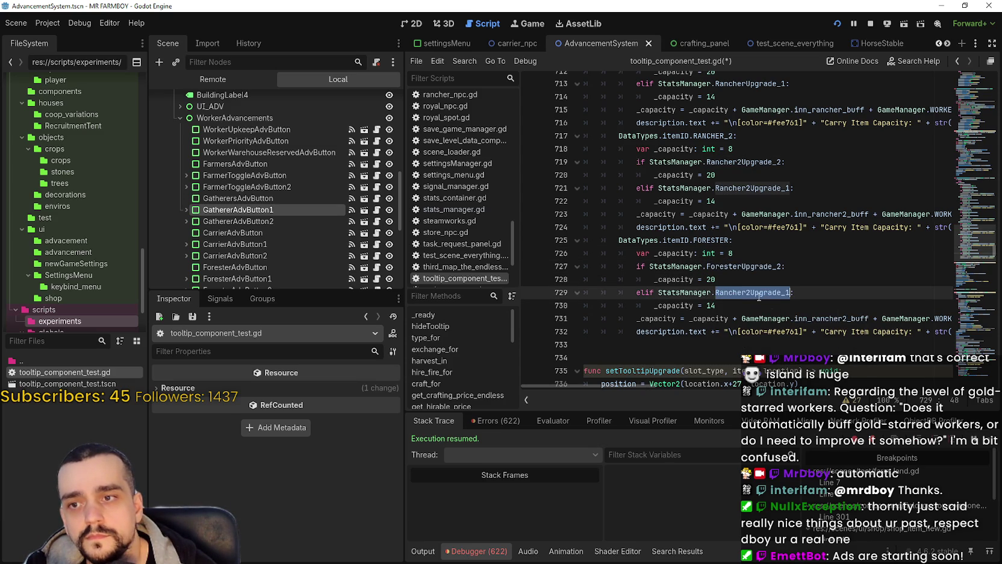
key(ctrl+v)
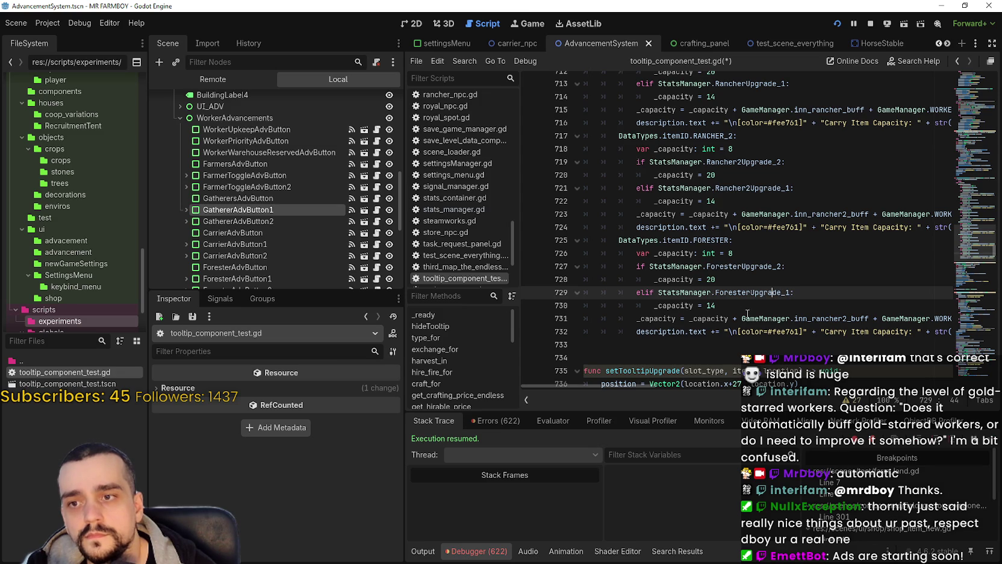
click(770, 256)
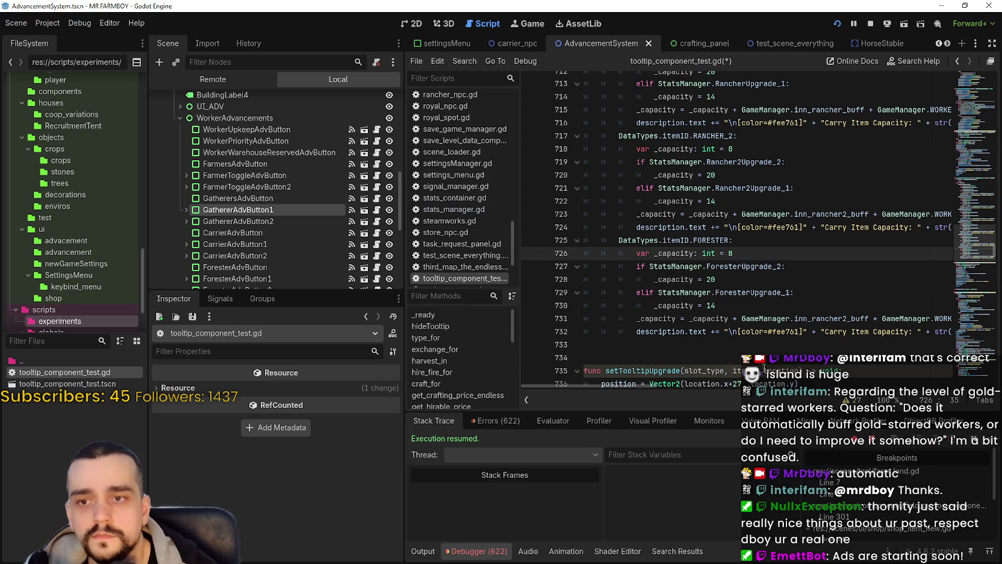
- Swap inn_rancher2_buff for inn_forester_buff, save, and filter project files for 'forest'
click(879, 335)
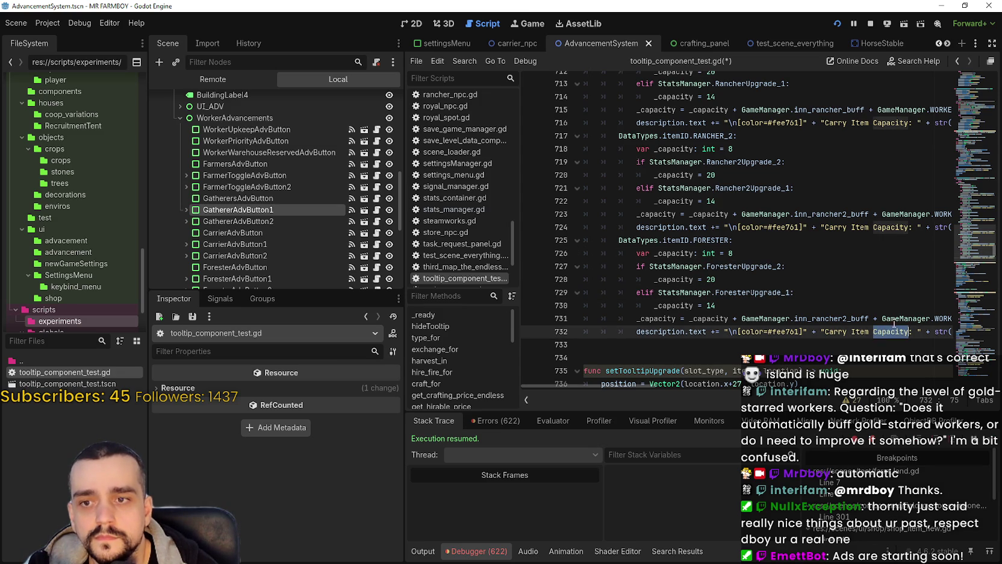
double_click(843, 315)
text(inn)
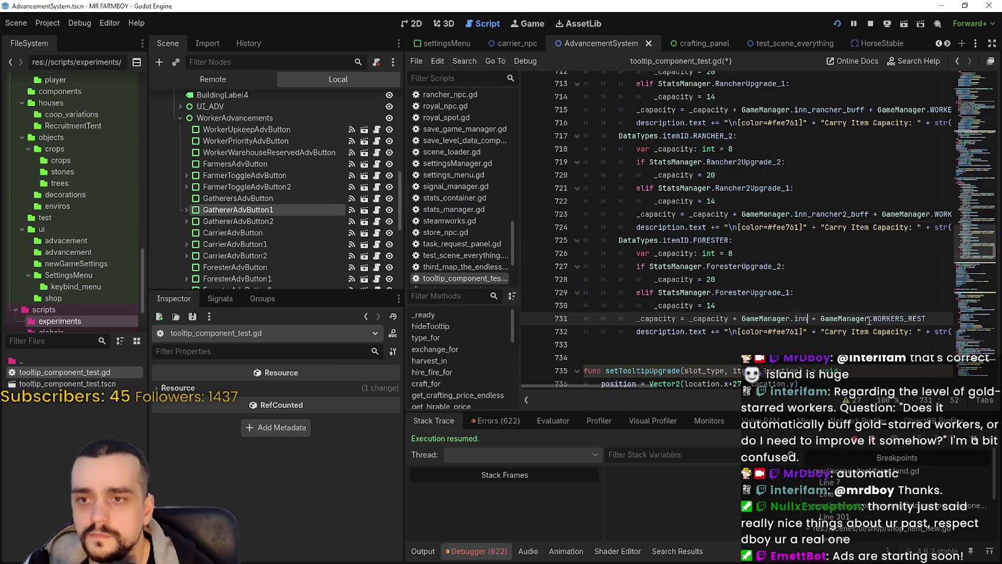
text(_fore)
key(Return)
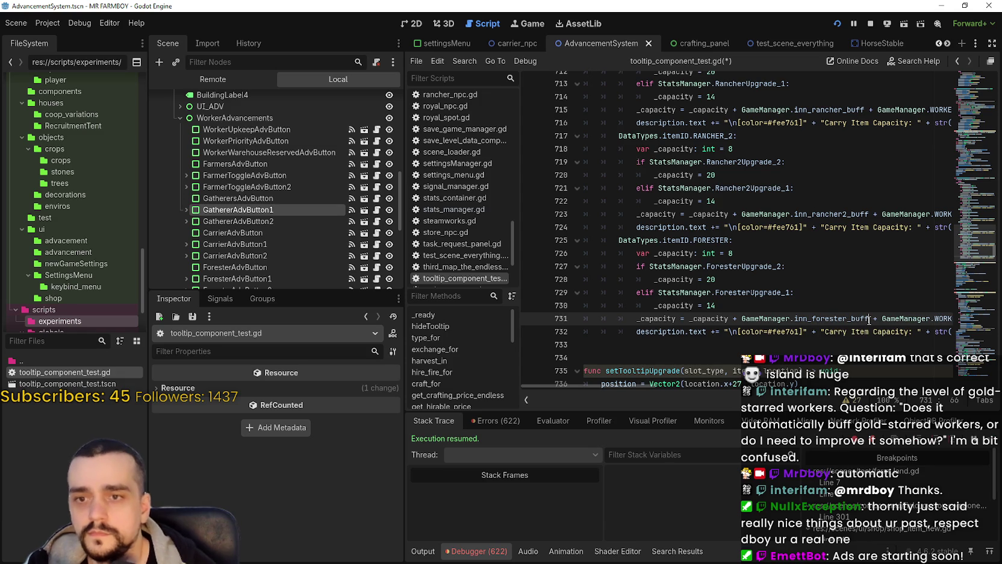
drag(852, 331, 867, 332)
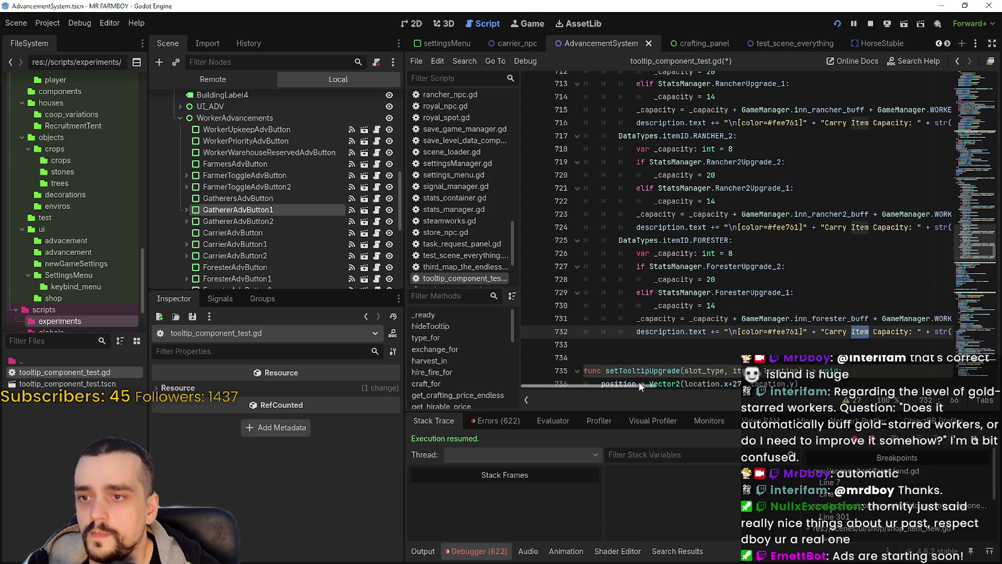
mouse_move(639, 386)
mouse_down()
mouse_move(688, 386)
mouse_move(555, 362)
mouse_up()
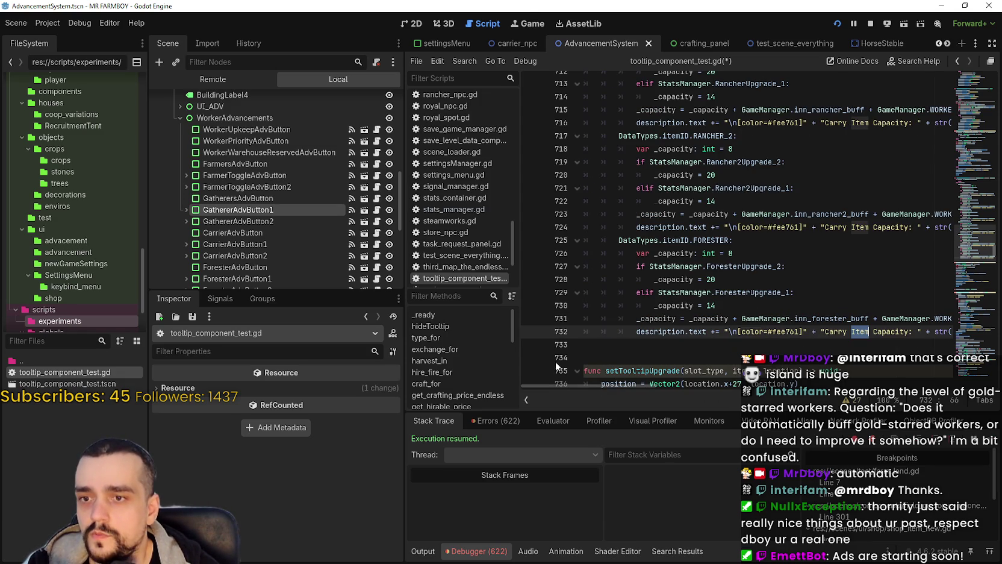
click(730, 308)
key(ctrl+s)
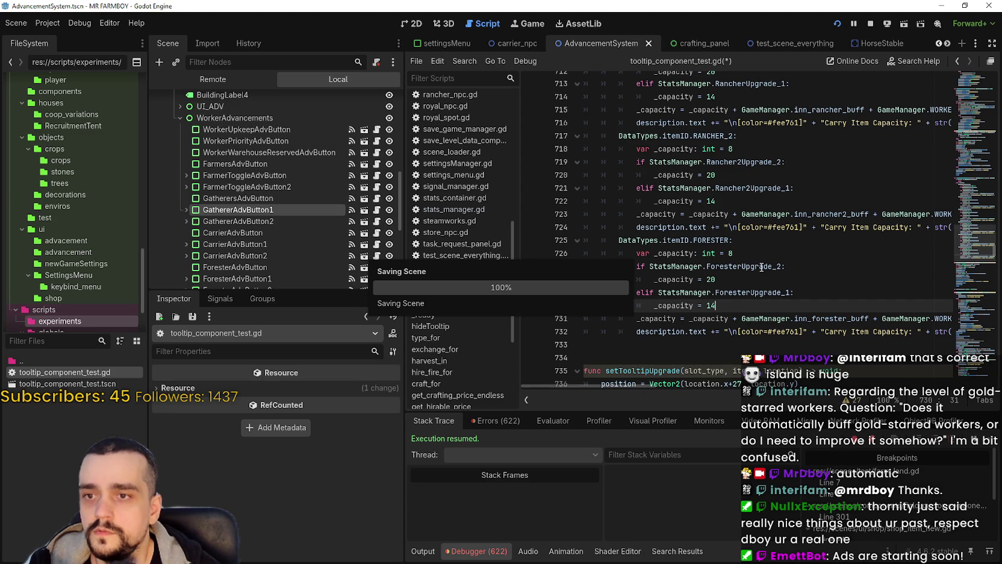
click(50, 339)
text(forest)
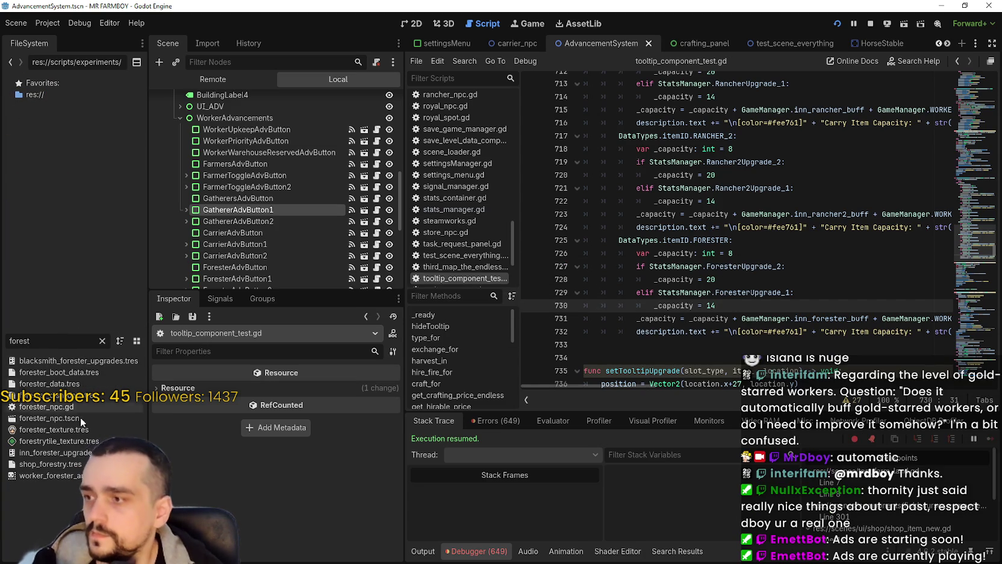
- Read the forester task amounts 14 and 10 in forester_npc.gd, then reopen tooltip_component_test.gd
double_click(66, 409)
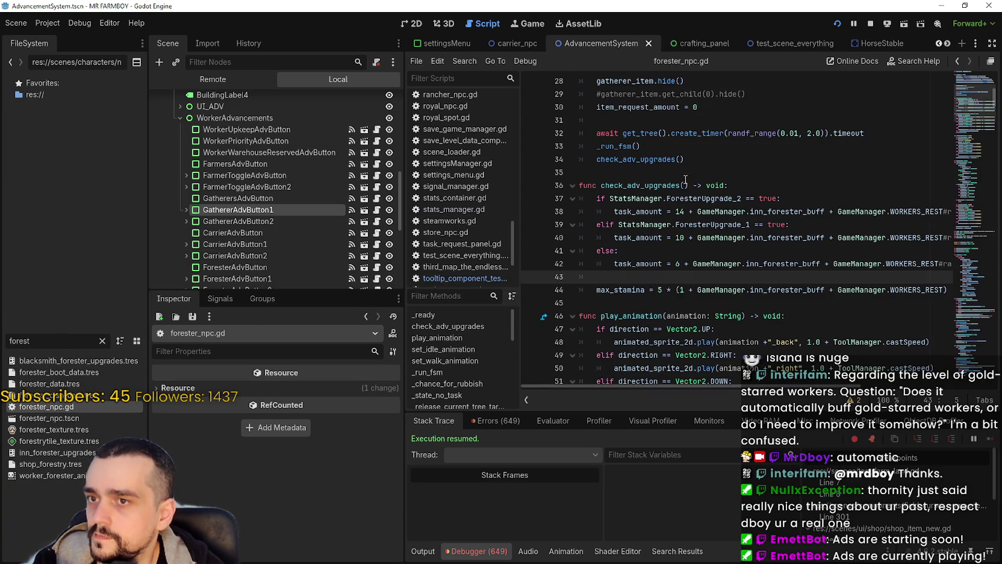
click(679, 237)
click(687, 214)
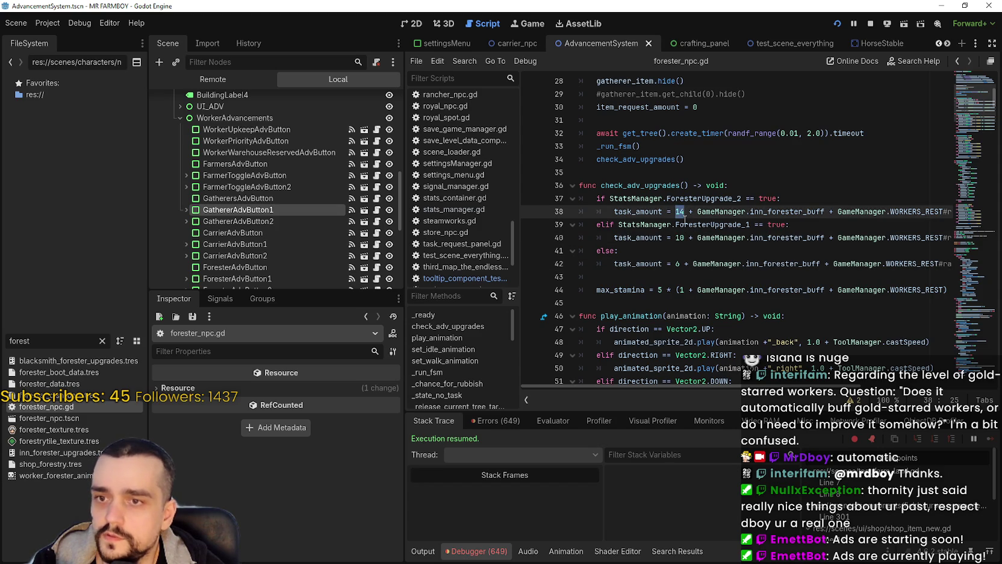
double_click(27, 341)
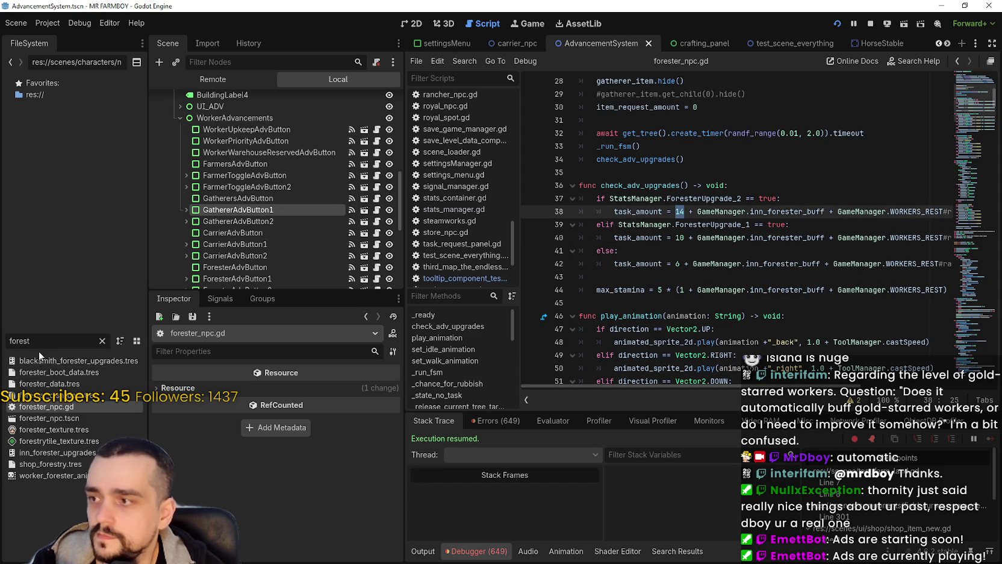
text(test)
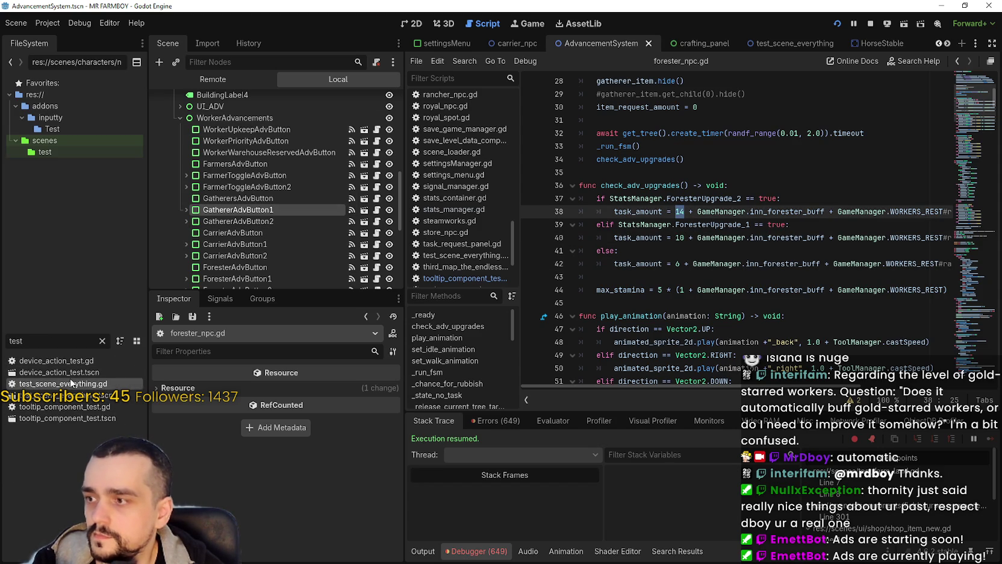
double_click(70, 382)
double_click(75, 407)
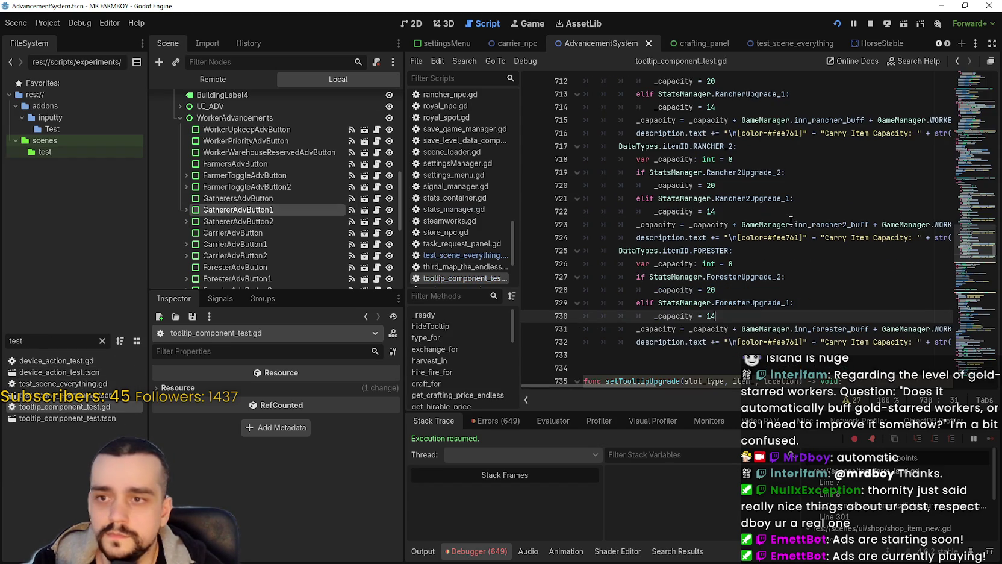
- Change the FORESTER capacities to 6, 14 and 10 and save the script
click(736, 266)
key(BackSpace)
text(6)
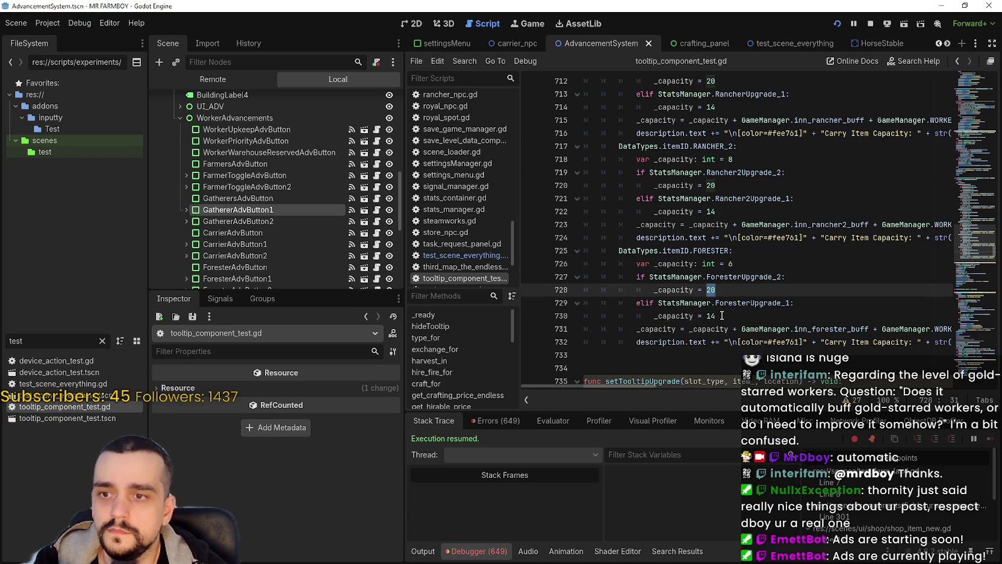
click(720, 316)
key(BackSpace)
text(0)
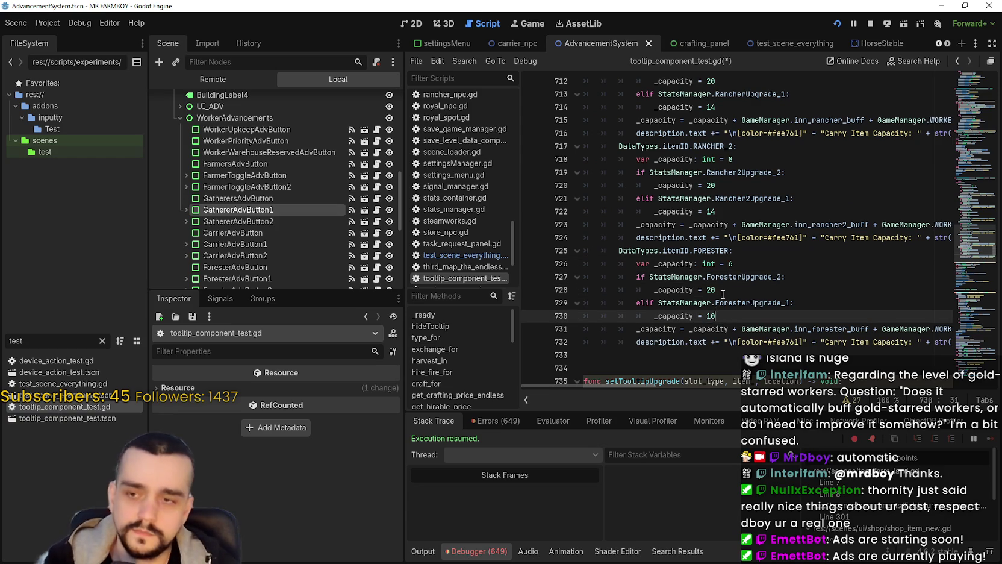
click(726, 291)
key(BackSpace)
text(14)
key(ctrl+s)
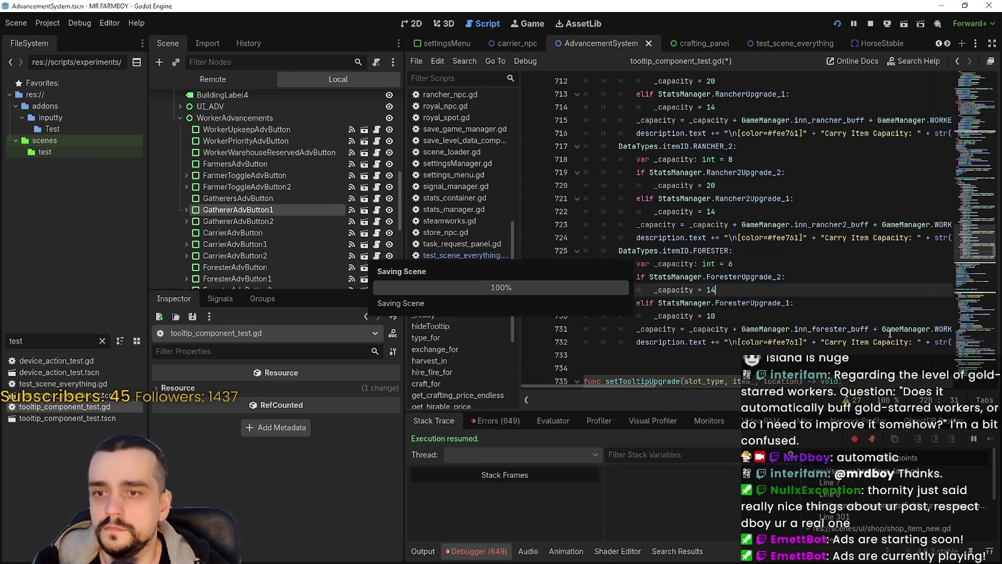
- Copy the FORESTER block and paste a duplicate at line 733
click(783, 315)
click(740, 355)
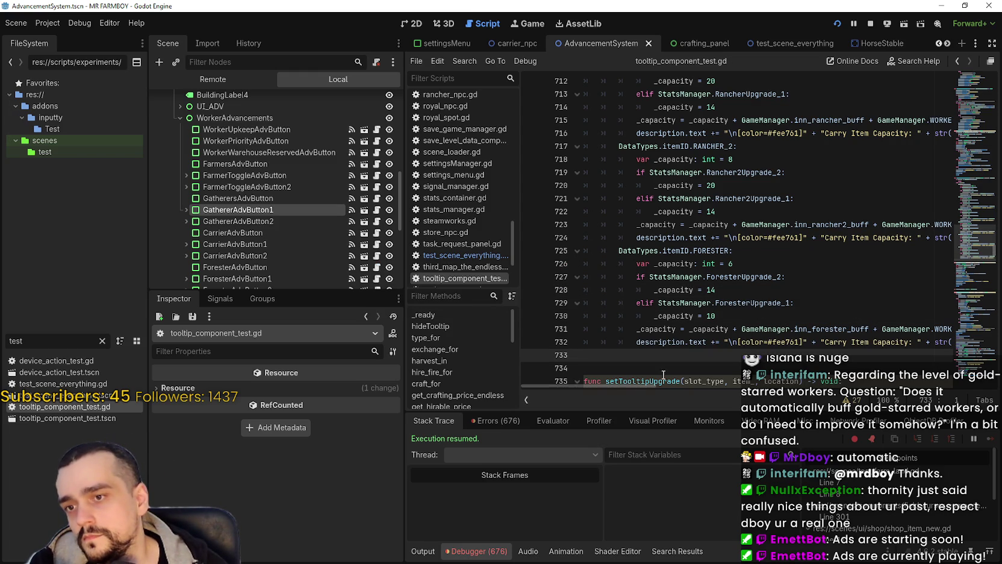
mouse_move(603, 386)
mouse_down()
mouse_move(696, 386)
mouse_move(599, 385)
mouse_move(580, 252)
mouse_up()
key(ctrl+c)
click(634, 357)
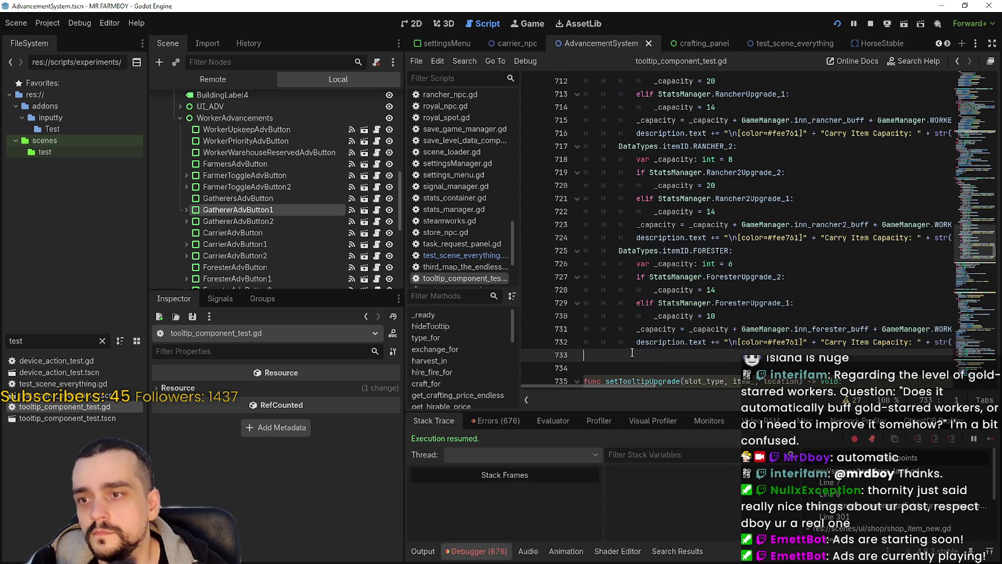
key(ctrl+v)
- Rename the copied case to MINER and its first check to MinerUpgrade_2
double_click(724, 269)
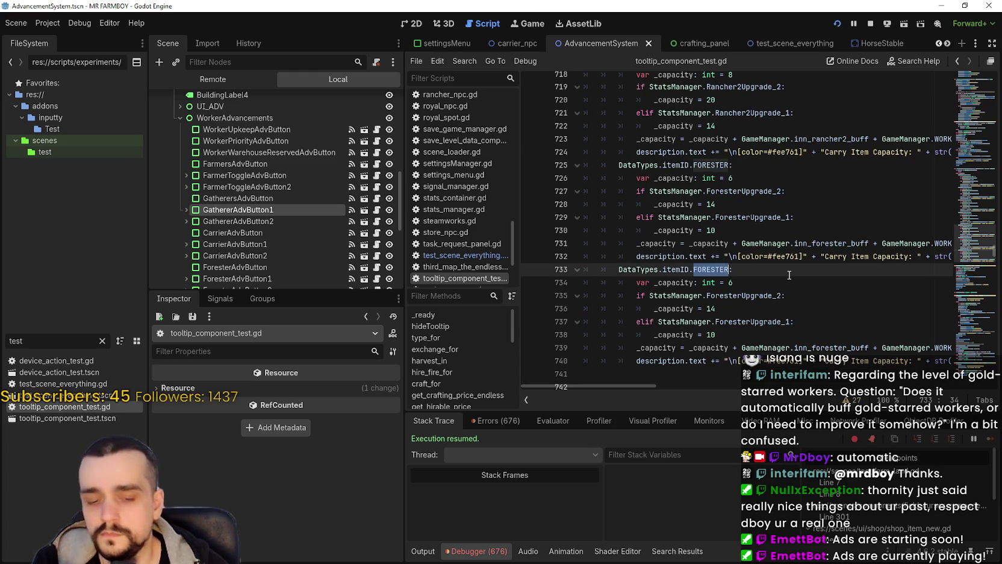
text(Miner)
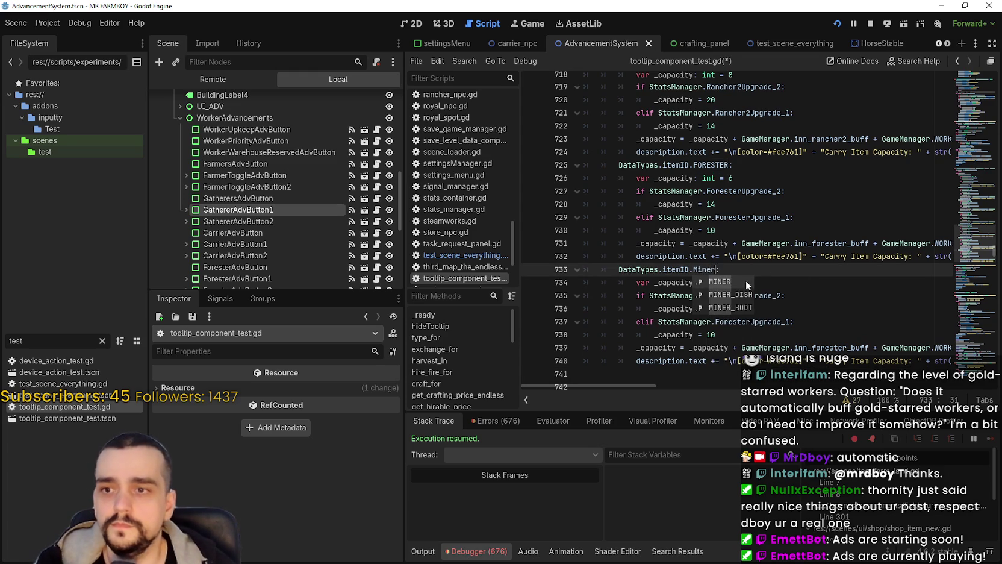
click(745, 280)
click(726, 283)
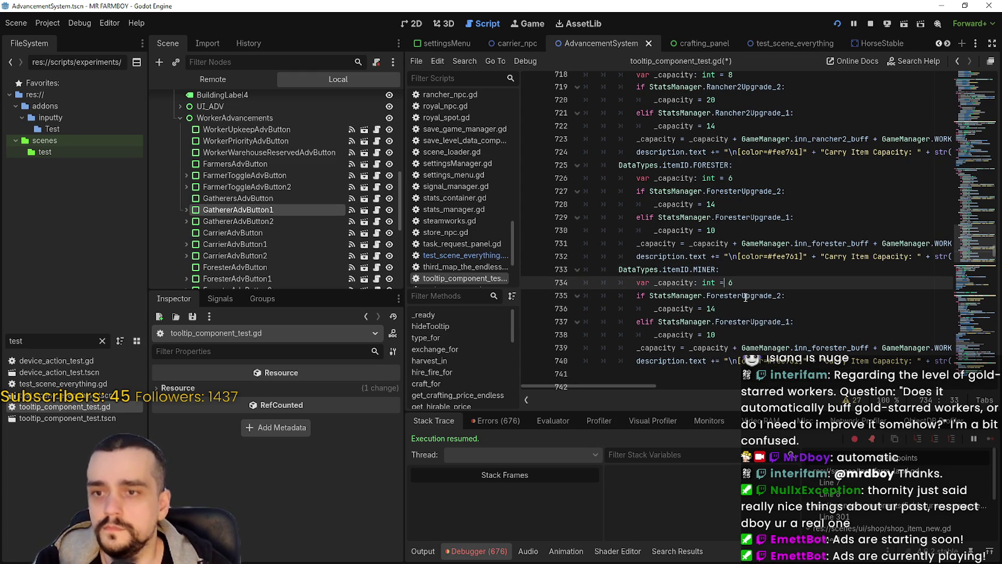
double_click(747, 296)
text(Miner)
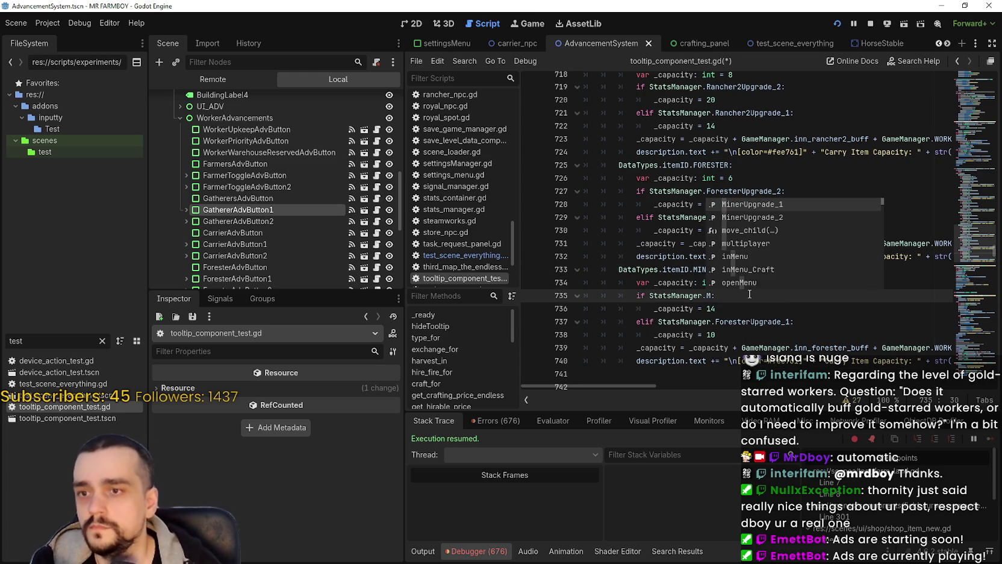
key(Down)
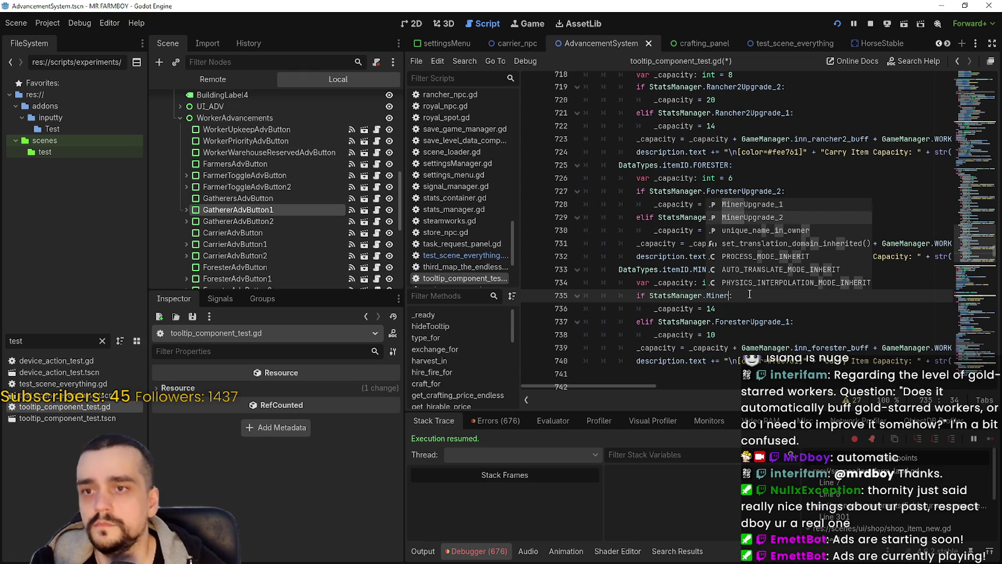
key(Return)
- Switch the remaining references to MinerUpgrade_1 and inn_miner_buff, and save
double_click(759, 323)
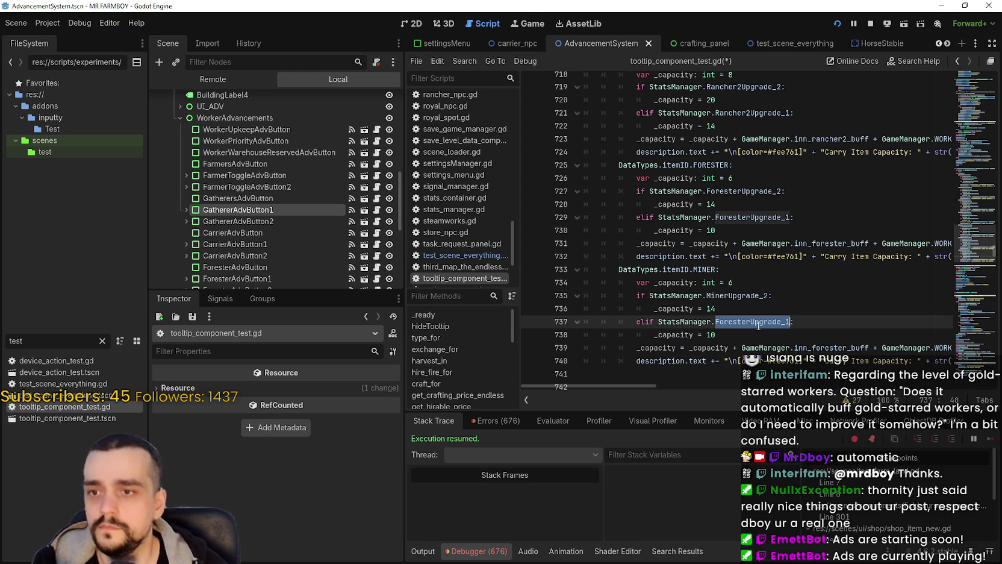
text(Miner)
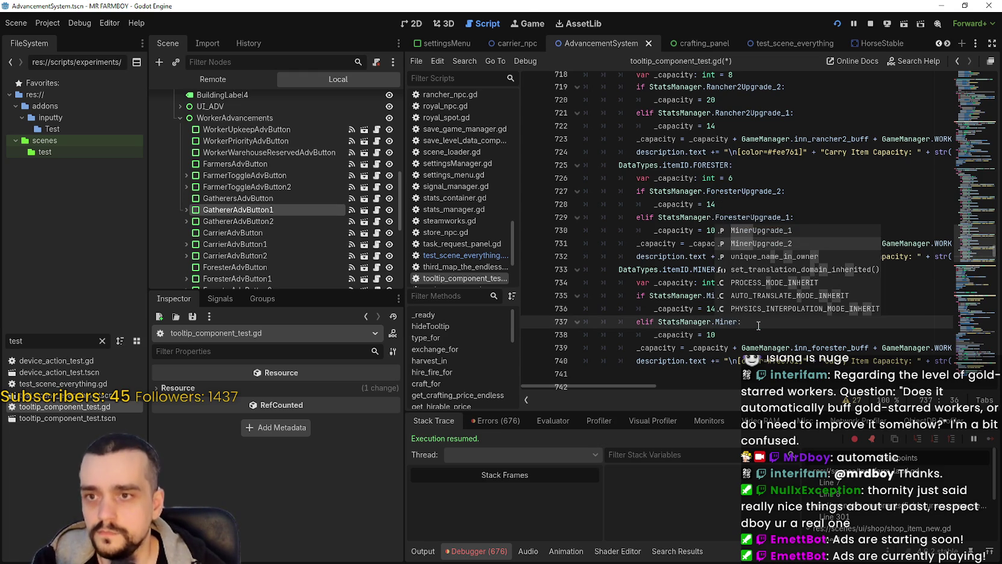
key(Up)
key(Return)
key(ctrl+s)
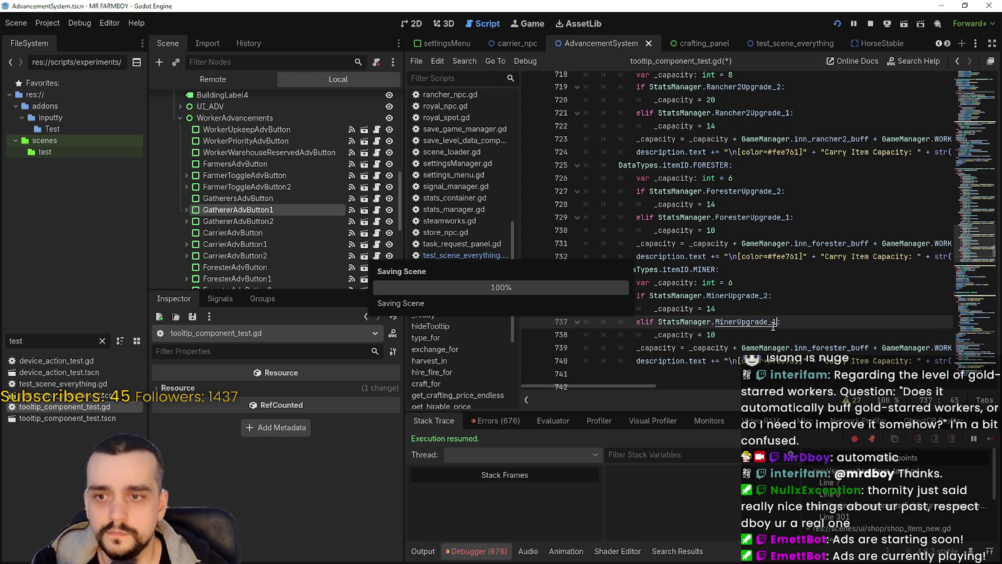
double_click(833, 348)
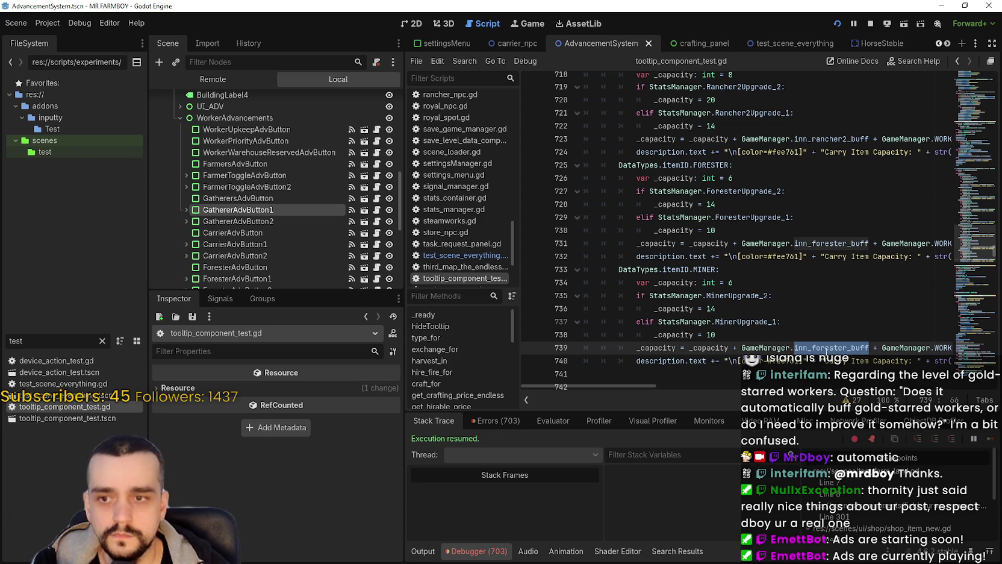
text(inn_mi)
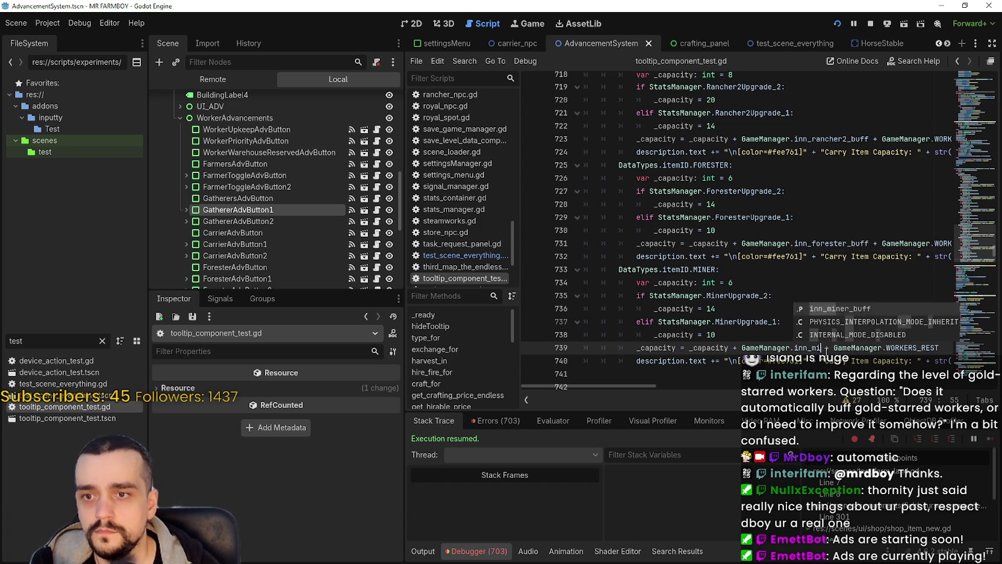
key(Return)
key(ctrl+s)
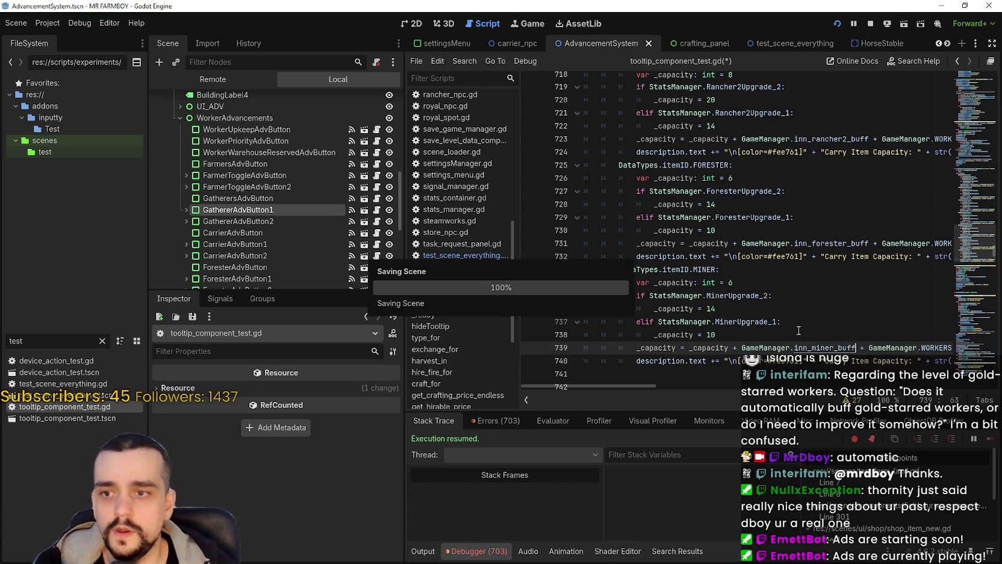
click(799, 330)
key(ctrl+s)
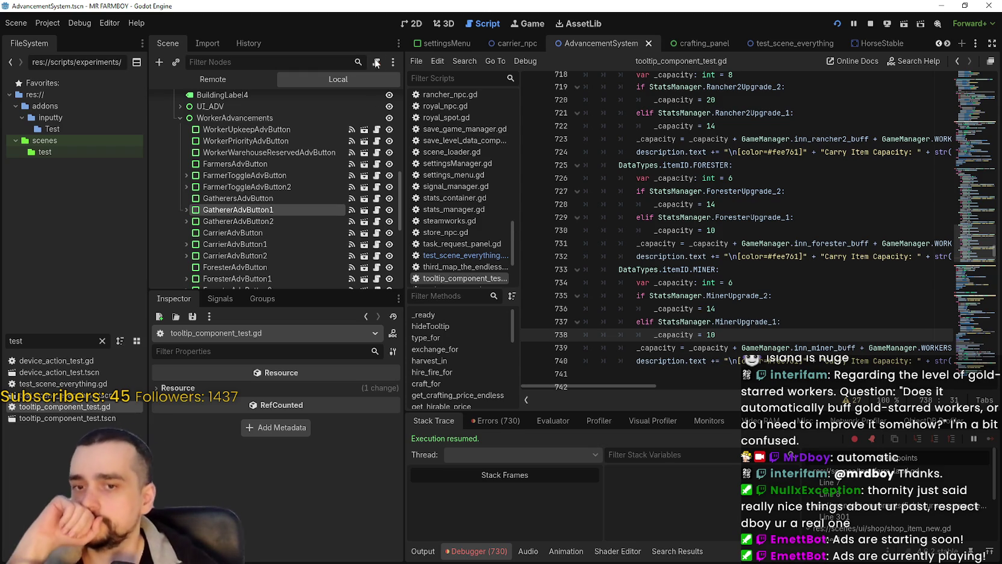
- Review the MinerUpgrade_2 and inn_miner_buff lines of the new MINER case
click(733, 296)
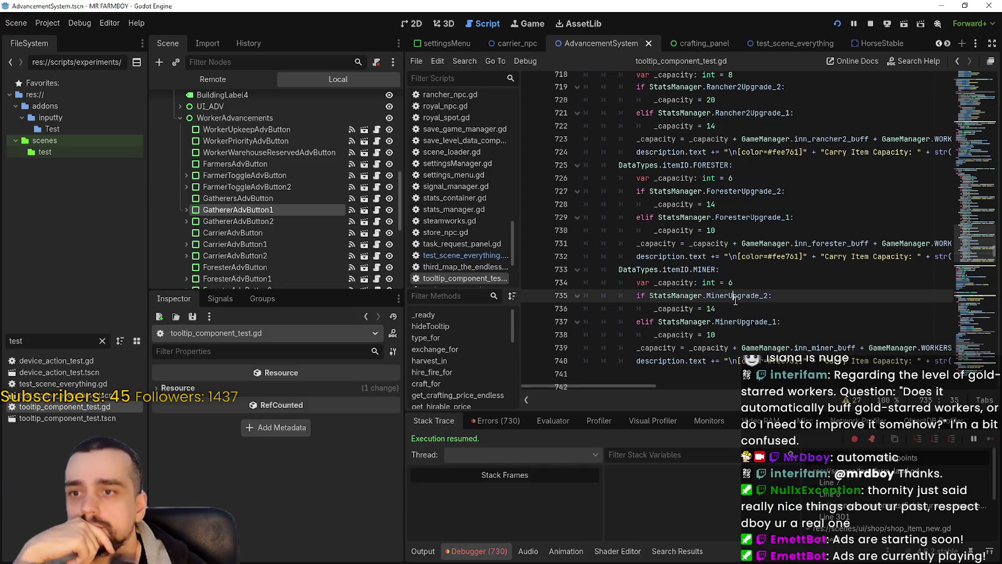
click(820, 349)
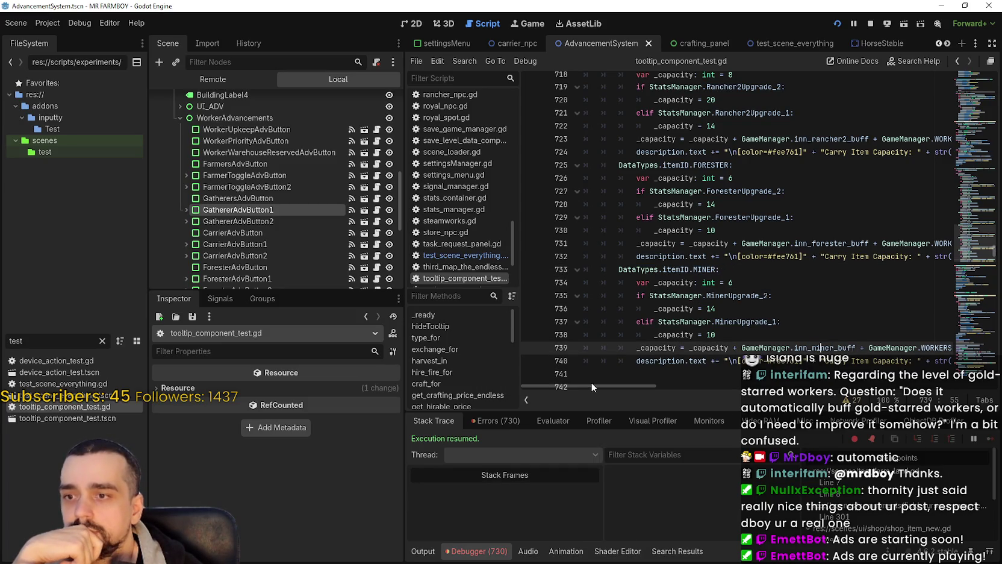
mouse_move(592, 384)
mouse_down()
mouse_move(652, 392)
mouse_move(575, 384)
mouse_up()
scroll(664, 309, up, 4)
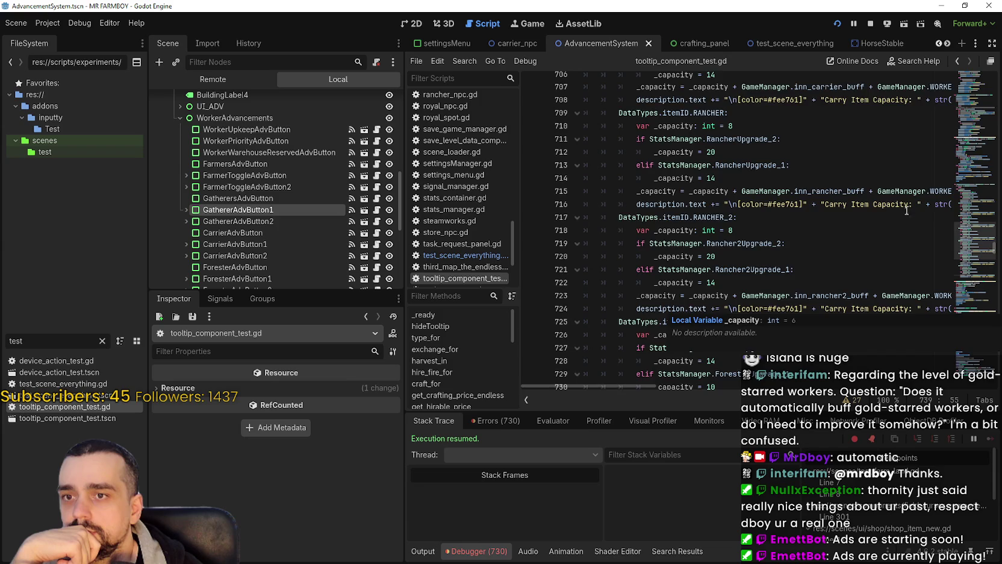
scroll(882, 207, up, 3)
scroll(842, 225, up, 6)
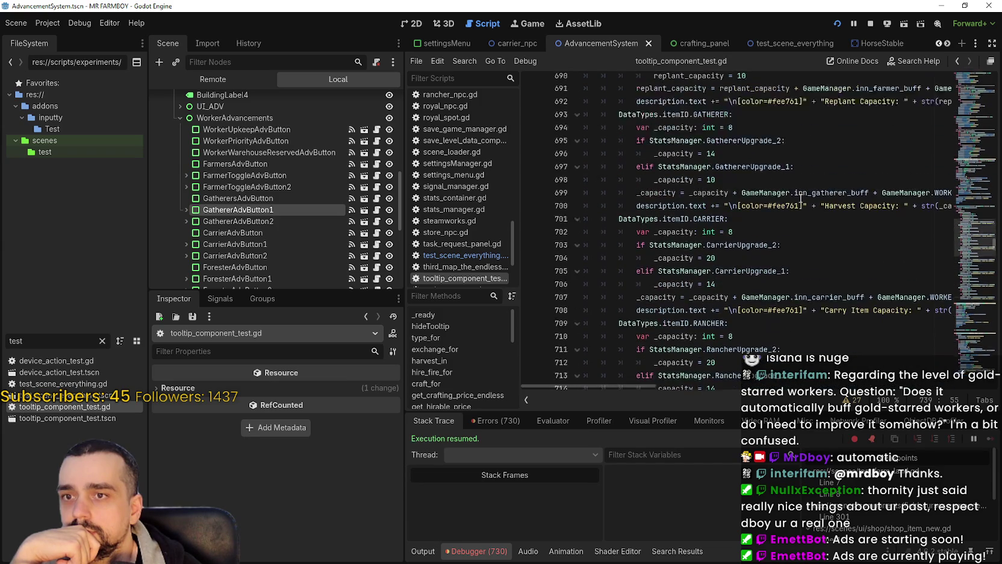
scroll(810, 233, down, 15)
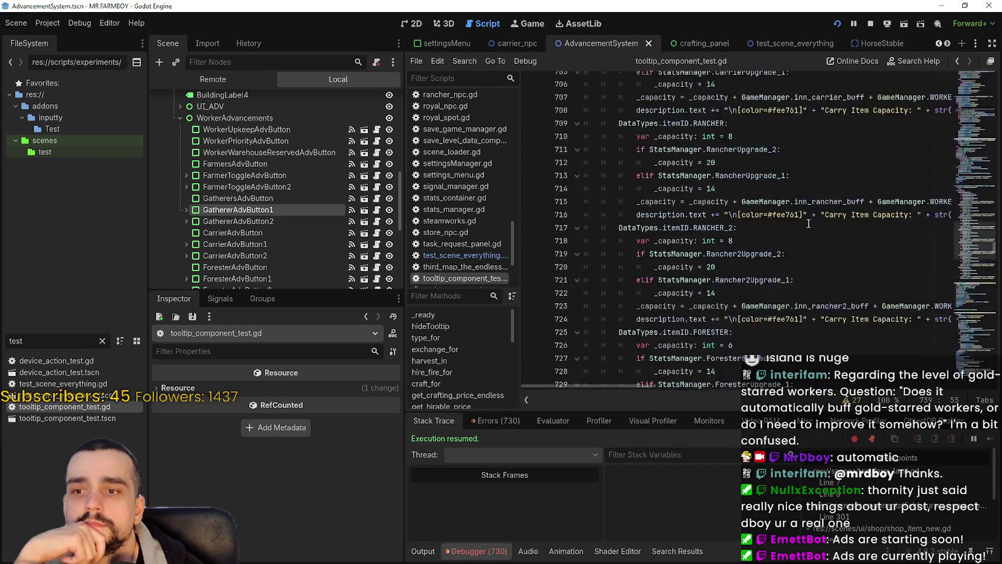
click(739, 254)
- Run the game and check the worker tooltips, e.g. Miner Upgrade 1 showing Carry Item Capacity 20
key(F5)
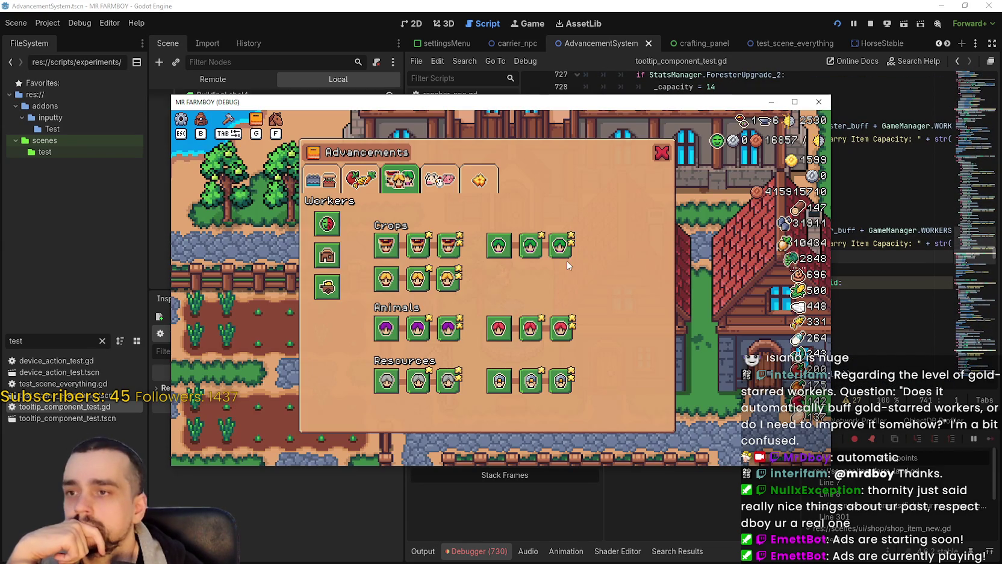
mouse_move(498, 245)
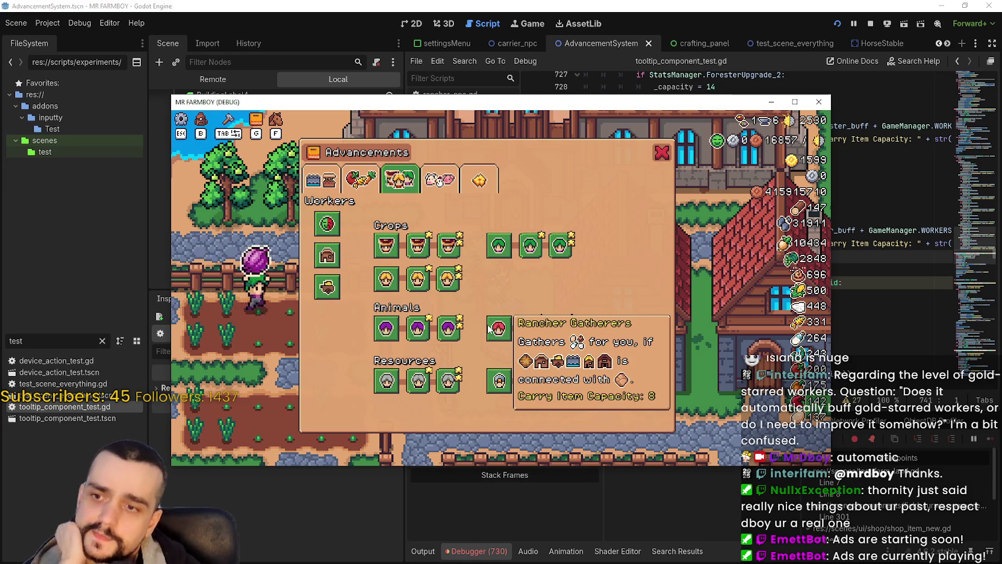
mouse_move(497, 325)
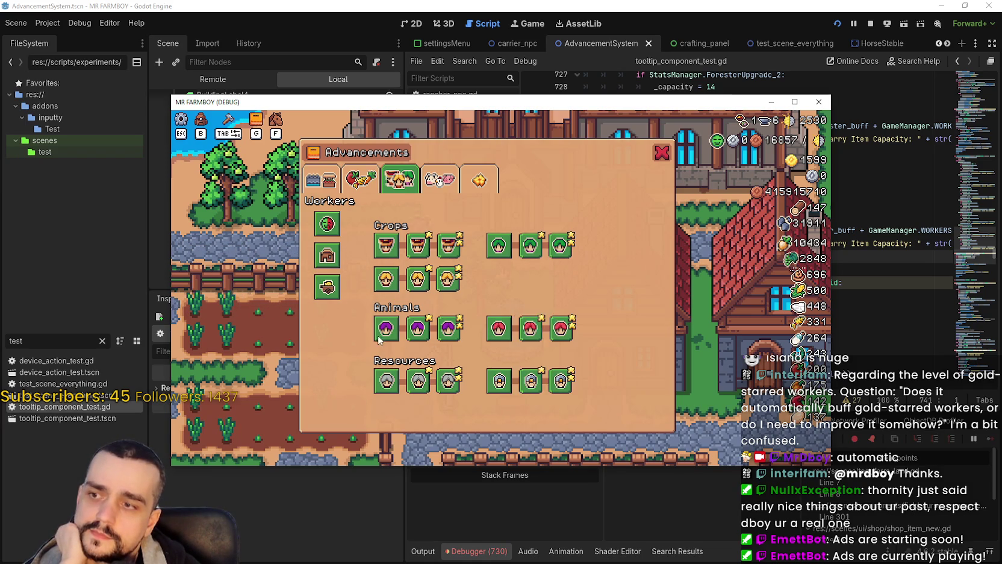
mouse_move(378, 335)
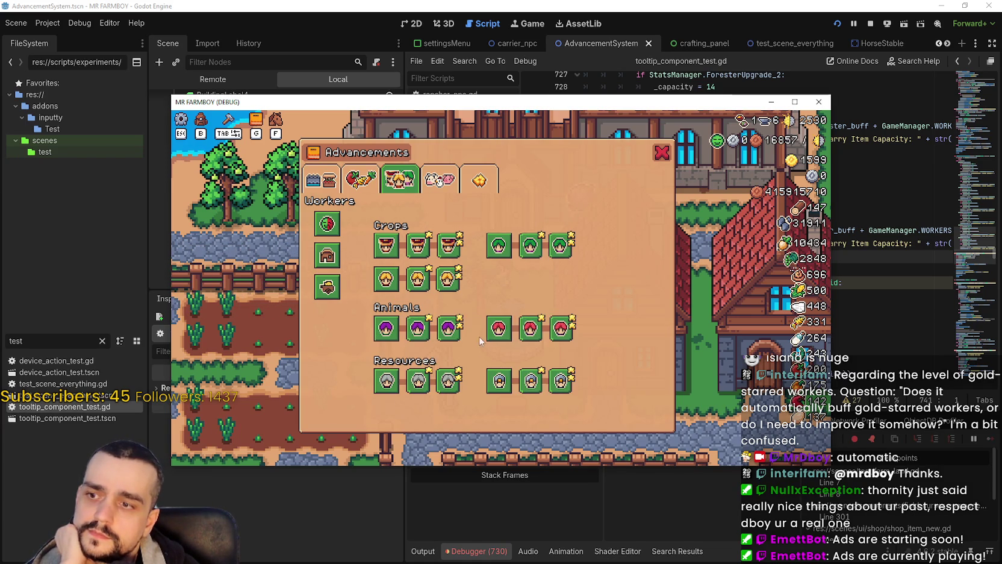
mouse_move(498, 380)
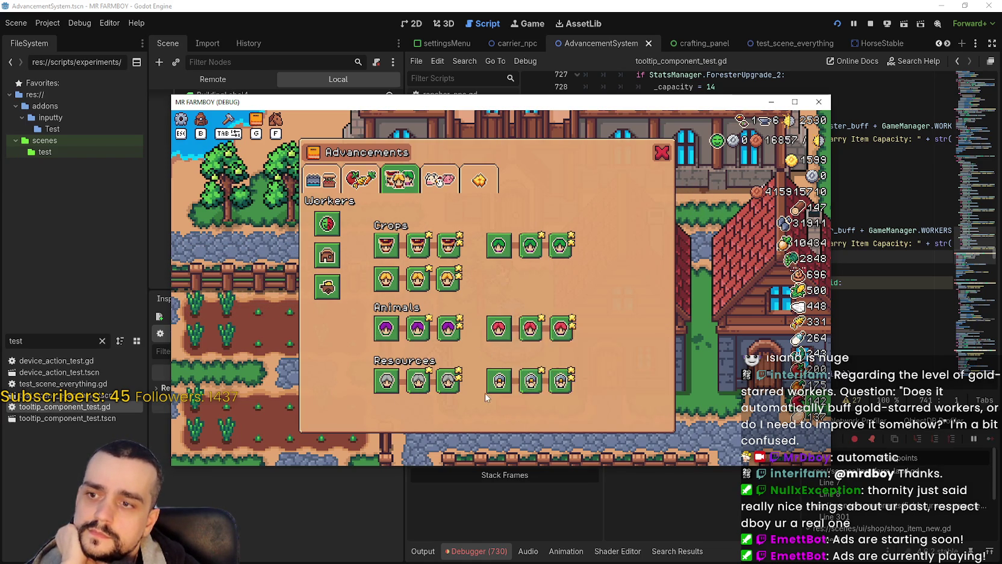
mouse_move(379, 400)
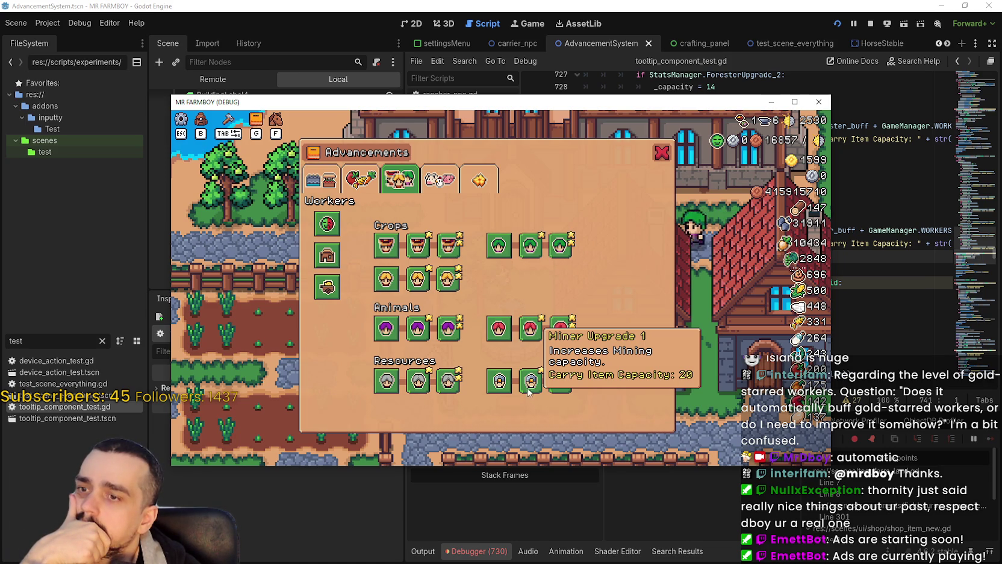
- Select MinerAdvButton and expand its Data: type Workers, item Nothing, name tr_miner_name_adv
click(869, 257)
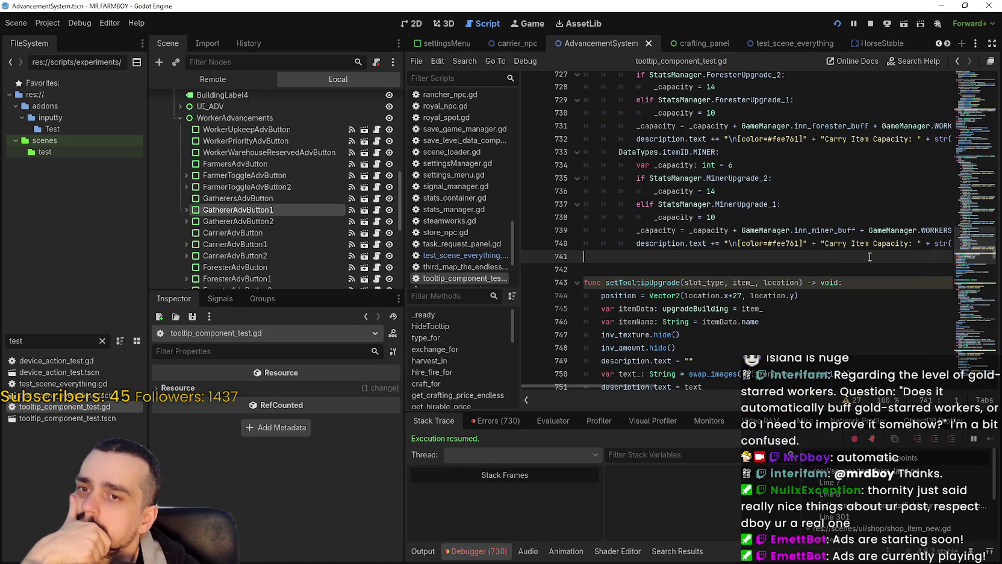
scroll(259, 203, down, 5)
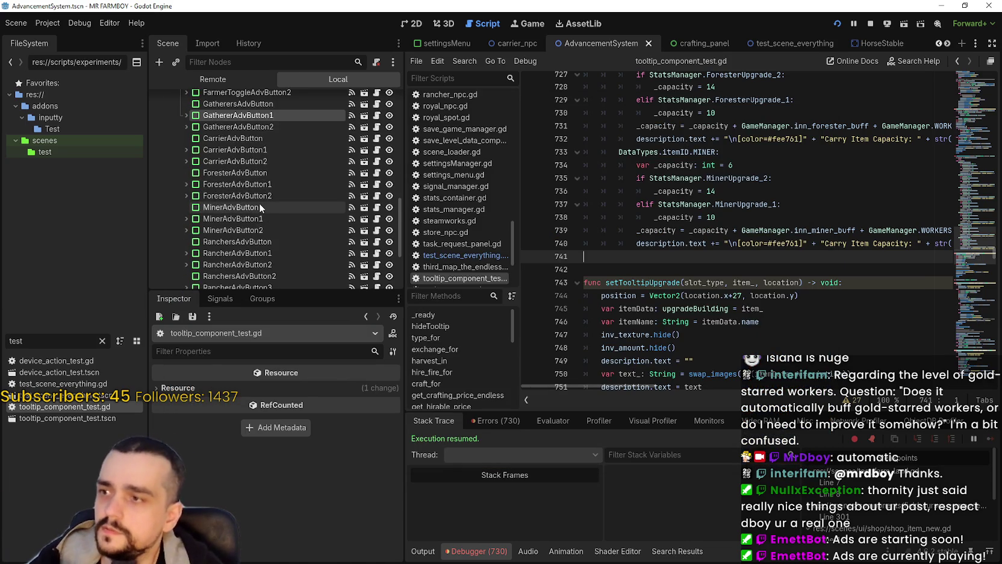
click(241, 171)
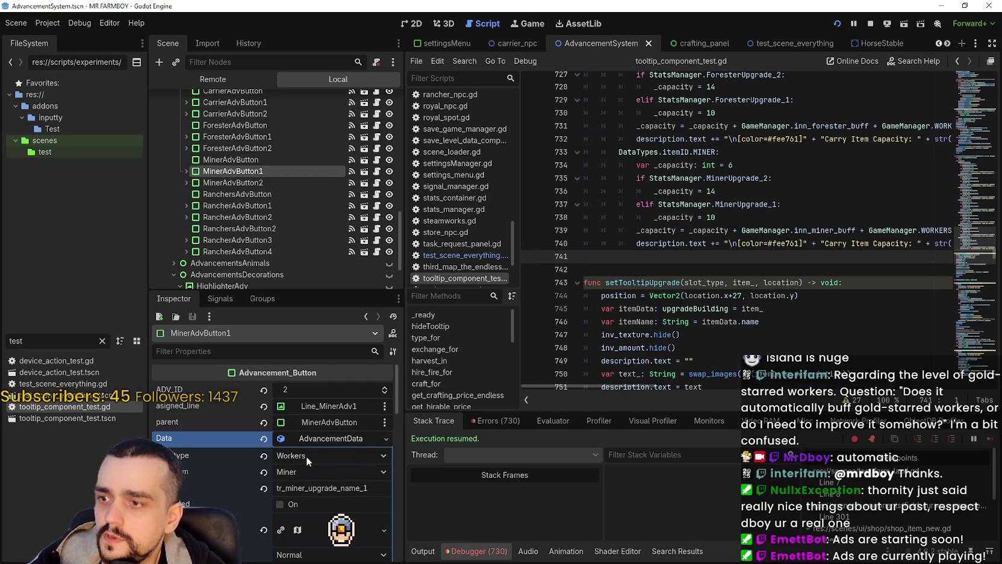
click(253, 160)
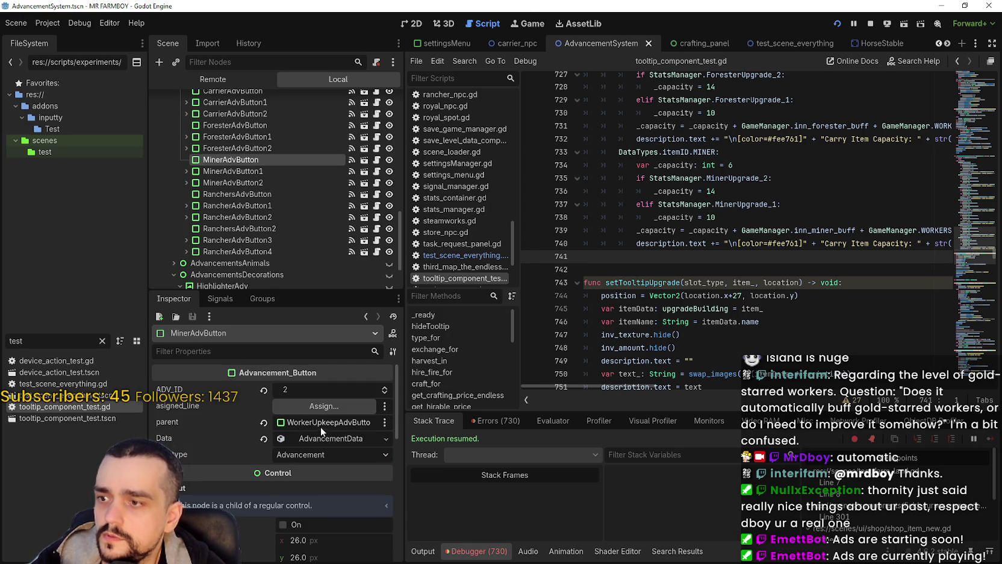
click(348, 439)
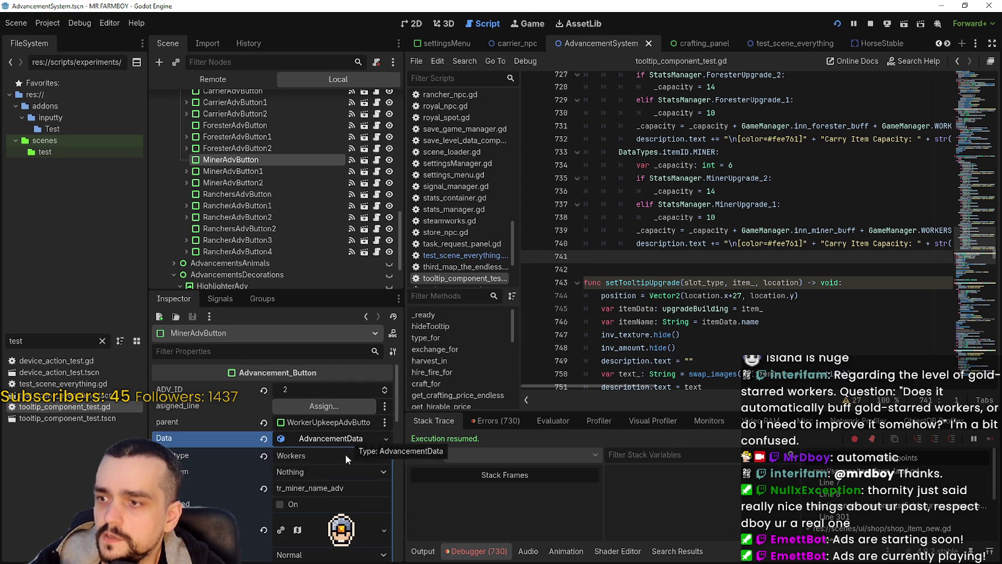
scroll(369, 470, down, 2)
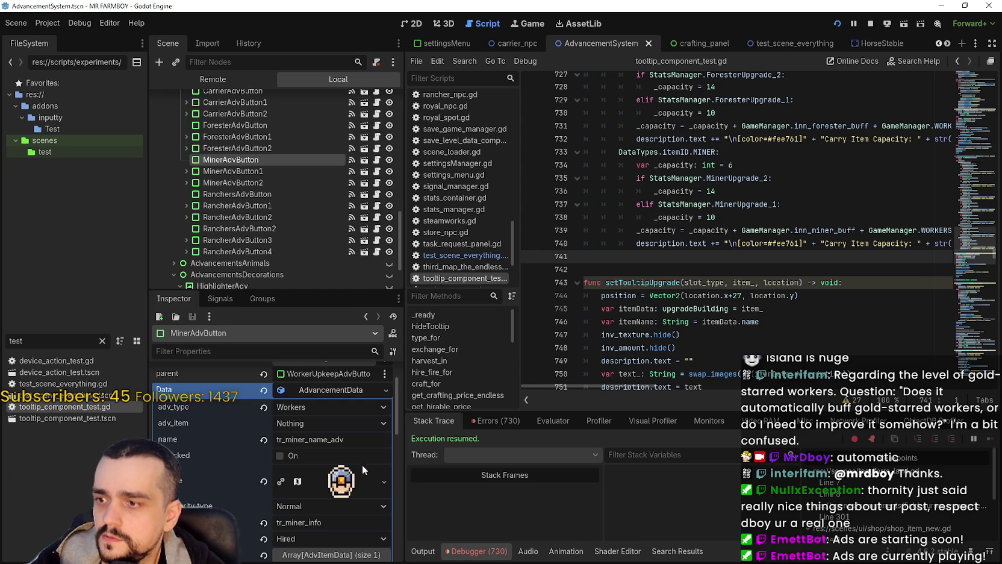
- Change MinerAdvButton's adv_item from Nothing to Miner in the Inspector
click(353, 423)
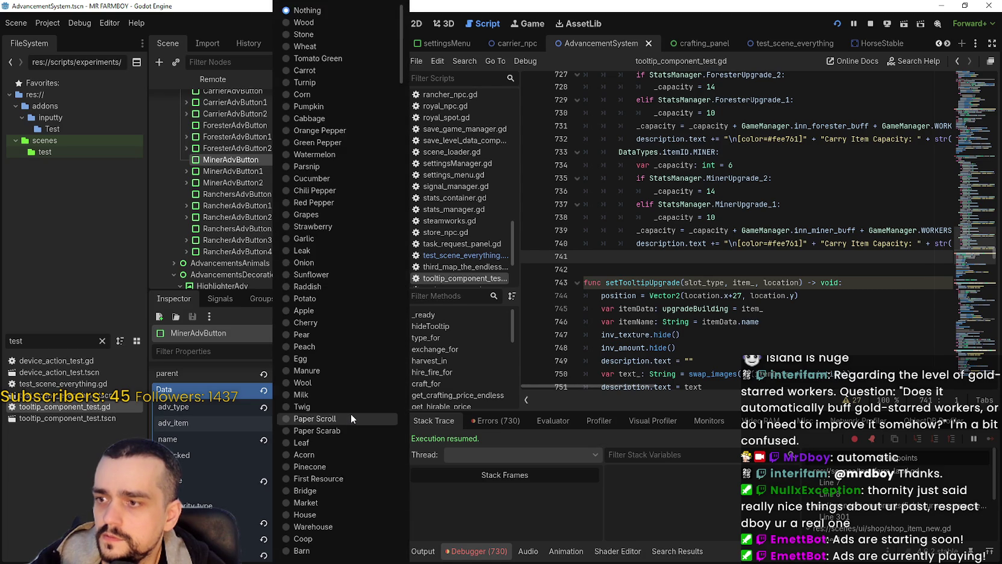
scroll(351, 413, down, 5)
scroll(351, 413, down, 5)
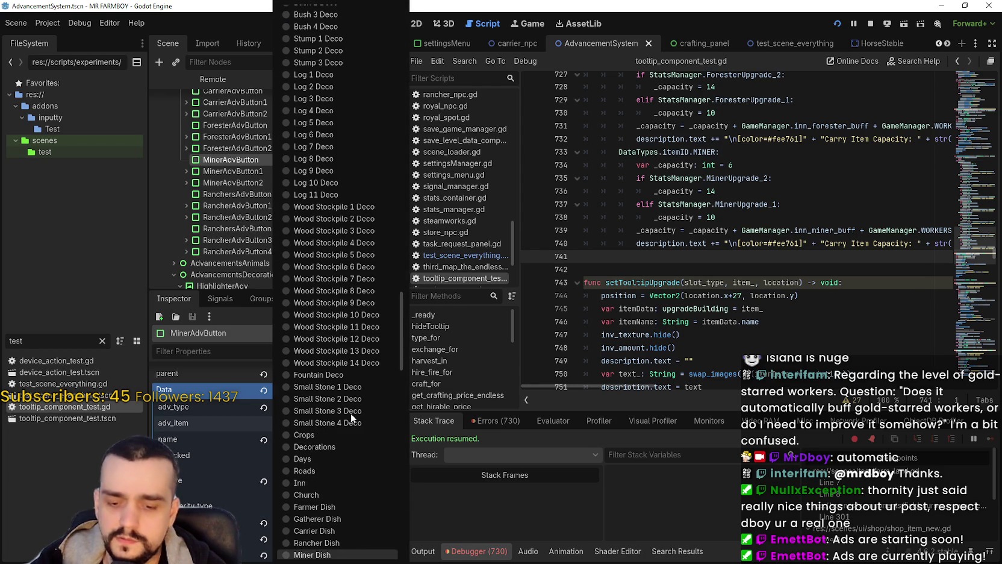
scroll(365, 415, up, 8)
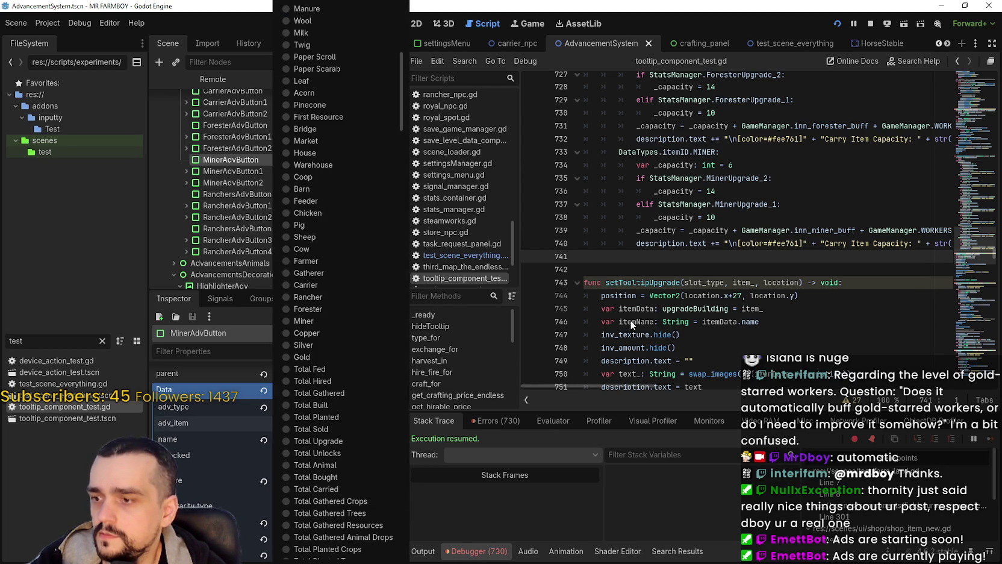
scroll(384, 250, down, 10)
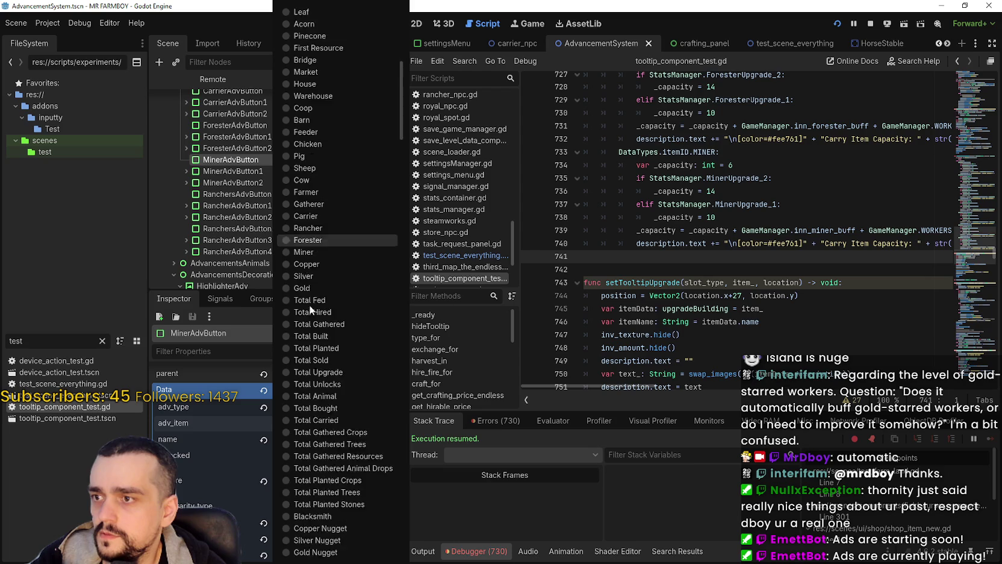
scroll(692, 284, up, 10)
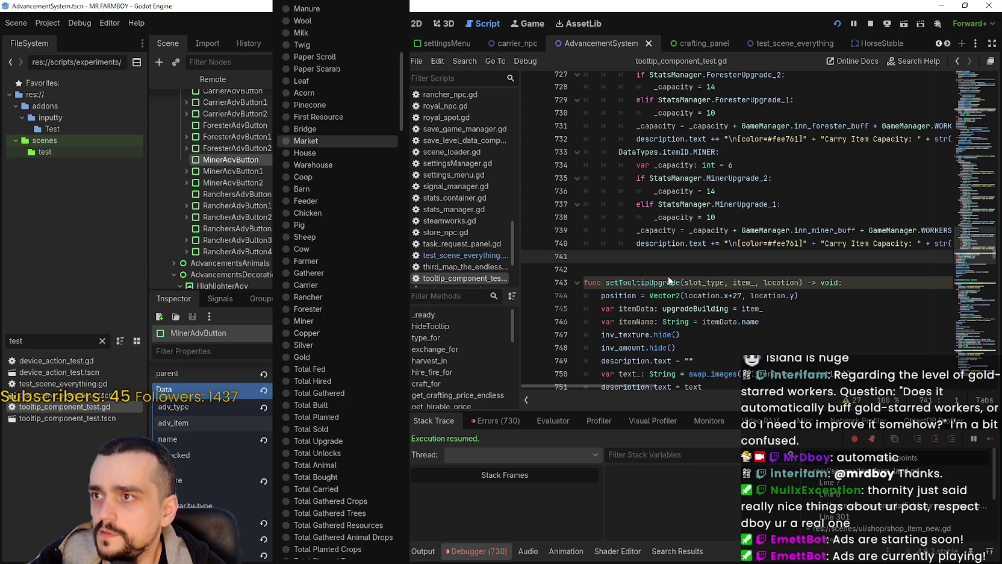
scroll(668, 276, down, 15)
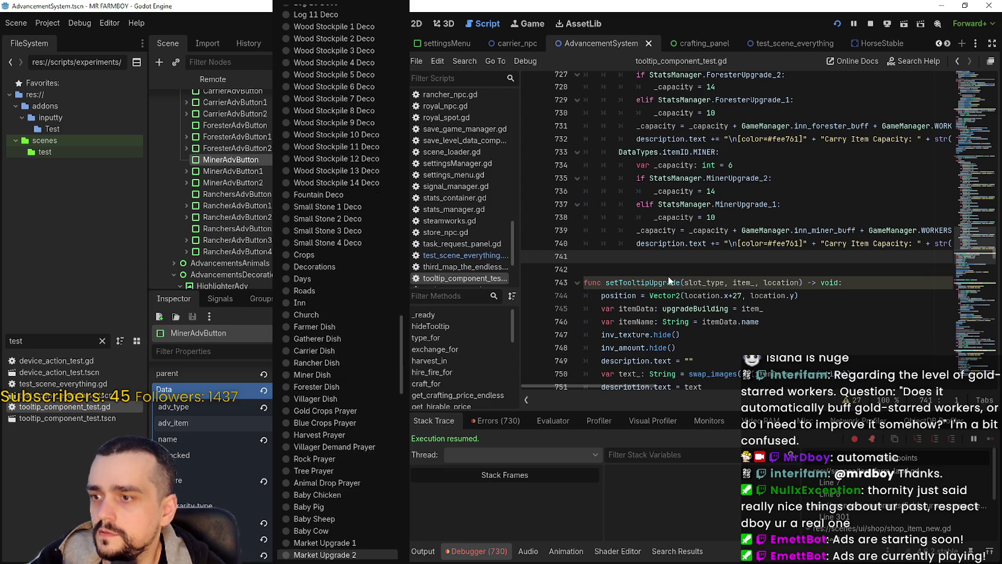
key(m)
key(m)
key(m)
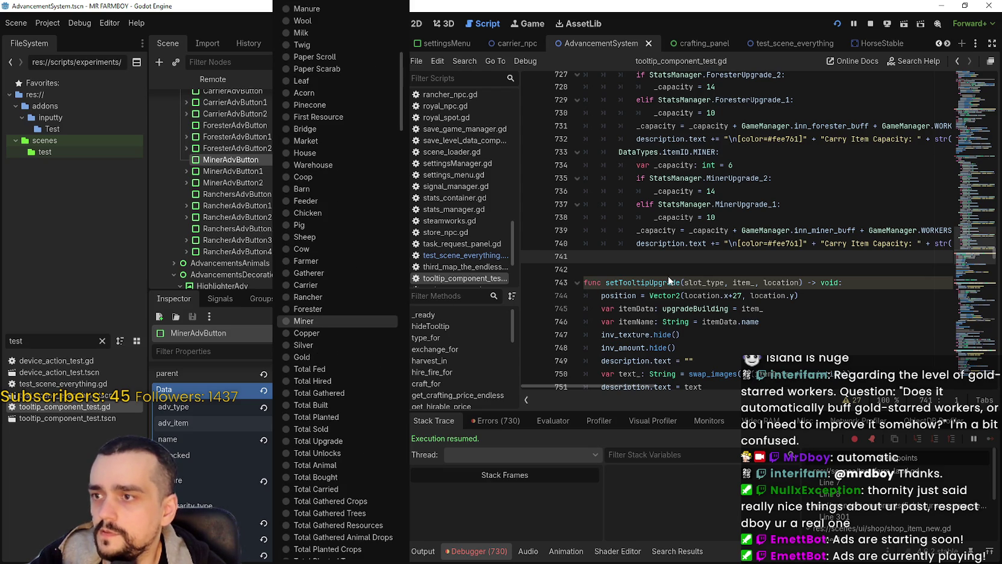
click(347, 320)
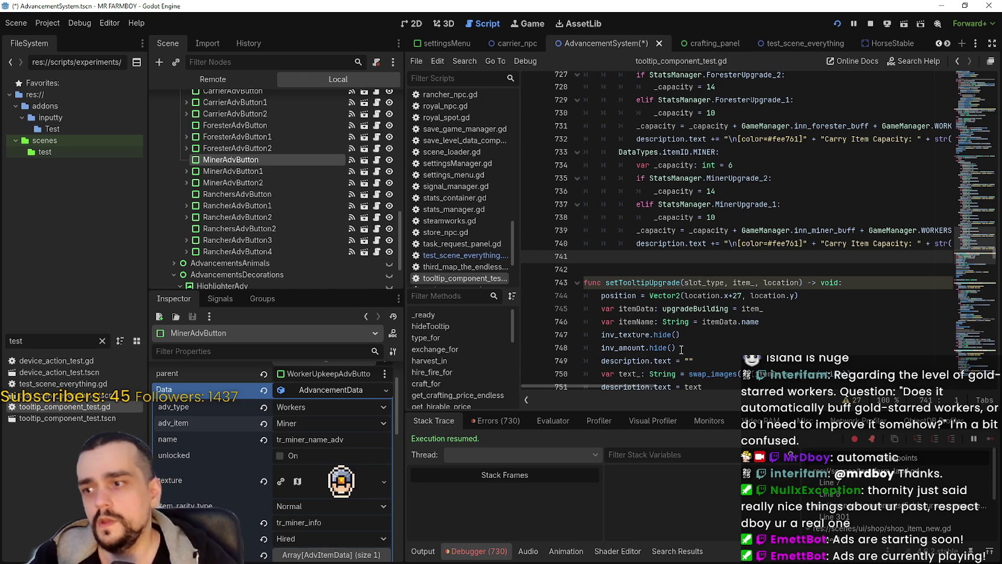
- Switch MinerAdvButton1's adv_type from Workers to Upgrades and save the AdvancementSystem scene
click(293, 172)
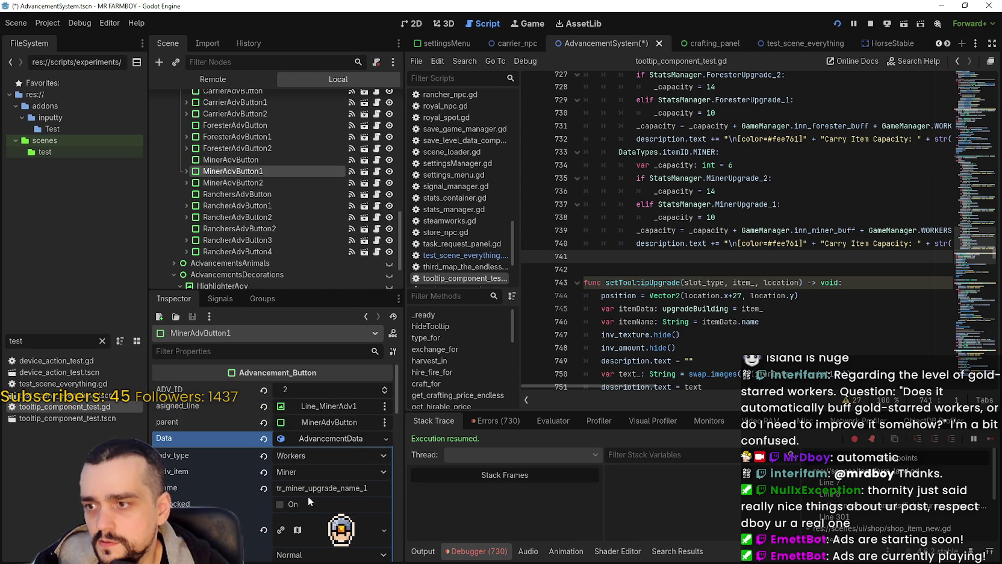
click(250, 183)
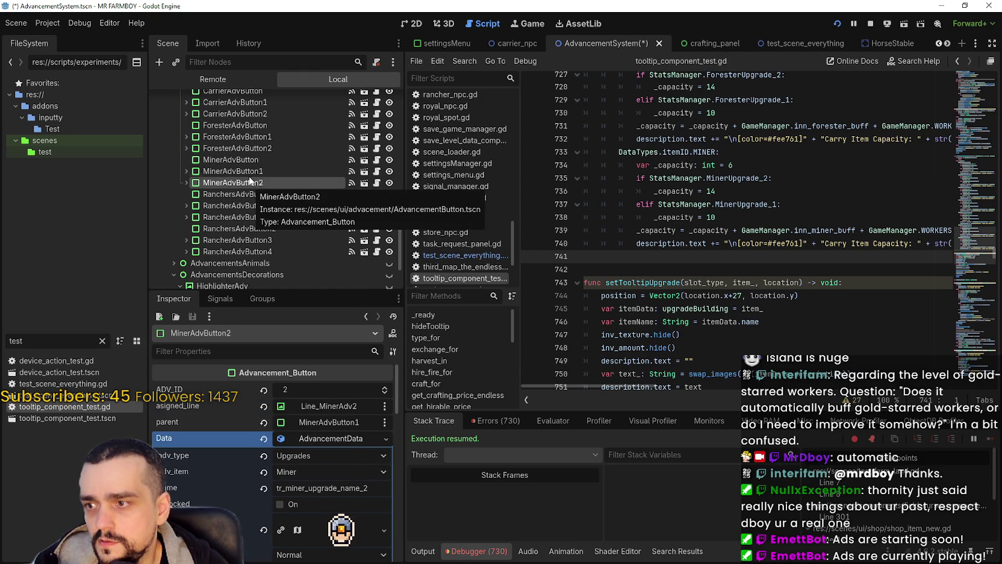
key(Up)
click(334, 459)
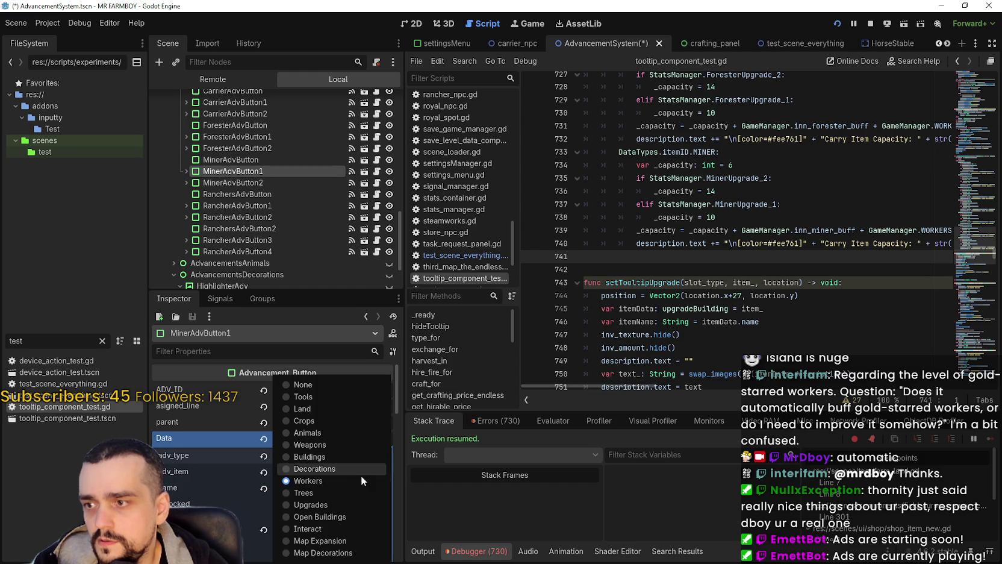
click(326, 502)
key(ctrl+s)
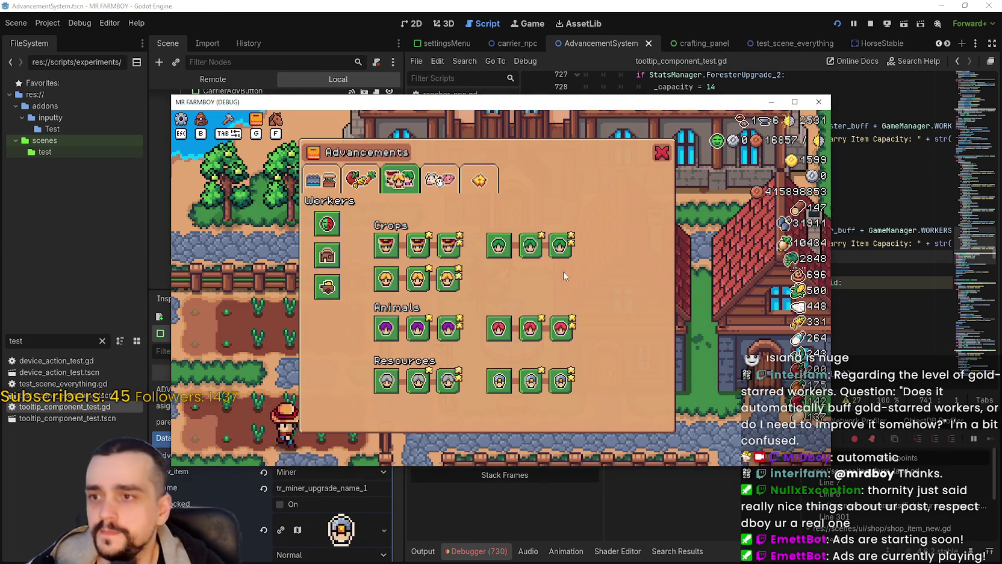
- Check the Foresters and Miners upgrade tooltips in the running game, then stop it
mouse_move(545, 250)
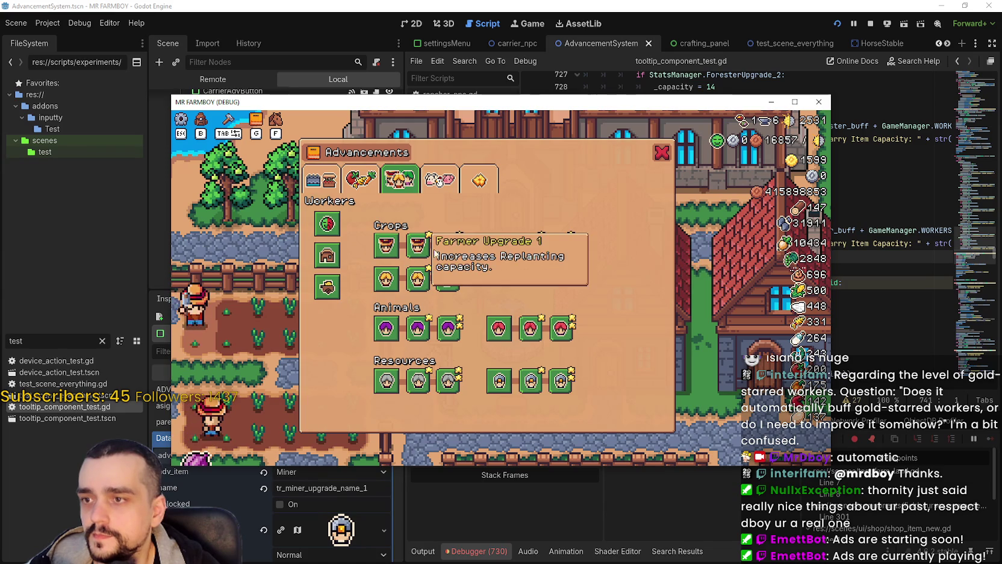
mouse_move(417, 330)
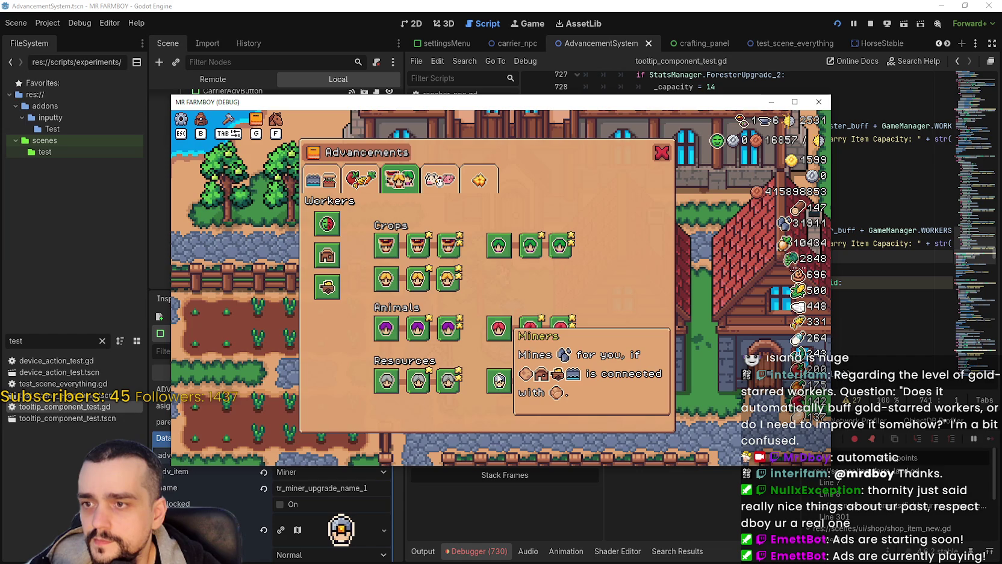
mouse_move(389, 379)
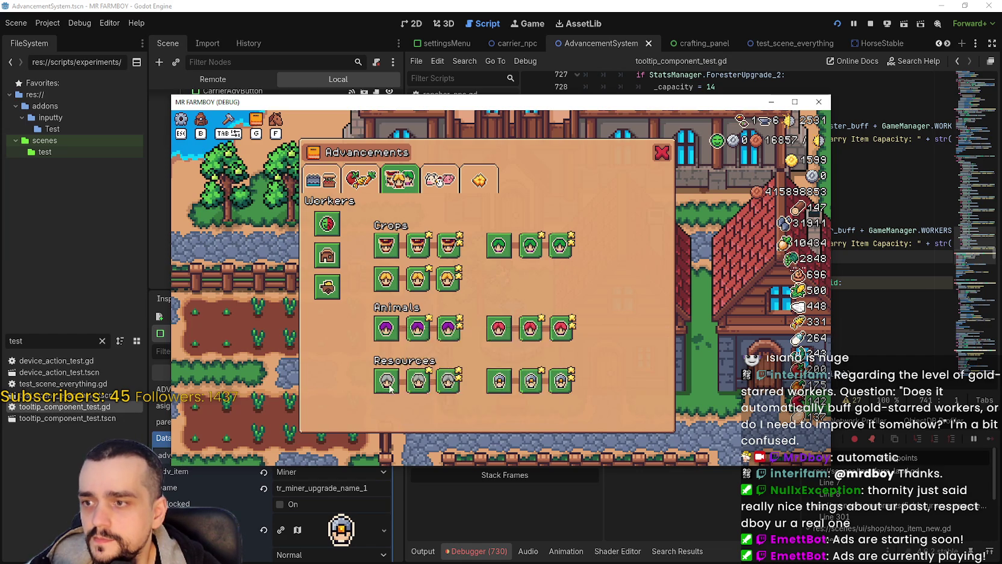
mouse_move(498, 389)
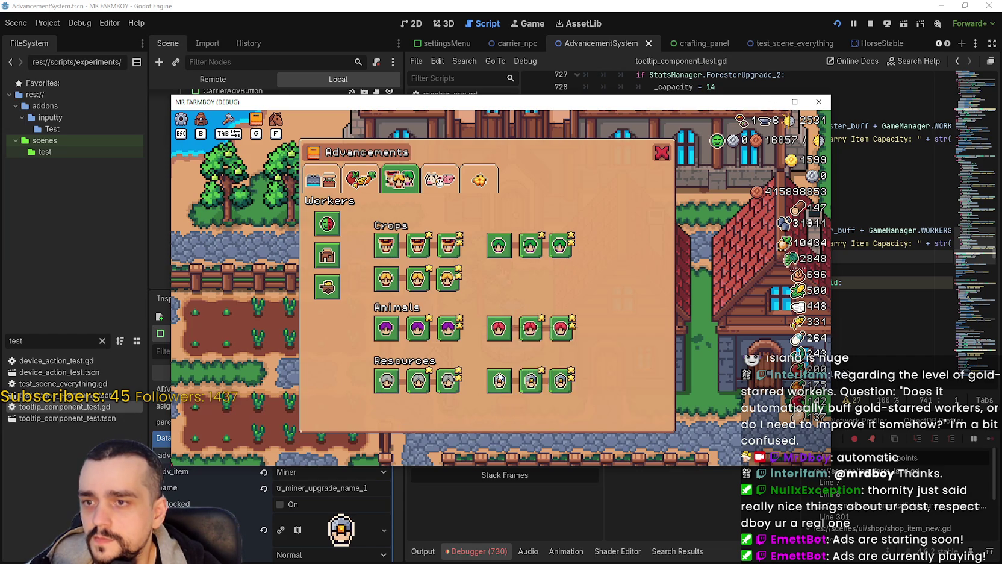
click(871, 24)
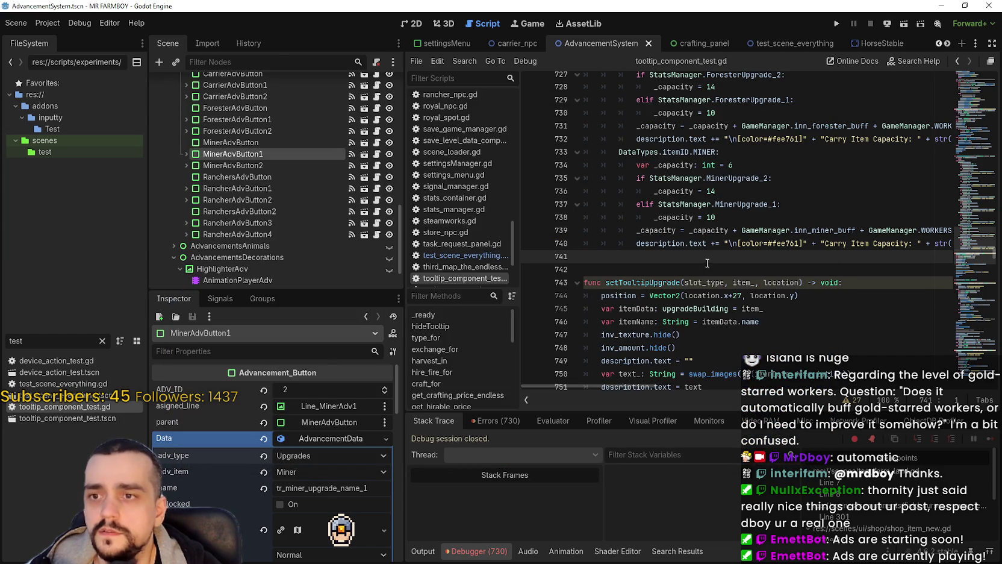
- Inspect MinerAdvButton's single AdvItemData requirement for a Hired Miner, then relaunch the game with F5
click(241, 141)
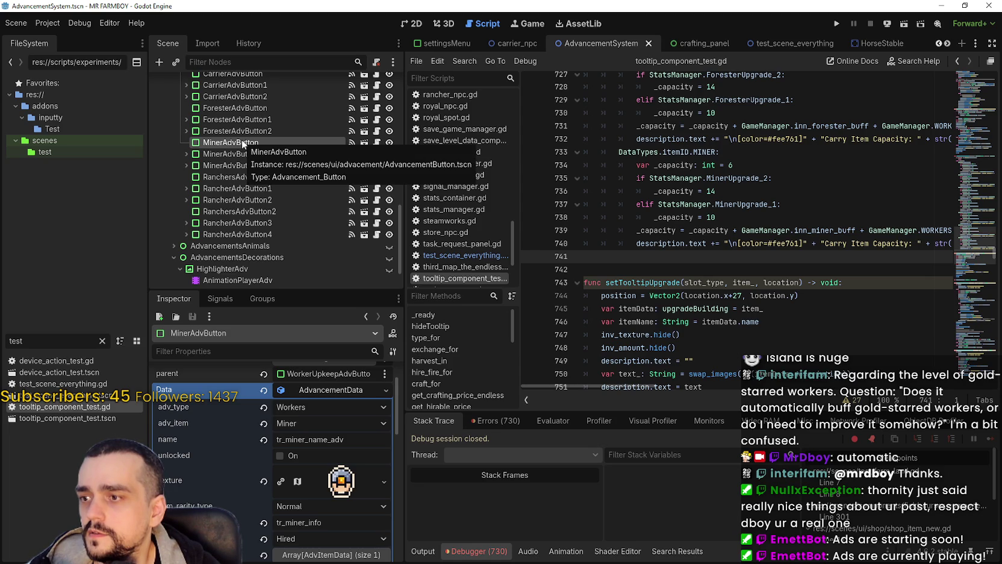
scroll(270, 474, down, 2)
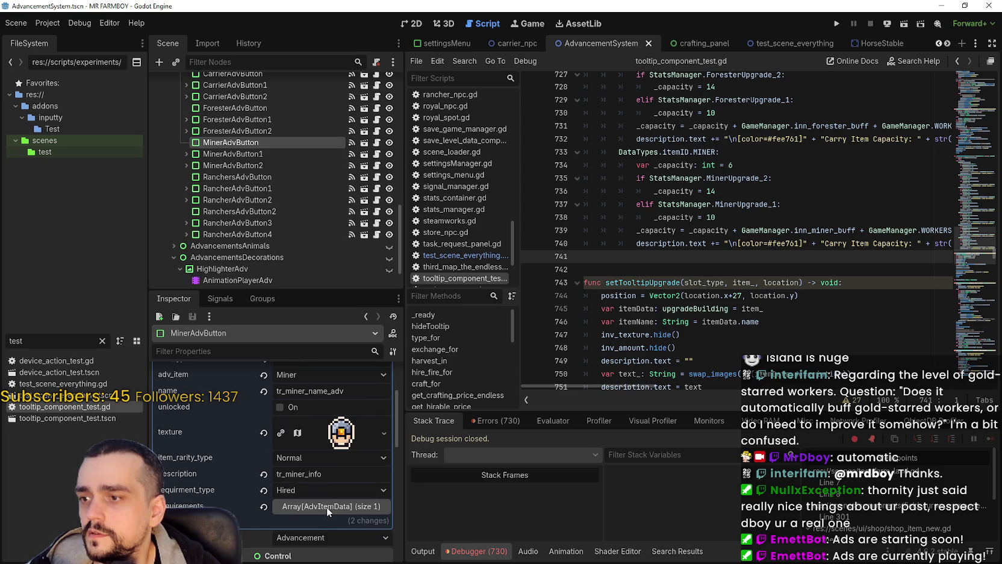
click(326, 507)
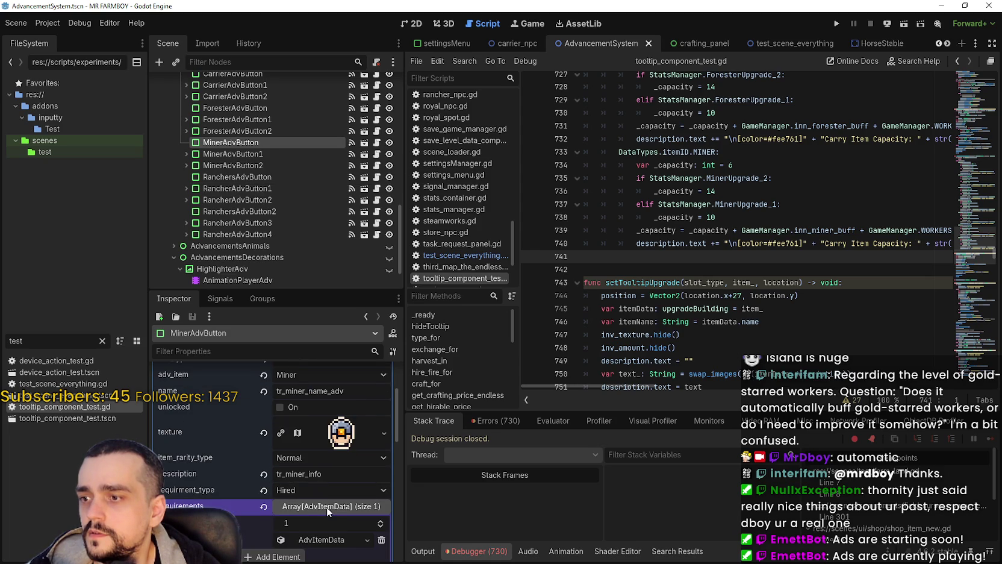
scroll(327, 507, down, 3)
click(327, 465)
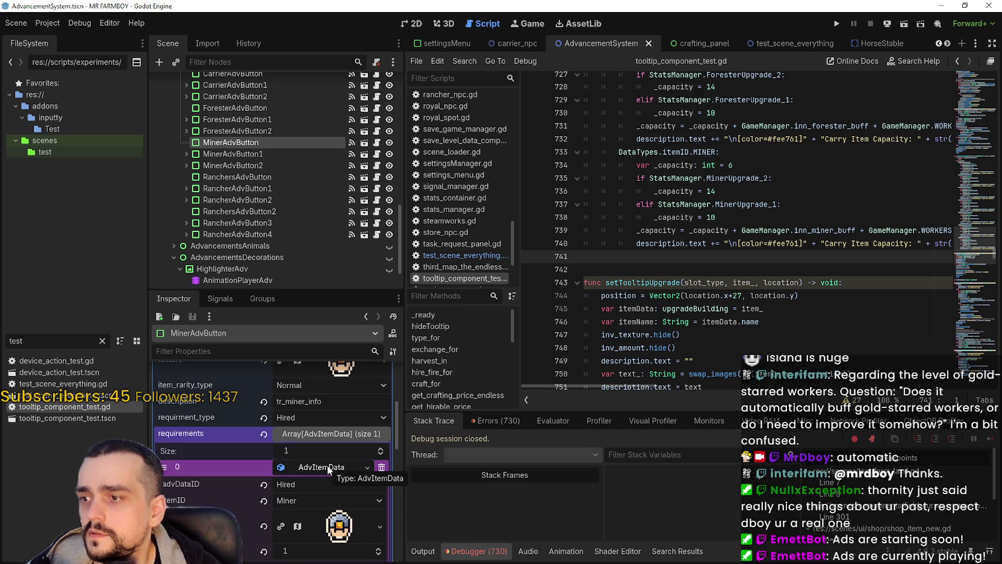
click(327, 466)
click(913, 193)
key(F5)
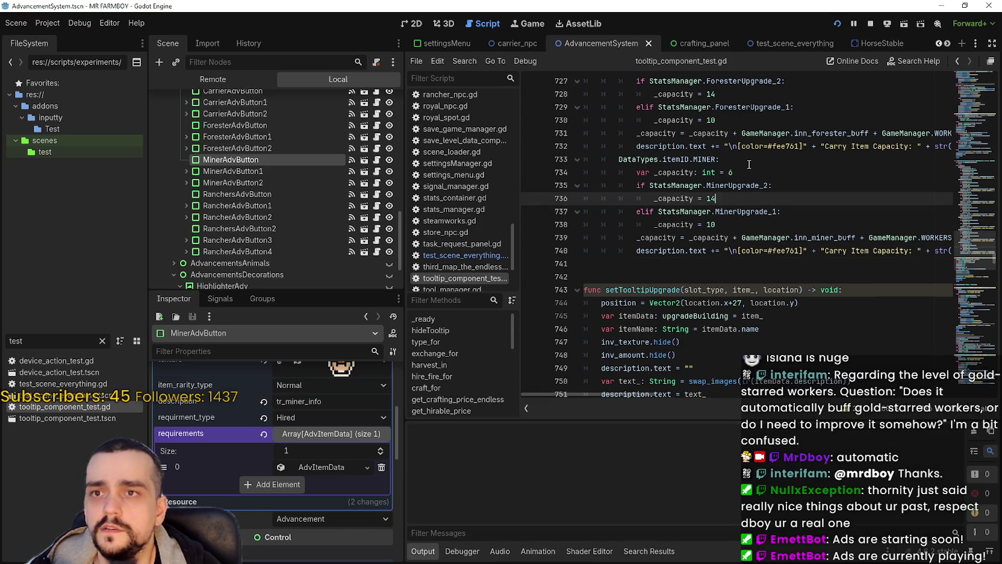
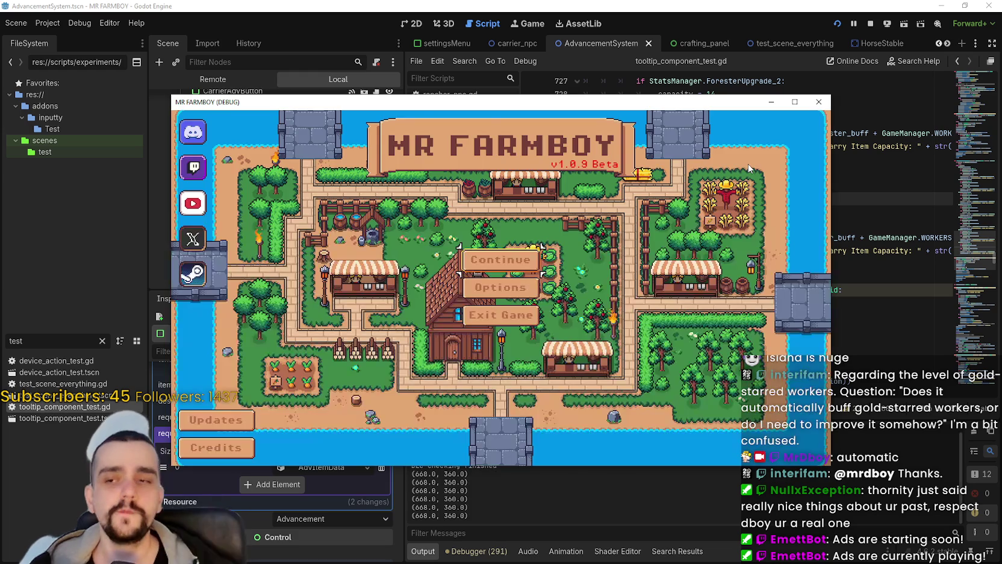
- Load Save 1 in the MR FARMBOY debug game, then switch to the browser
click(495, 258)
click(518, 253)
click(457, 247)
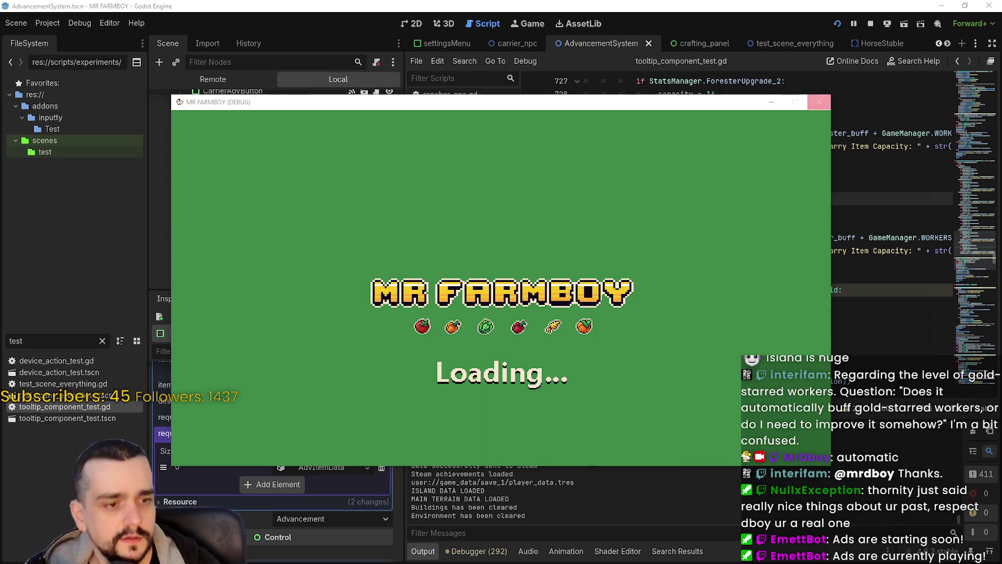
key(alt+Tab)
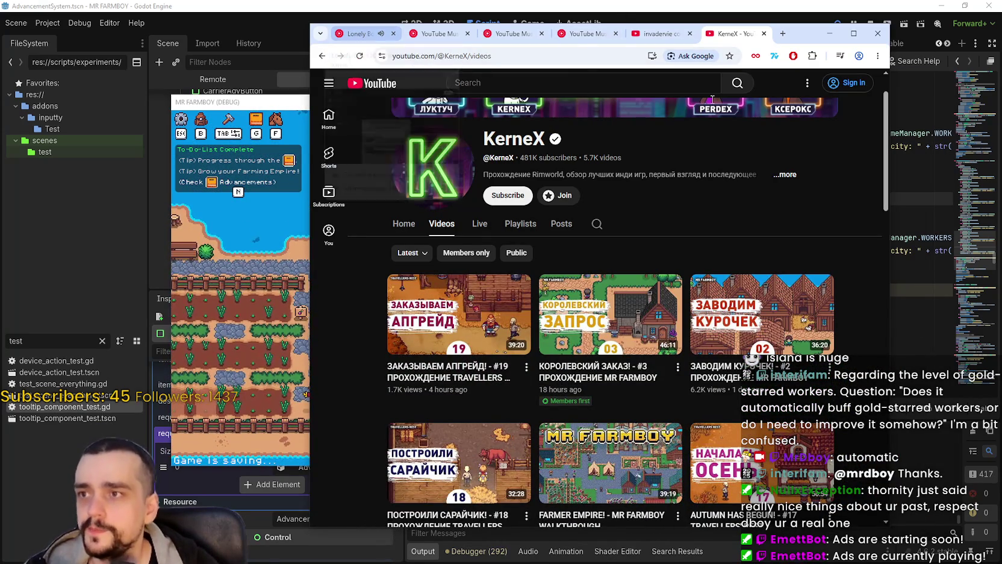
- Reload the YouTube channel page, scroll its video list, then return to the MR FARMBOY window
right_click(723, 222)
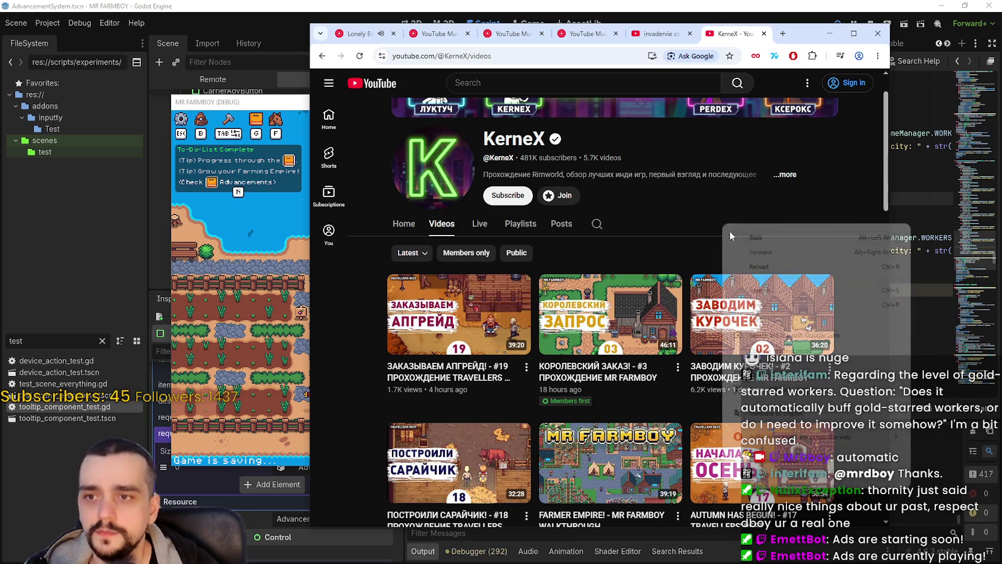
click(760, 259)
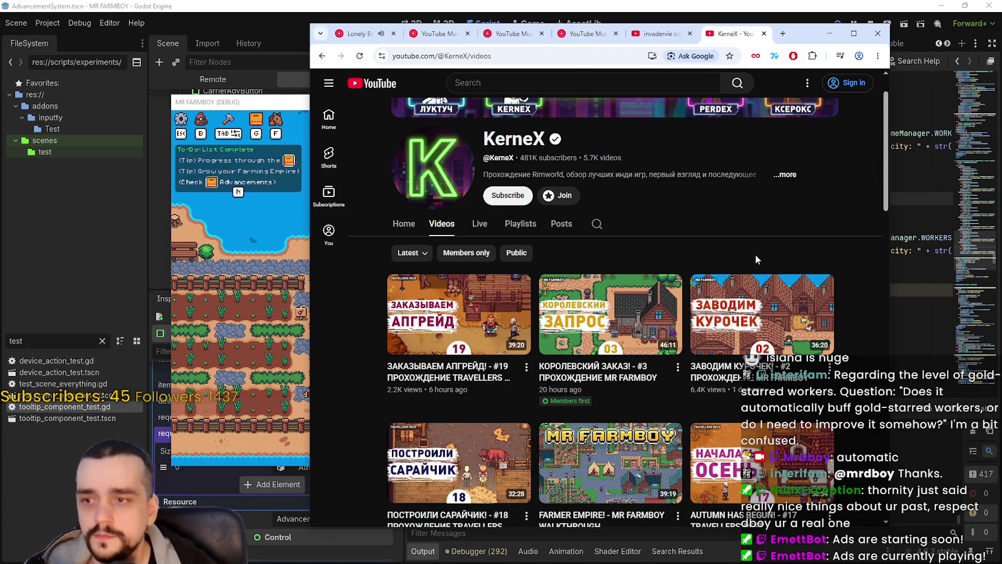
mouse_move(733, 277)
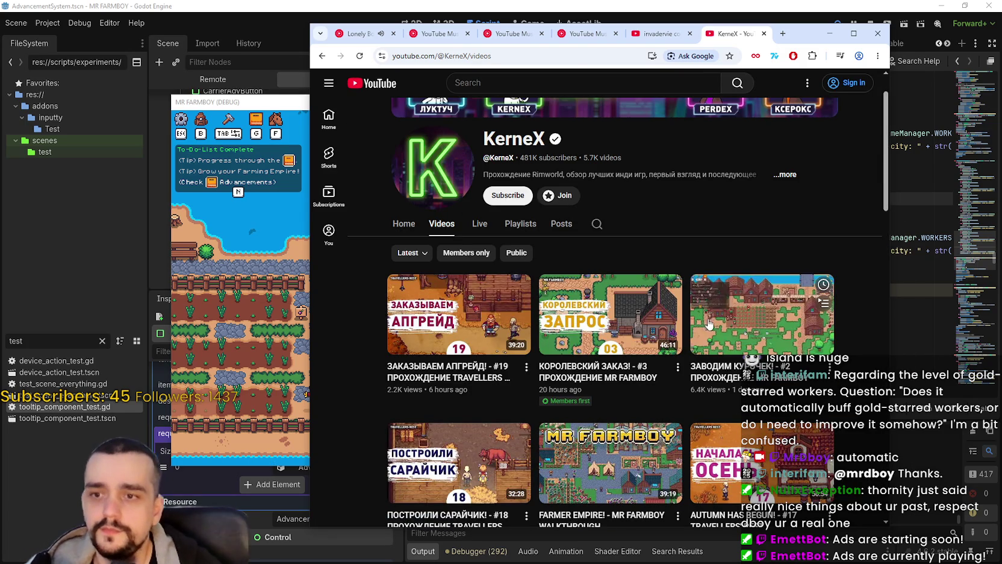
scroll(722, 313, down, 1)
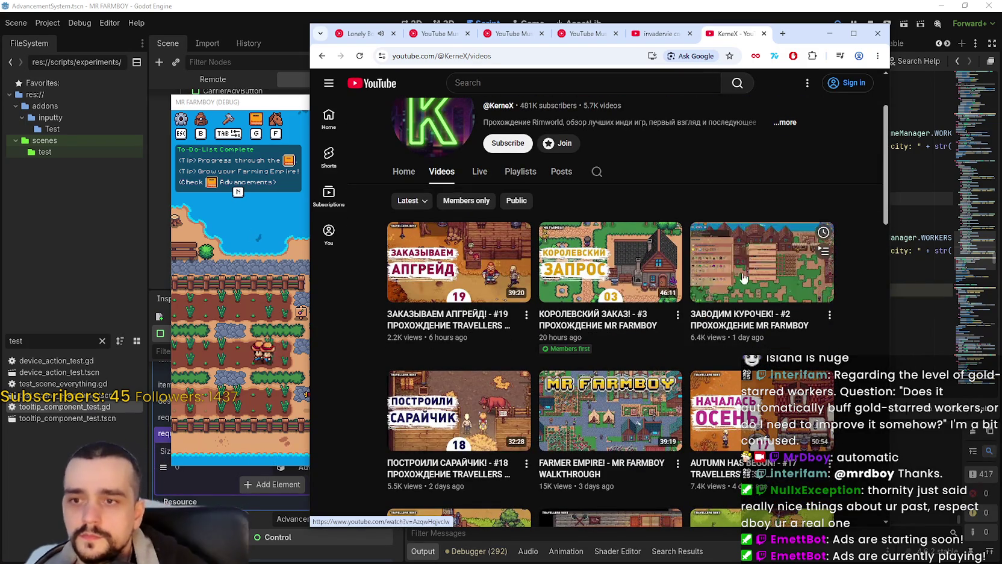
click(189, 291)
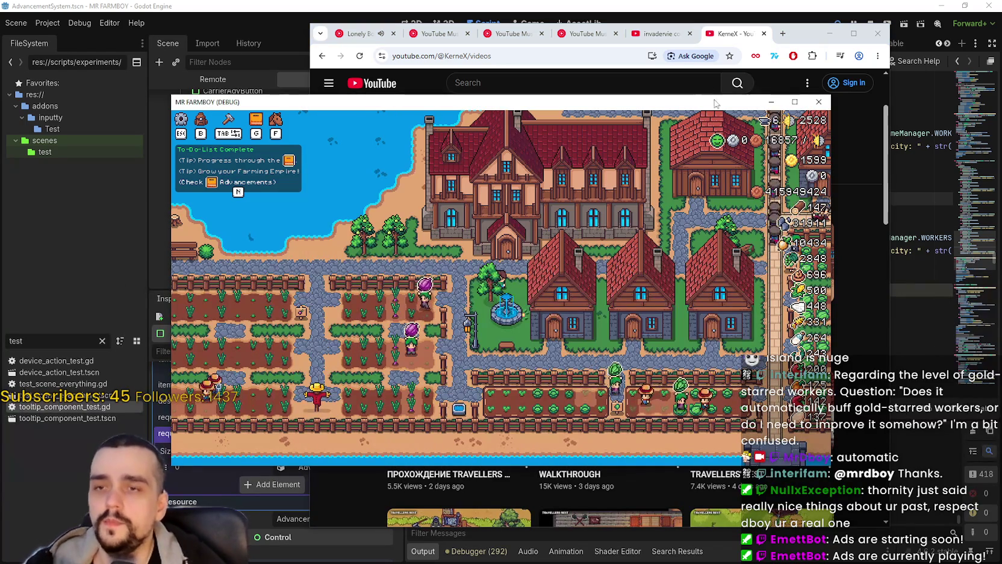
- Maximize MR FARMBOY, open the Inn, and show the Workers tab of Advancements
click(793, 103)
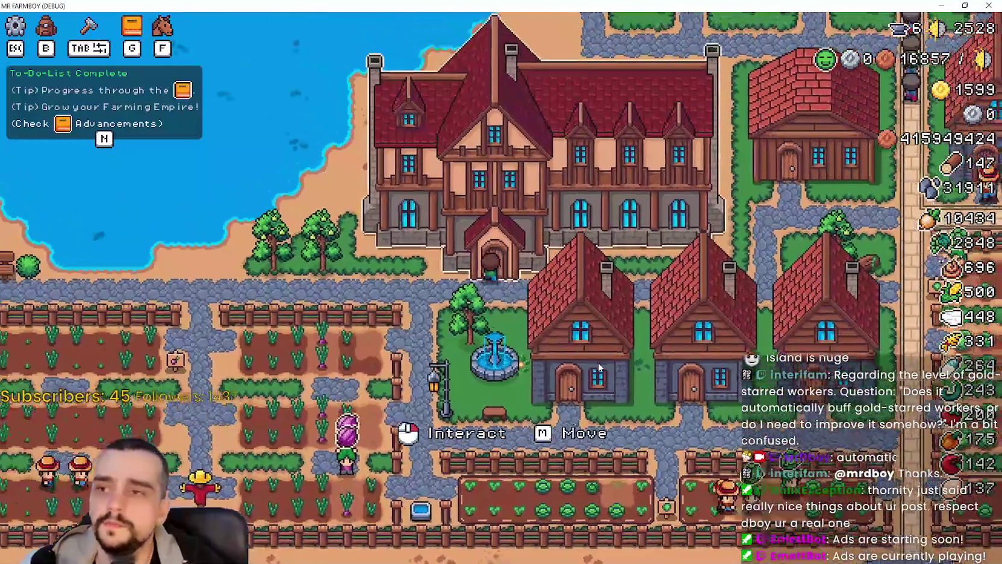
click(595, 340)
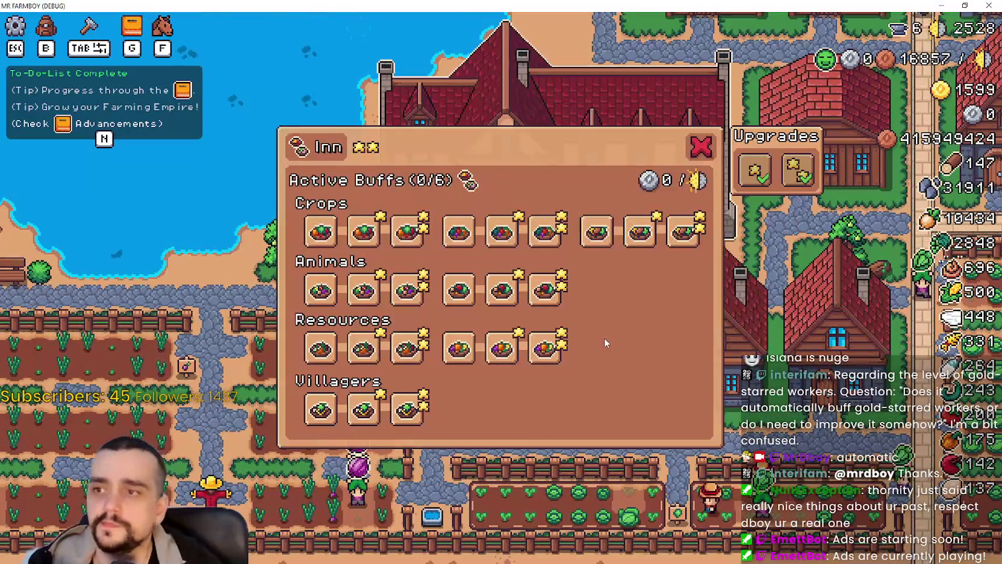
key(g)
click(354, 119)
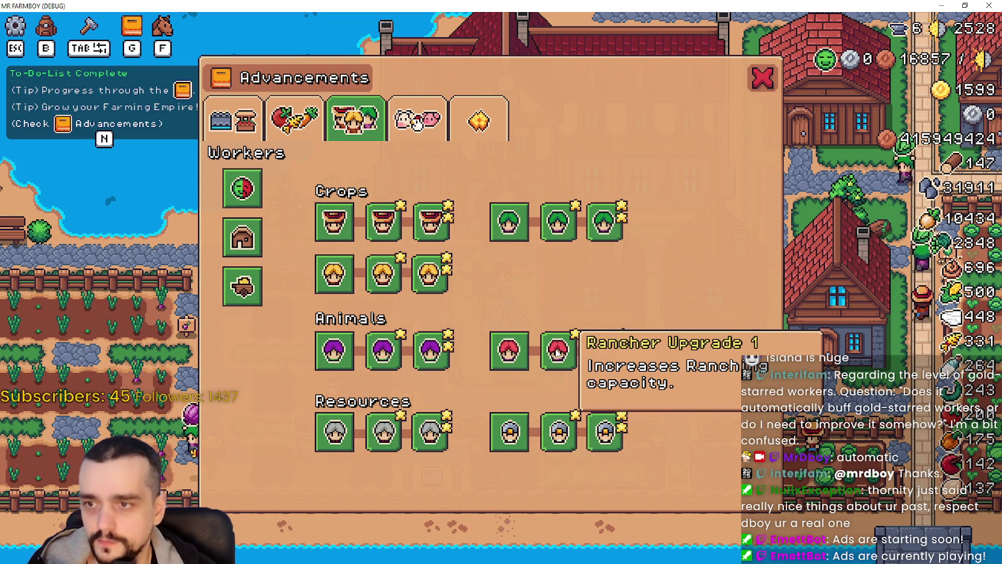
mouse_move(594, 359)
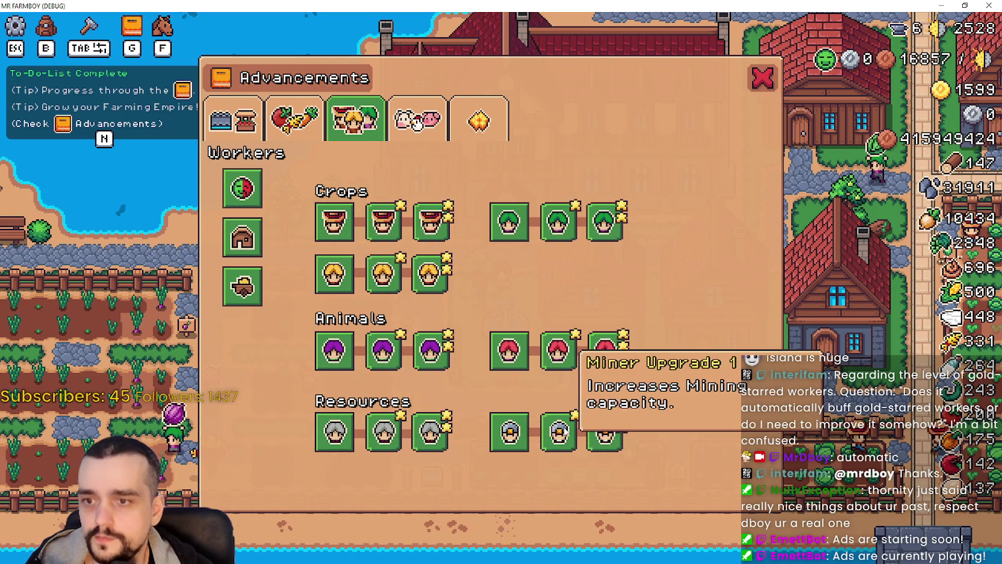
mouse_move(416, 454)
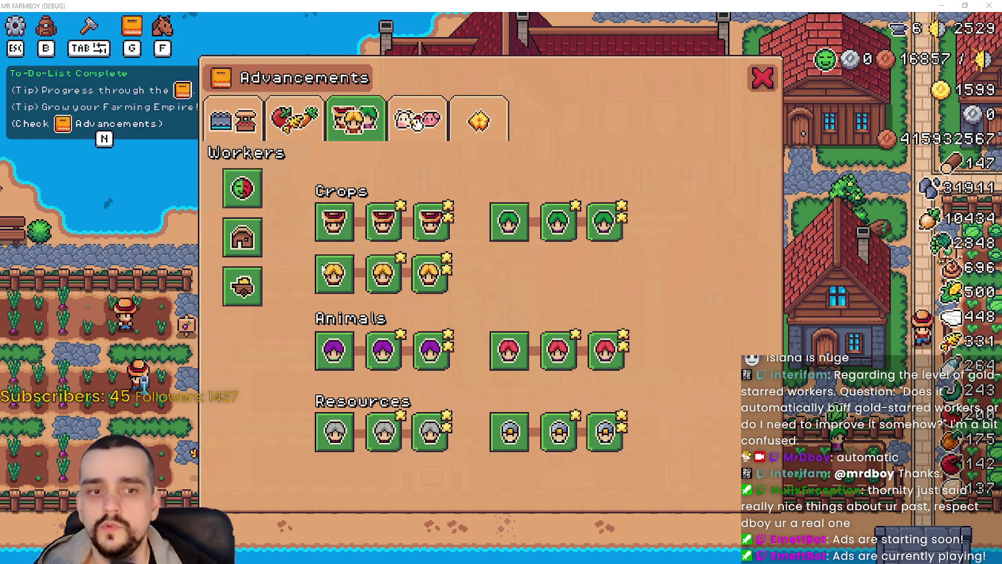
mouse_move(331, 288)
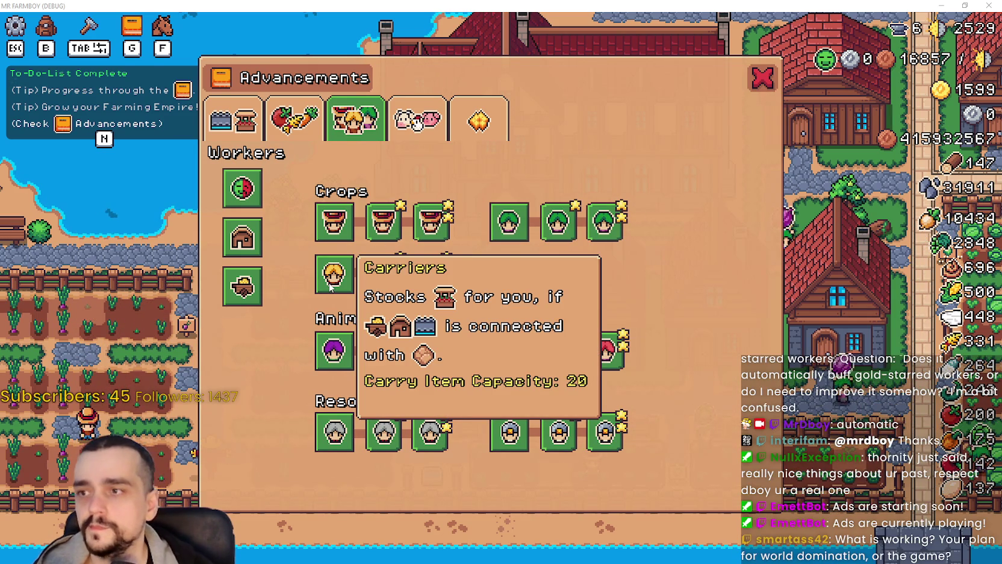
mouse_move(335, 224)
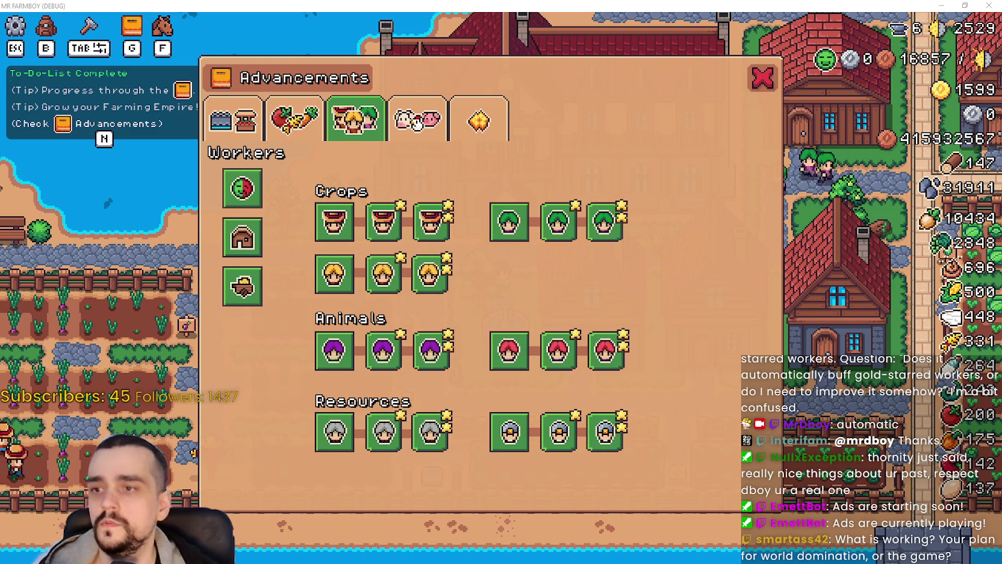
mouse_move(324, 420)
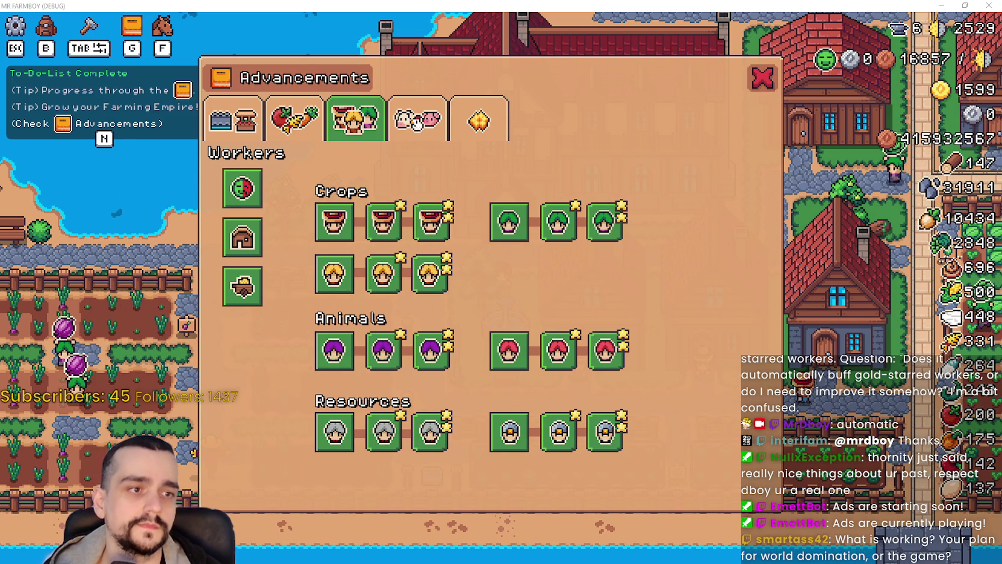
mouse_move(559, 317)
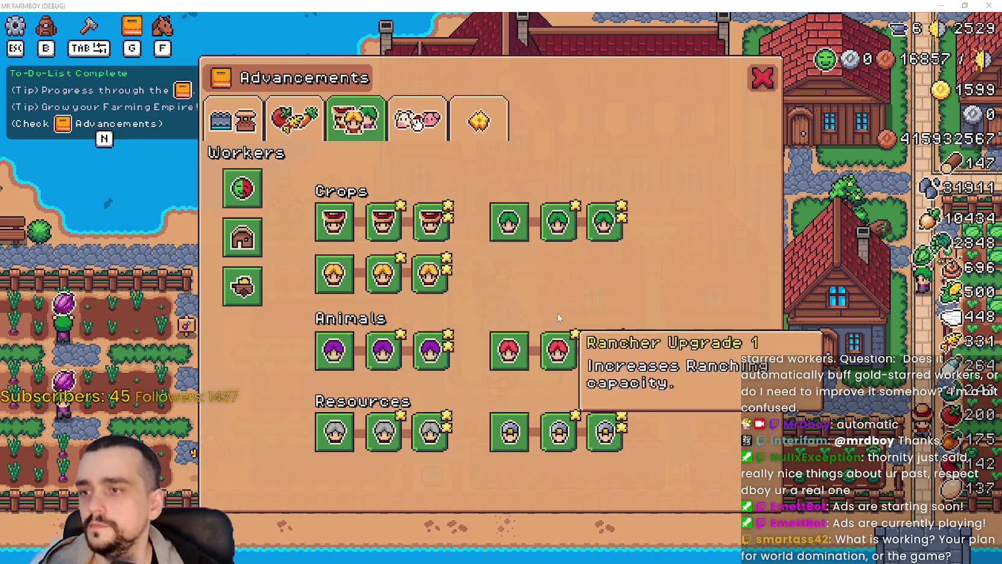
mouse_move(509, 224)
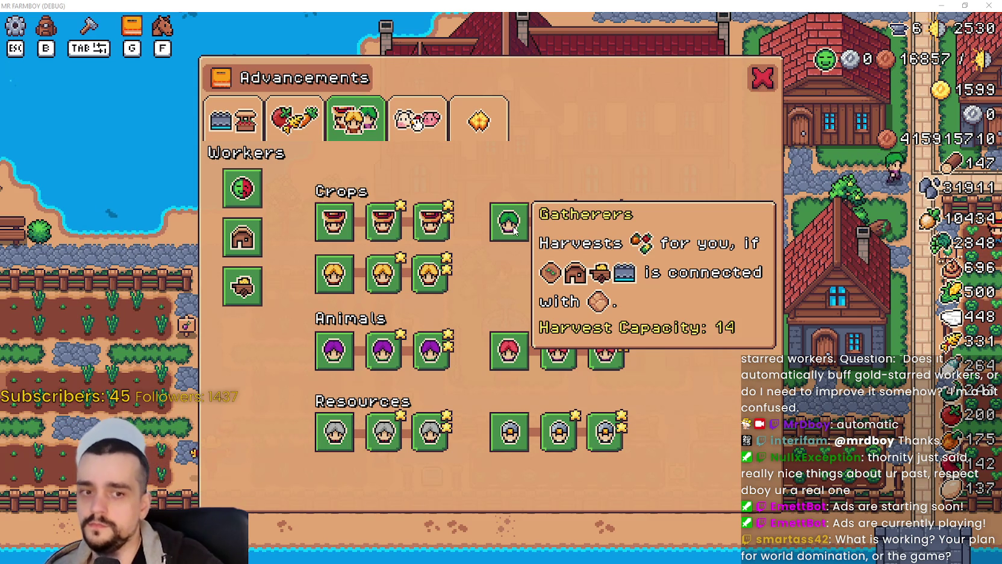
mouse_move(325, 209)
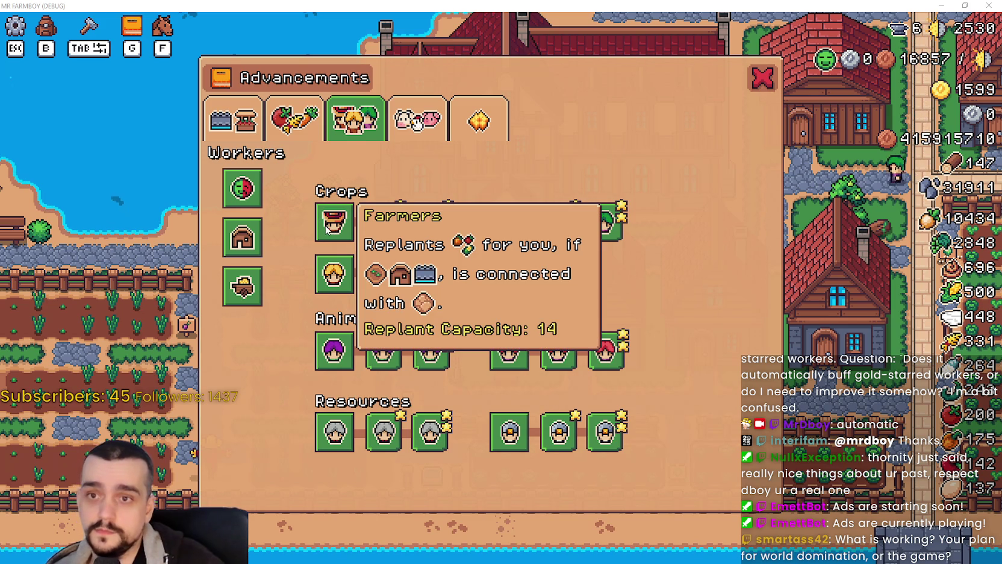
mouse_move(322, 288)
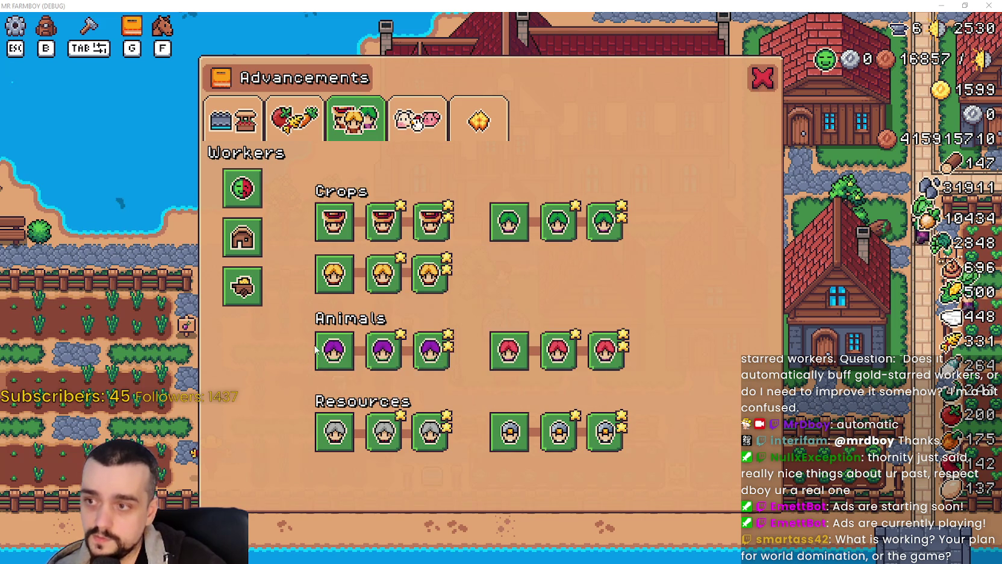
mouse_move(321, 359)
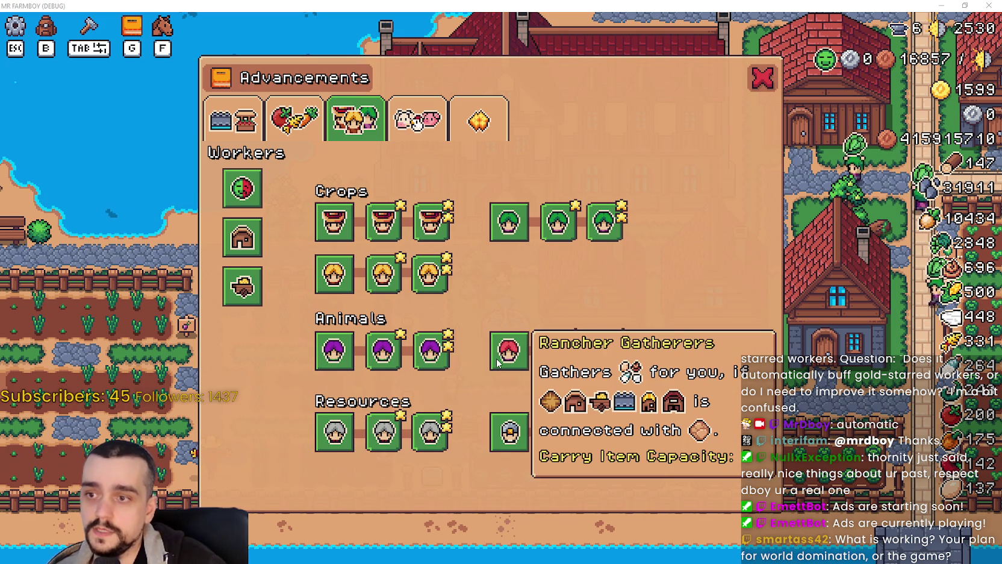
mouse_move(509, 432)
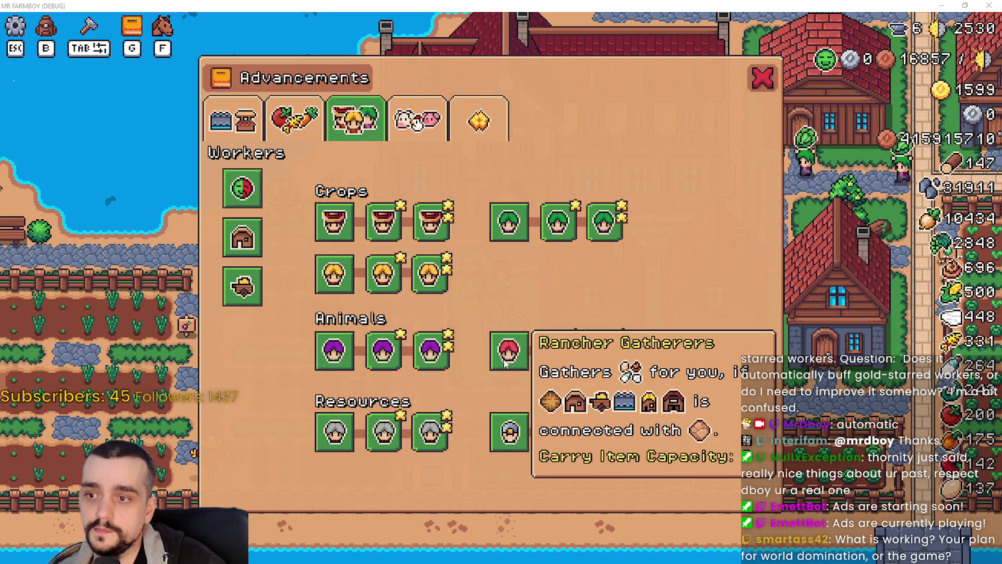
mouse_move(388, 441)
mouse_move(517, 361)
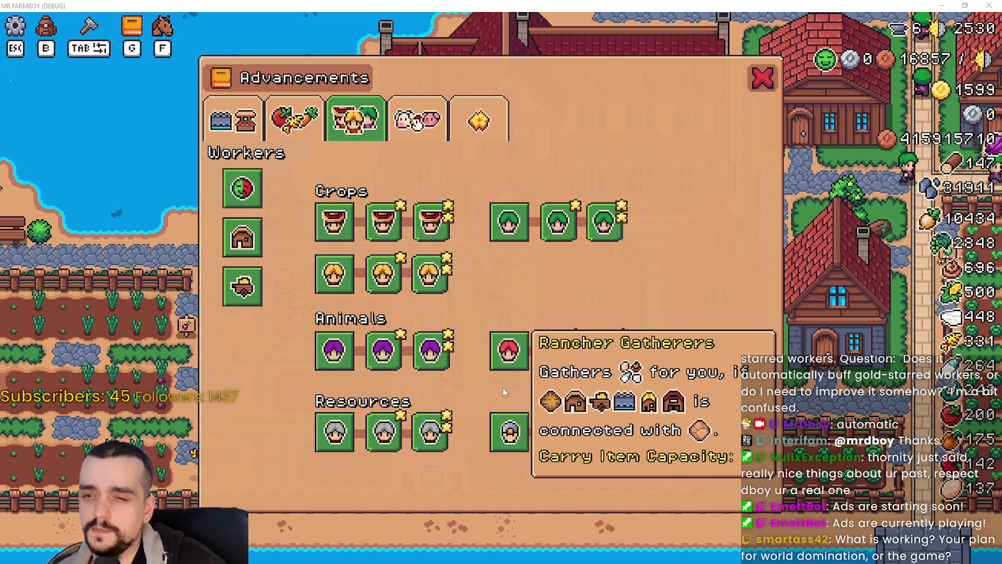
mouse_move(607, 349)
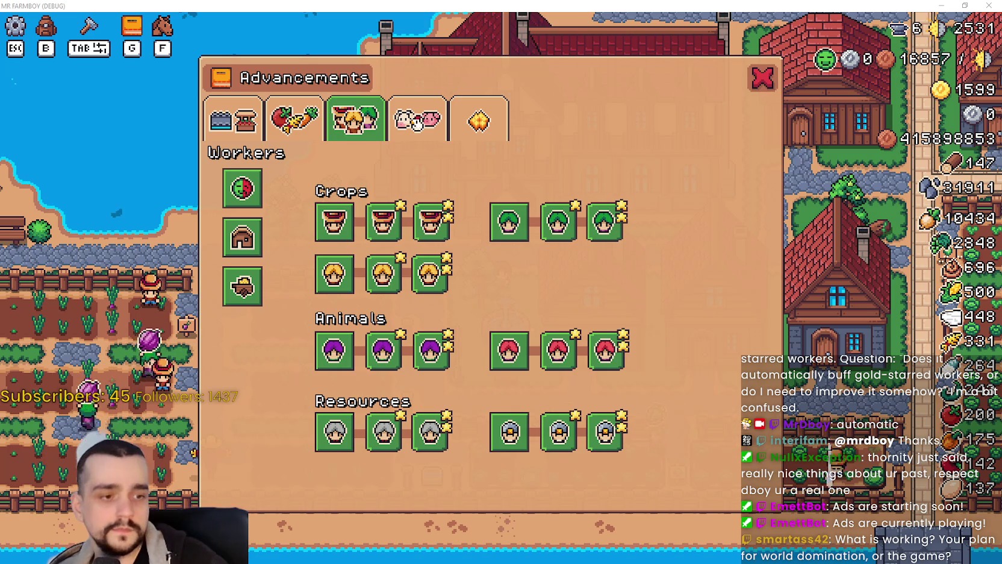
- Stop the game and select the 'Replant Capacity' text on line 692 of tooltip_component_test.gd
key(alt+Tab)
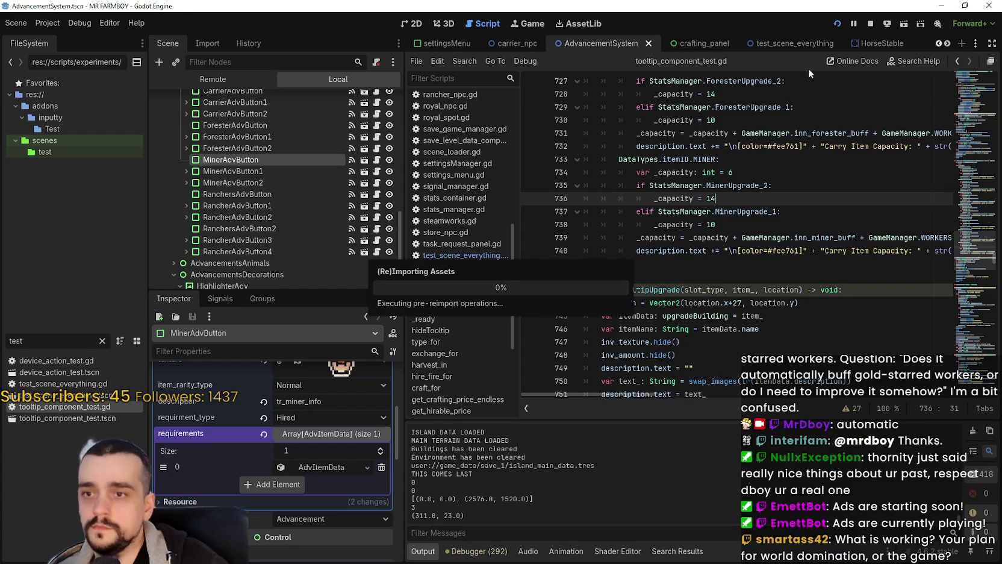
click(871, 23)
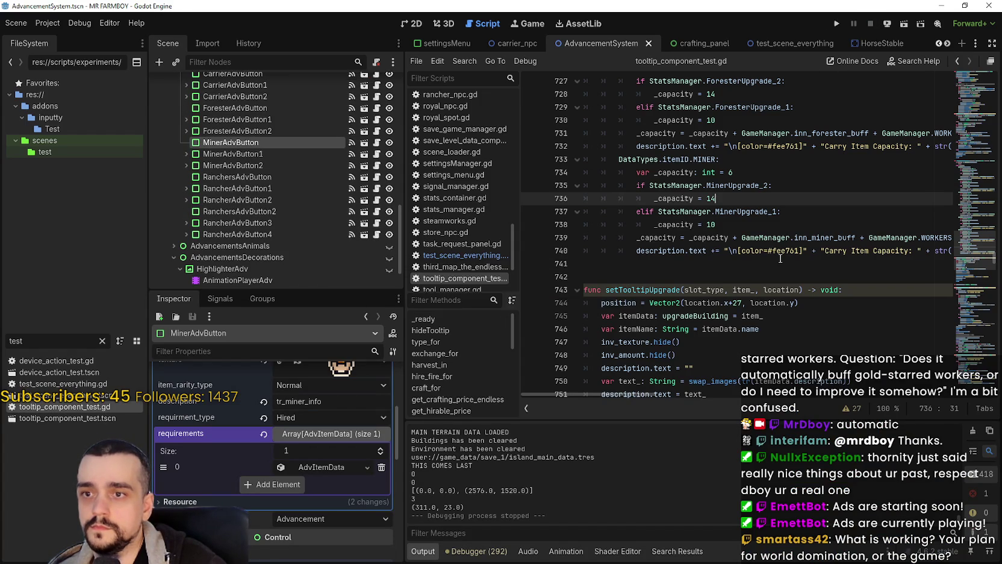
click(752, 261)
scroll(818, 234, up, 8)
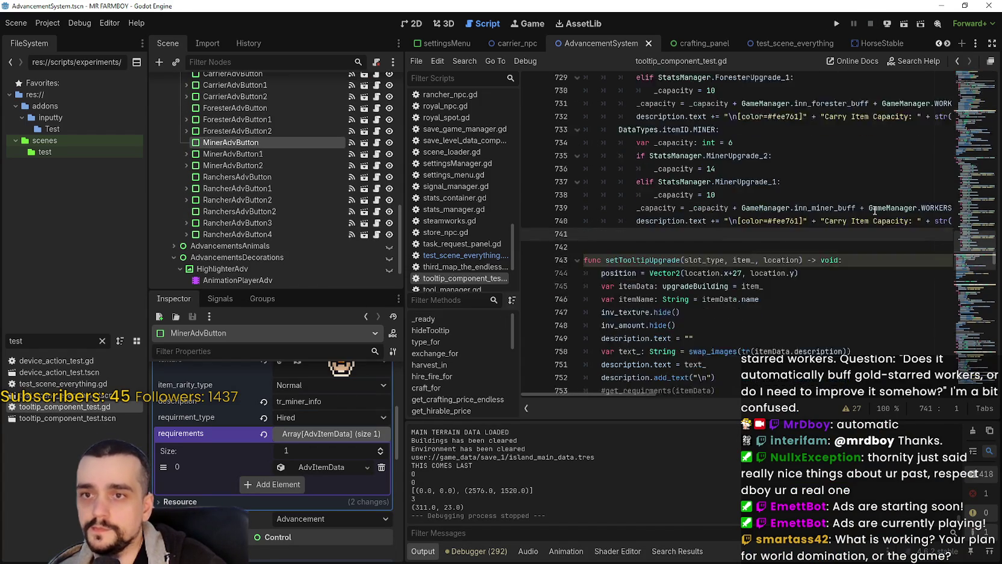
scroll(843, 228, up, 6)
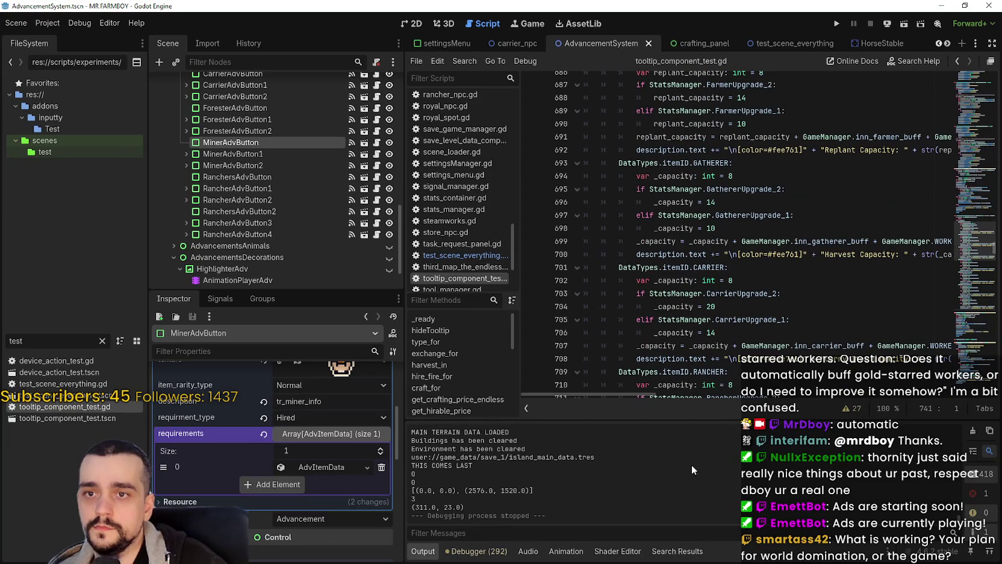
scroll(633, 386, right, 4)
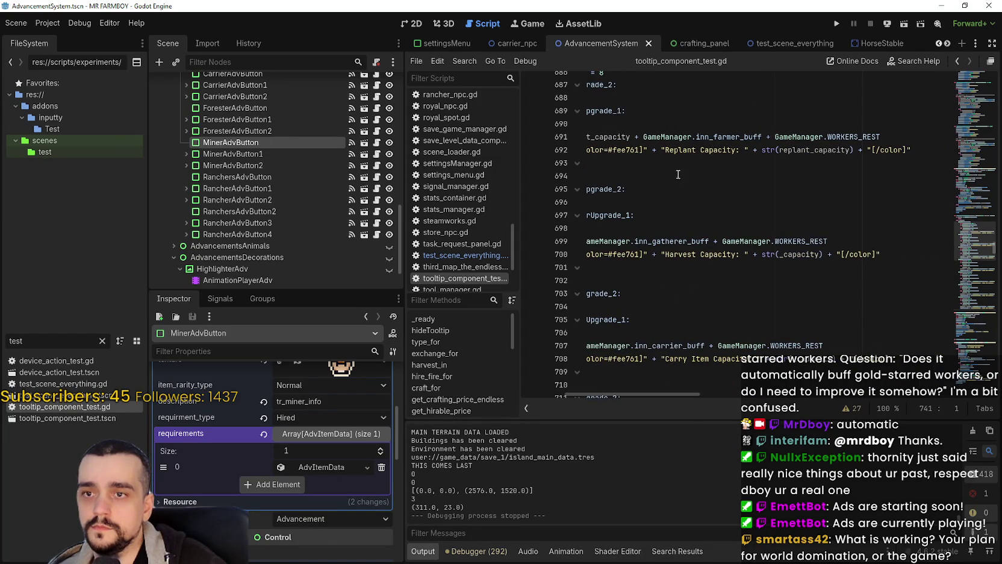
mouse_move(665, 150)
mouse_down()
mouse_move(734, 150)
mouse_move(711, 140)
mouse_move(676, 150)
mouse_up()
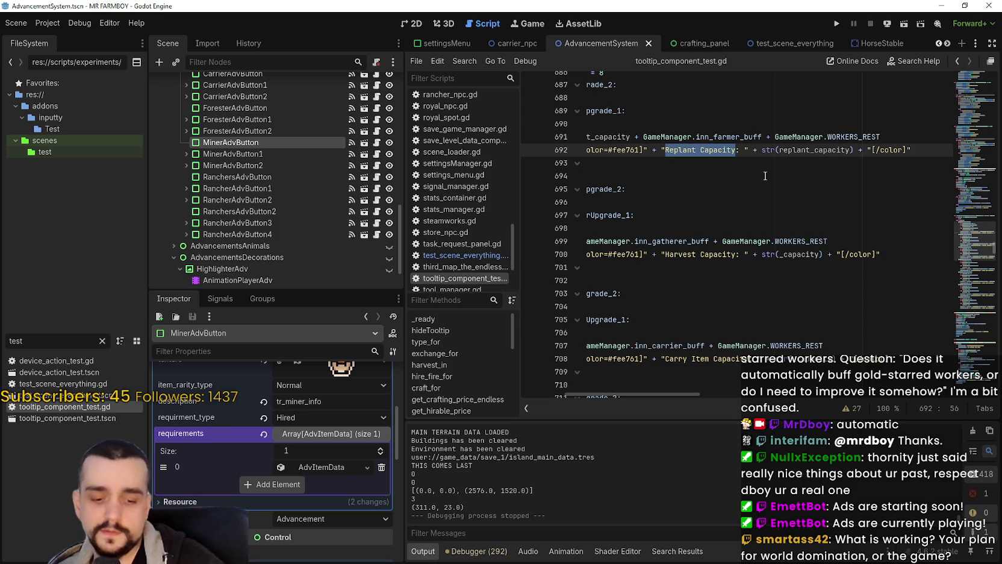
- Replace line 692's 'Replant Capacity' text with tr("tr_adv_replant_capacity")
text(")
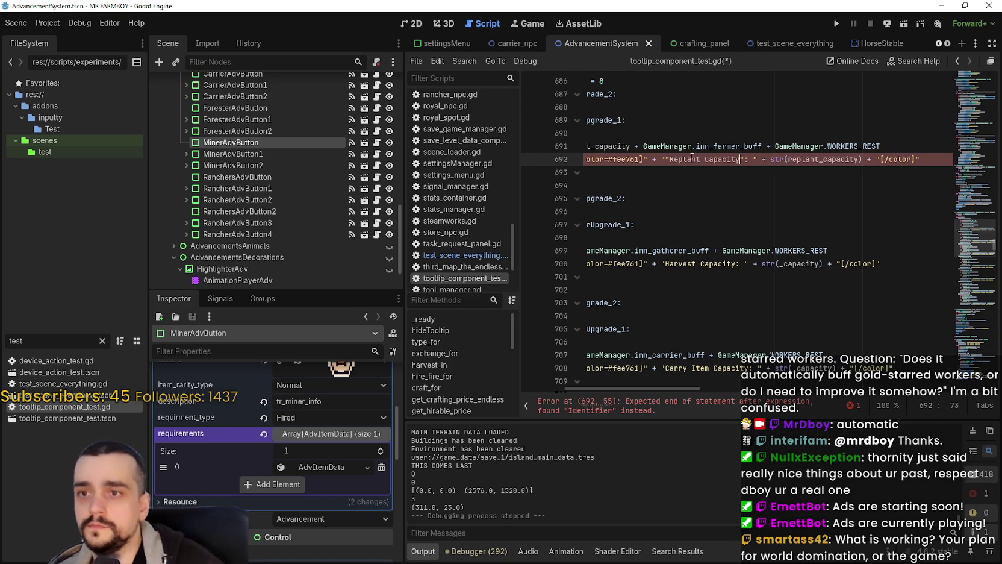
text( +)
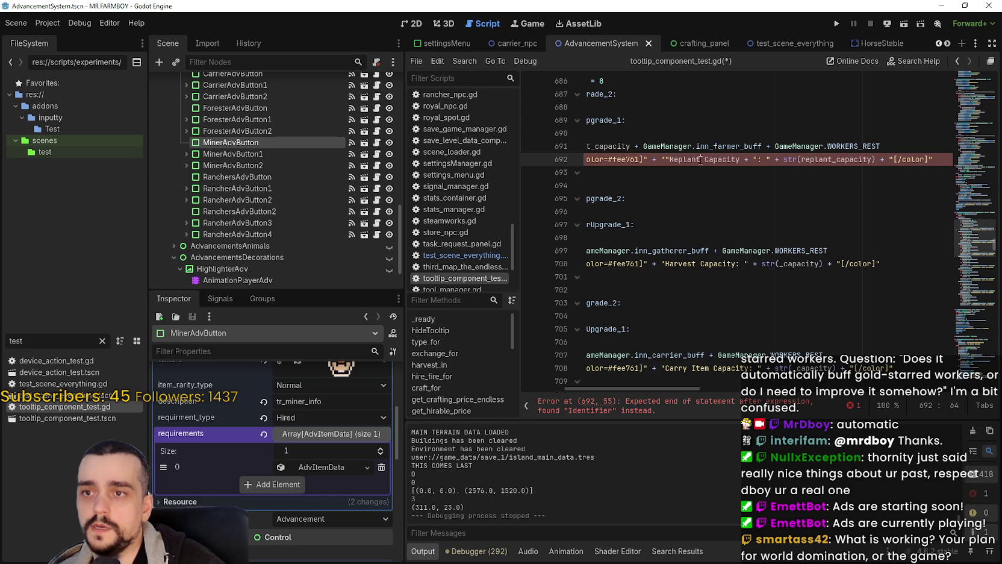
drag(700, 160, 669, 159)
drag(740, 159, 669, 158)
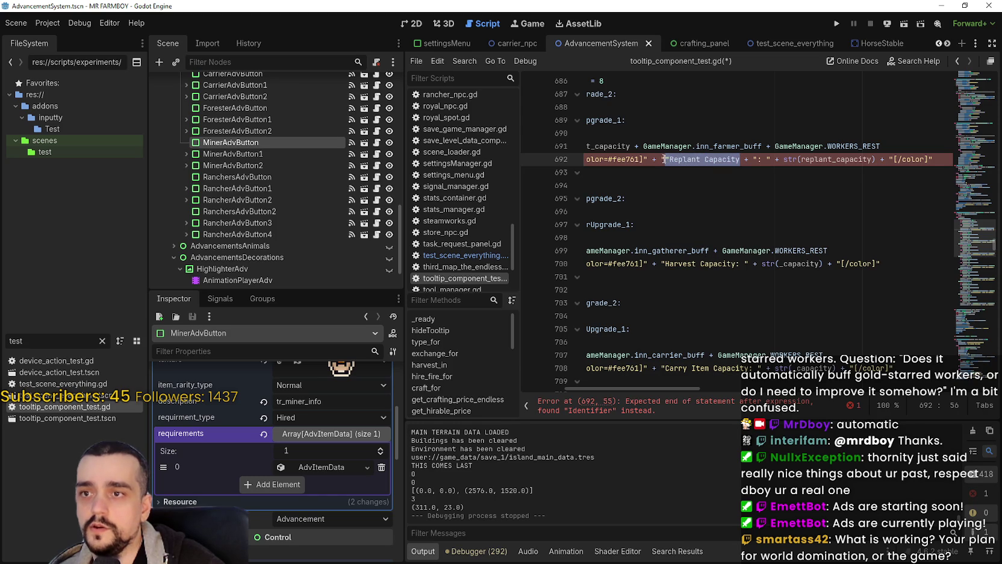
text(tr(")
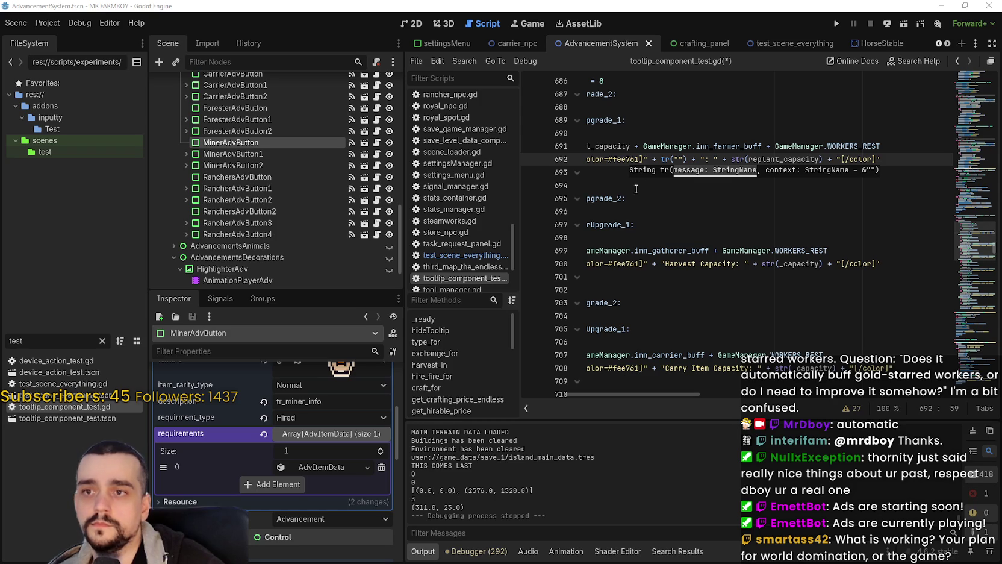
text(tr_adv_replant_capacity)
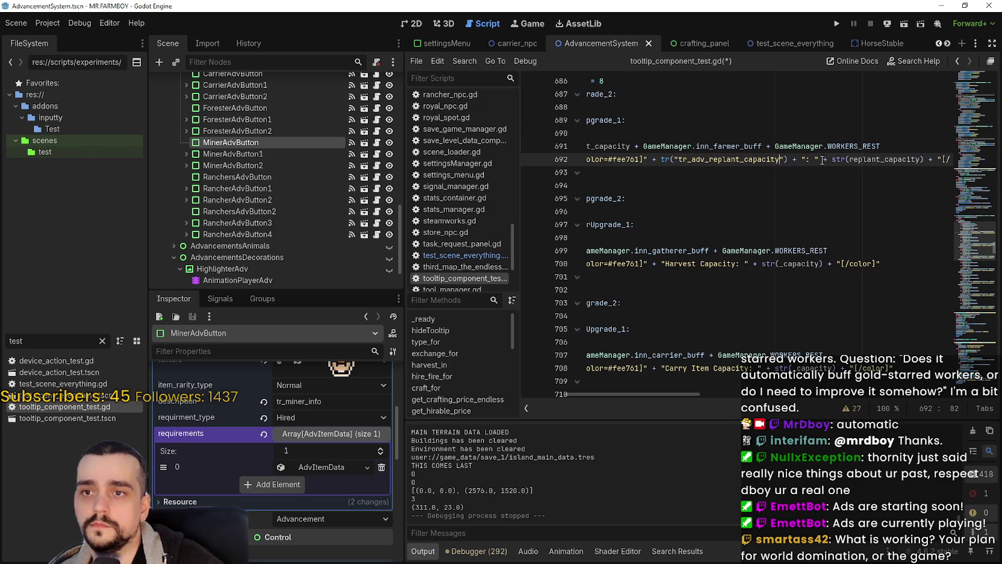
- Paste the translated replant label over line 700's 'Harvest Capacity: ' text
double_click(823, 160)
click(824, 159)
drag(828, 160, 651, 160)
key(ctrl+c)
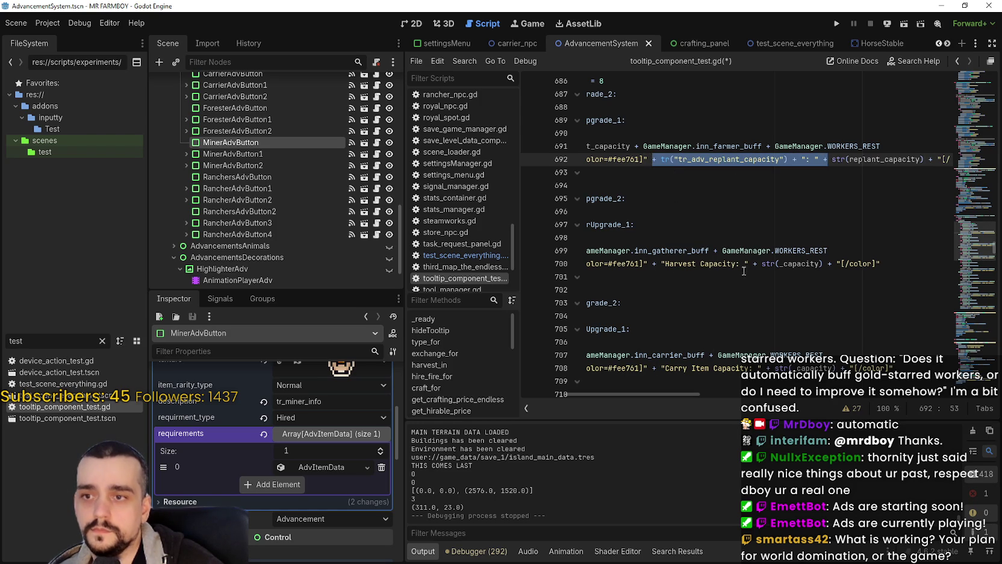
drag(757, 264, 651, 264)
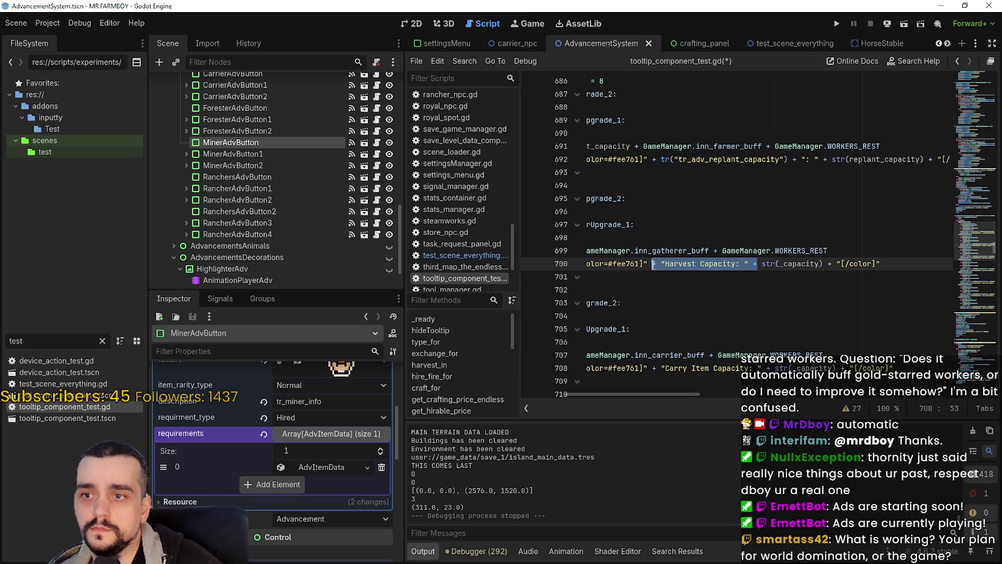
key(ctrl+v)
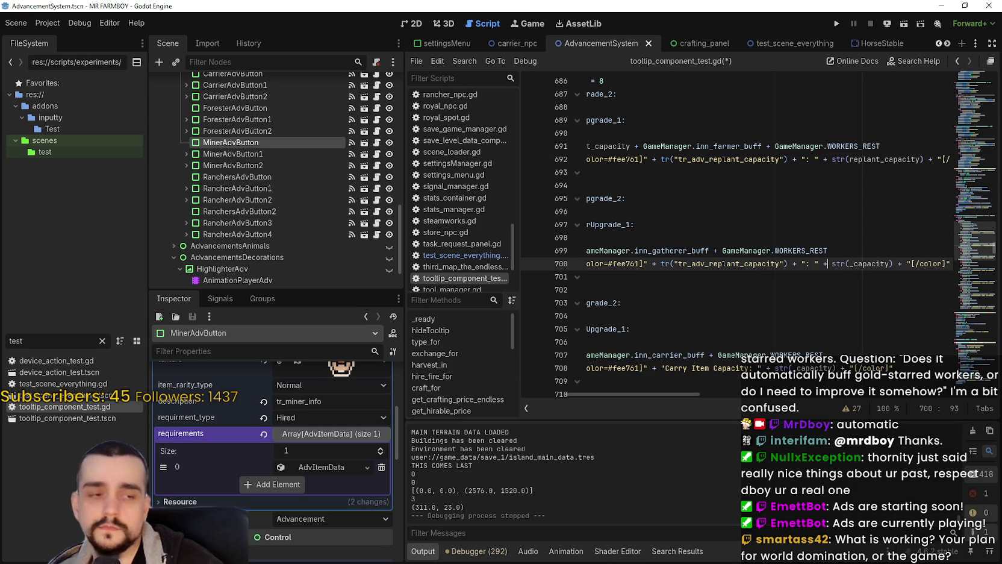
- Rename line 700's translation key to tr_adv_harvest_capacity
double_click(753, 264)
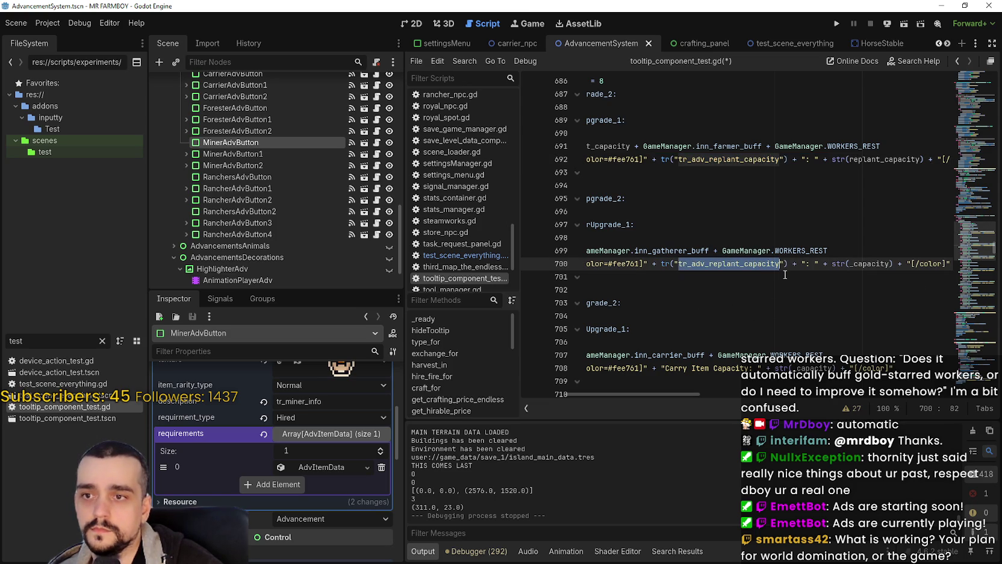
text(tr_adv_)
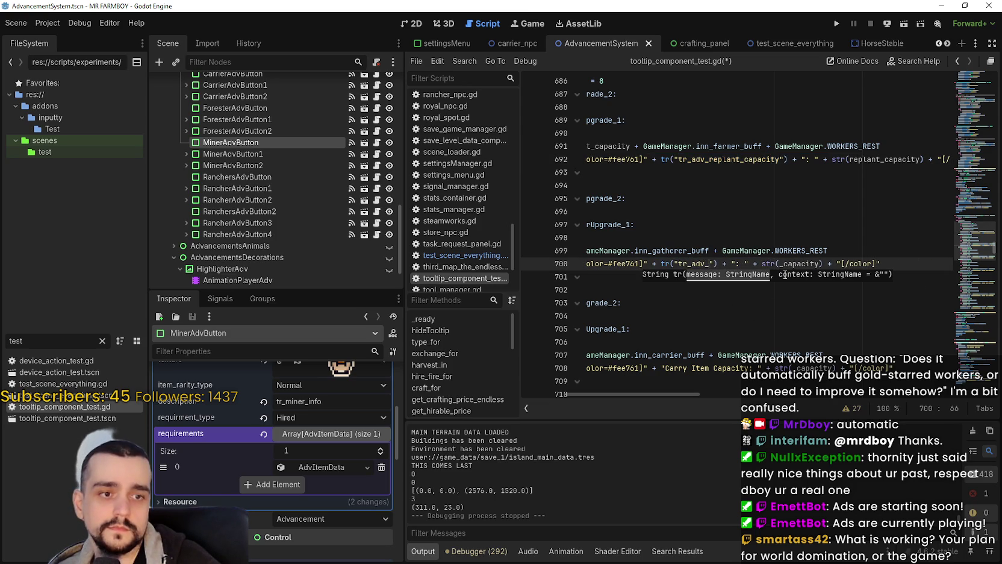
text(carry)
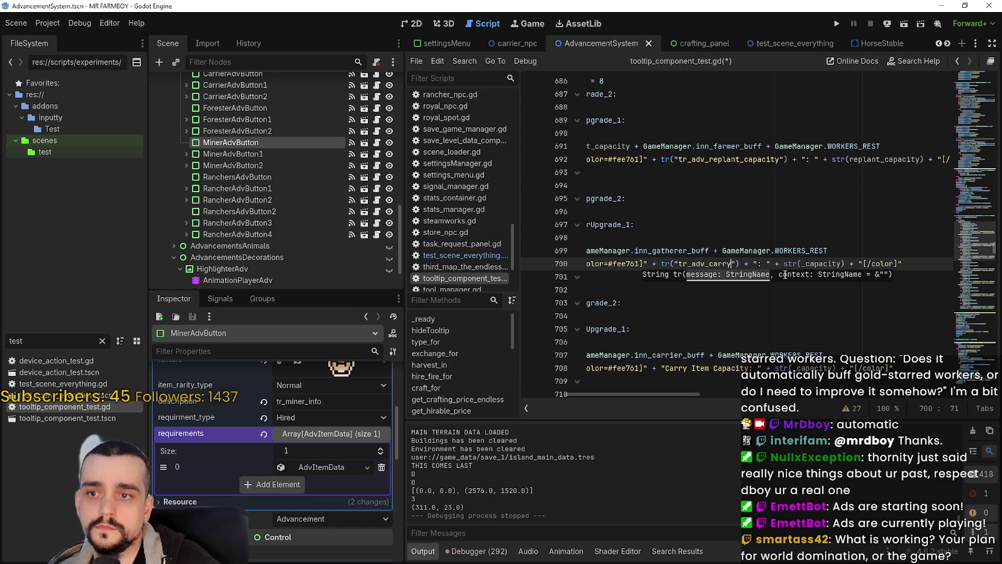
key(BackSpace)
key(BackSpace)
key(BackSpace)
text(harves)
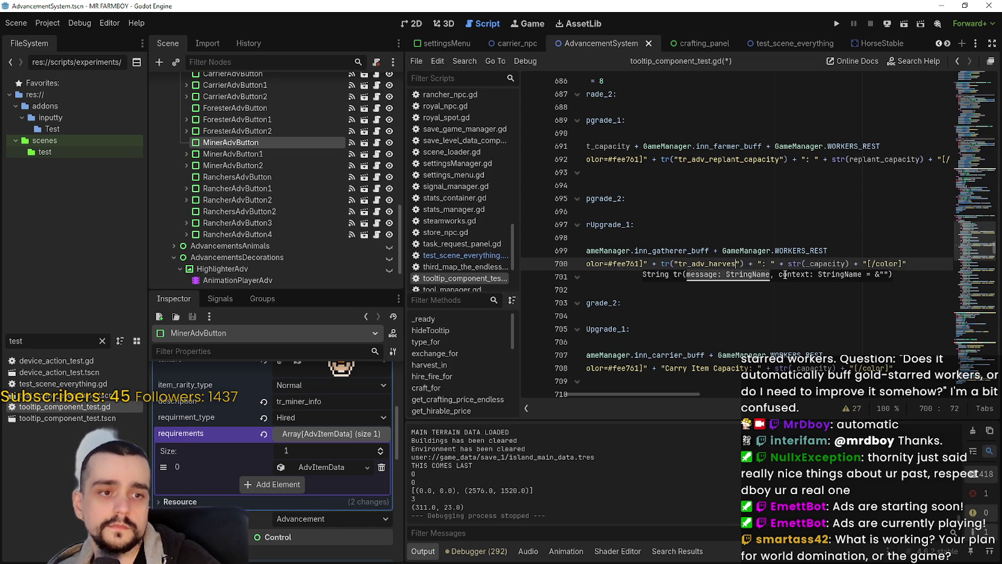
text(t)
text(_capacity)
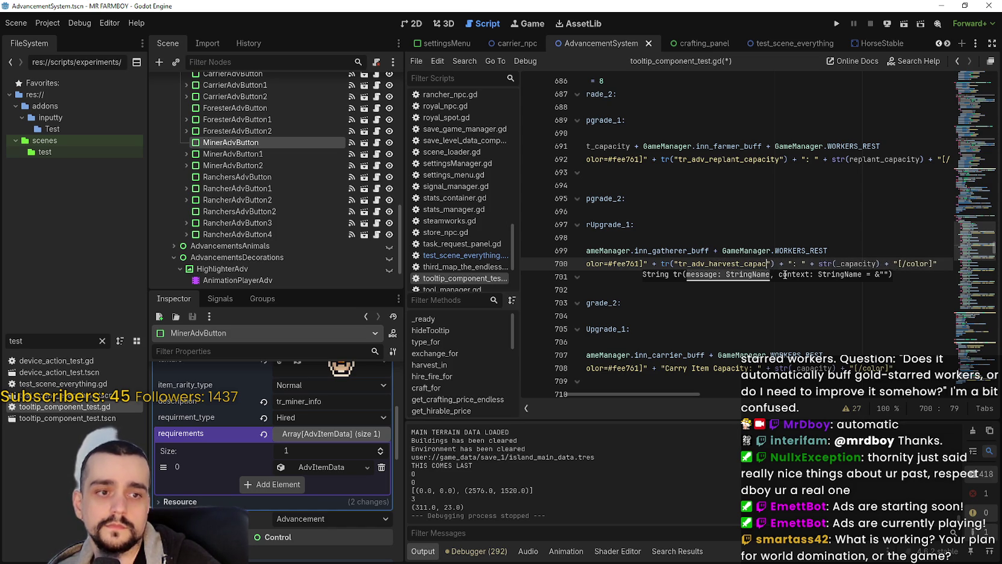
- Replace line 708's 'Carry Item Capacity' label with tr("tr_adv_carry_capacity")
scroll(783, 277, down, 2)
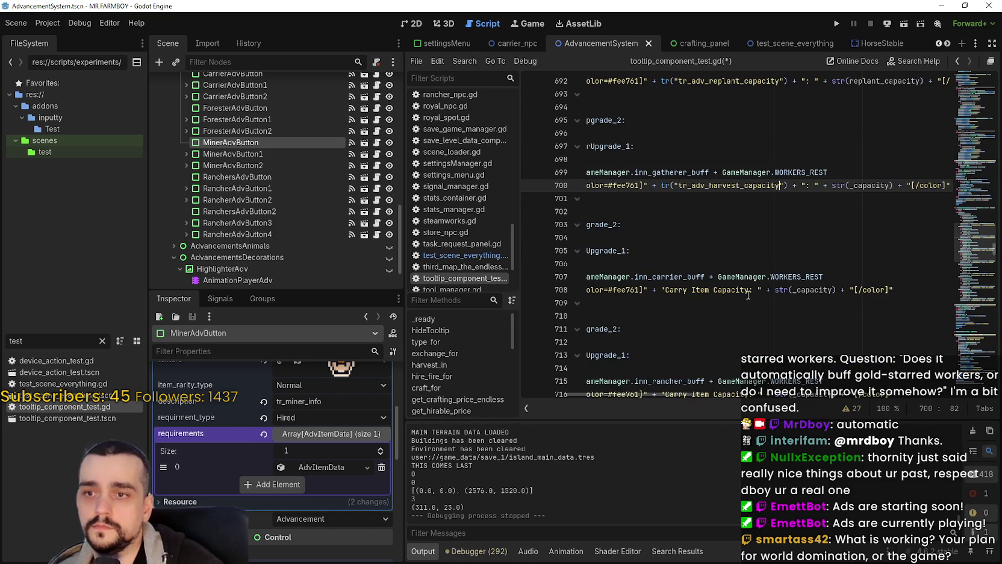
drag(768, 290, 654, 289)
key(ctrl+v)
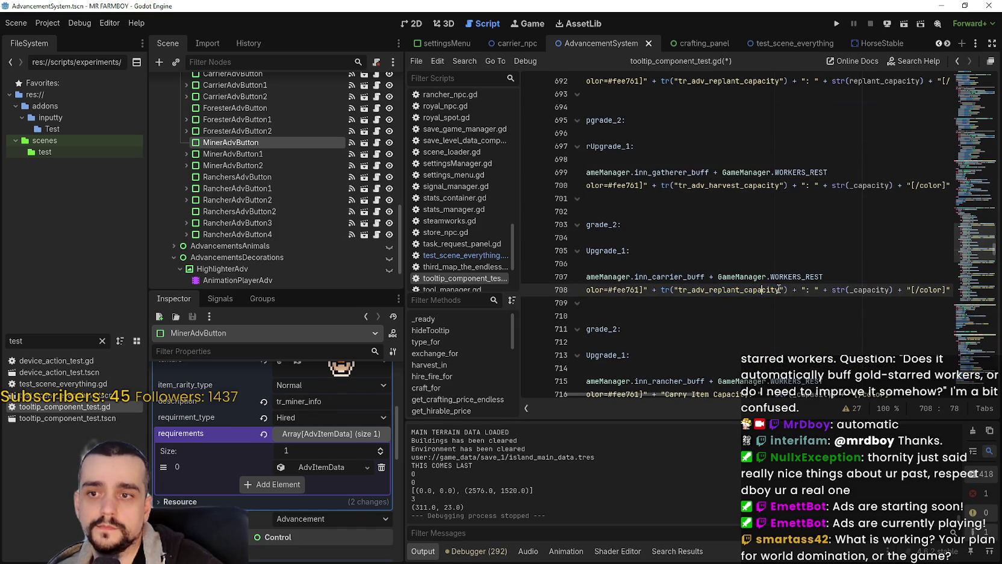
mouse_move(779, 290)
mouse_down()
mouse_move(677, 291)
mouse_move(722, 289)
mouse_up()
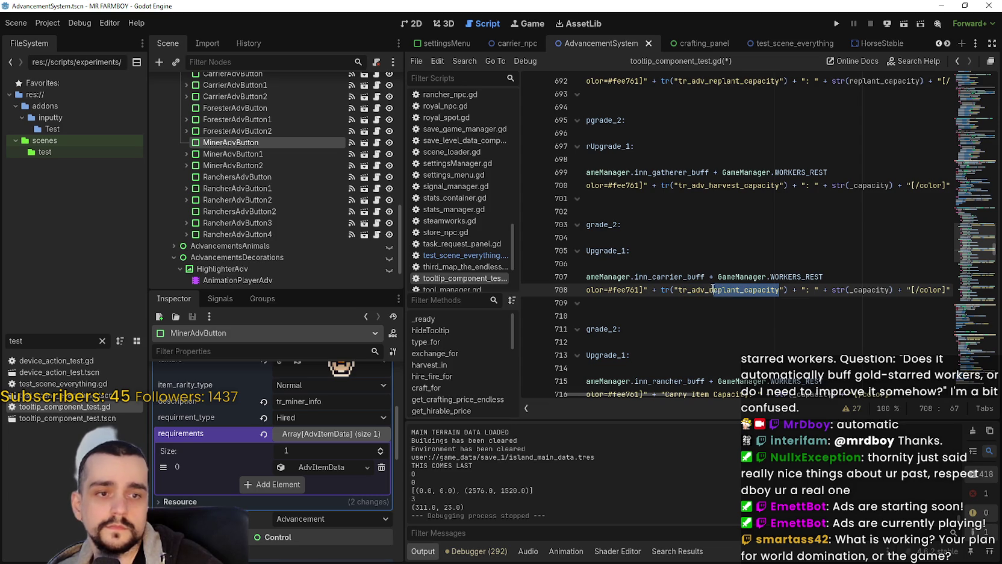
key(Left)
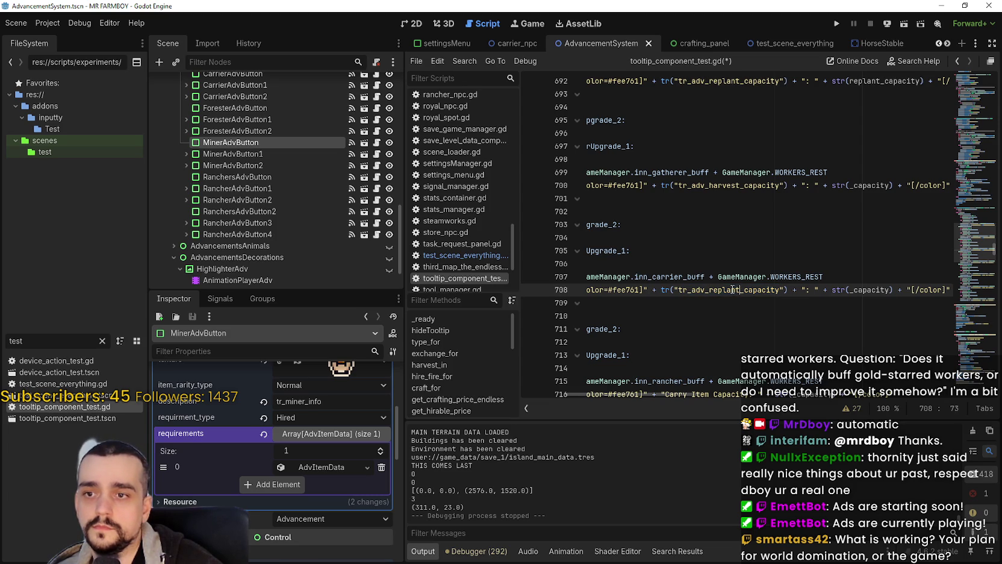
drag(739, 289, 715, 291)
text(carry)
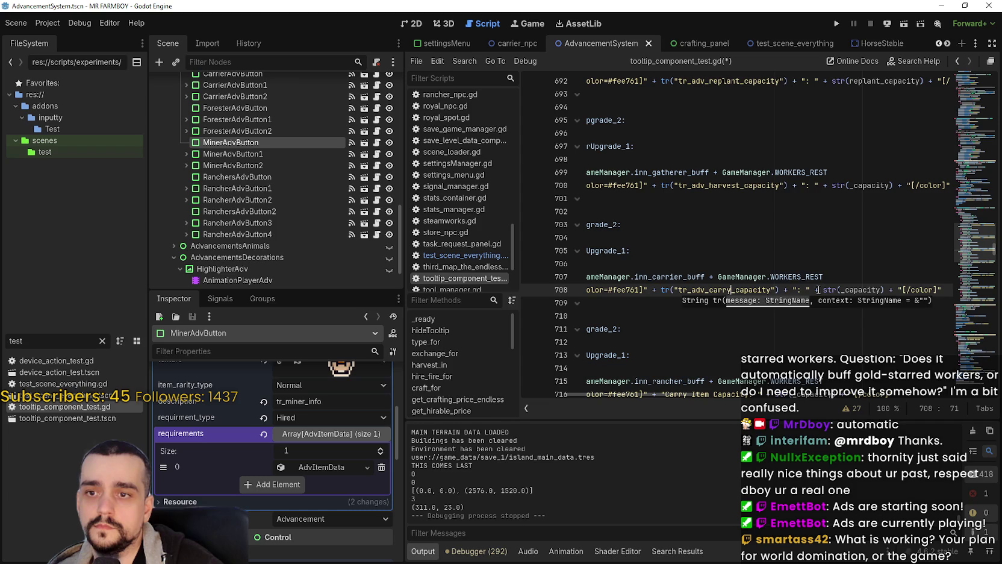
key(Right)
key(Right)
key(Right)
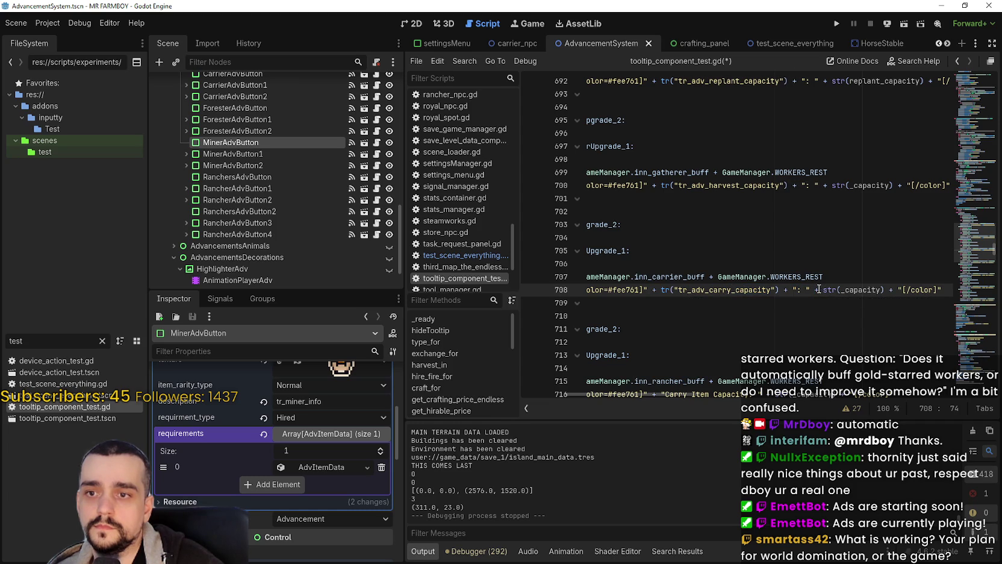
drag(819, 290, 662, 290)
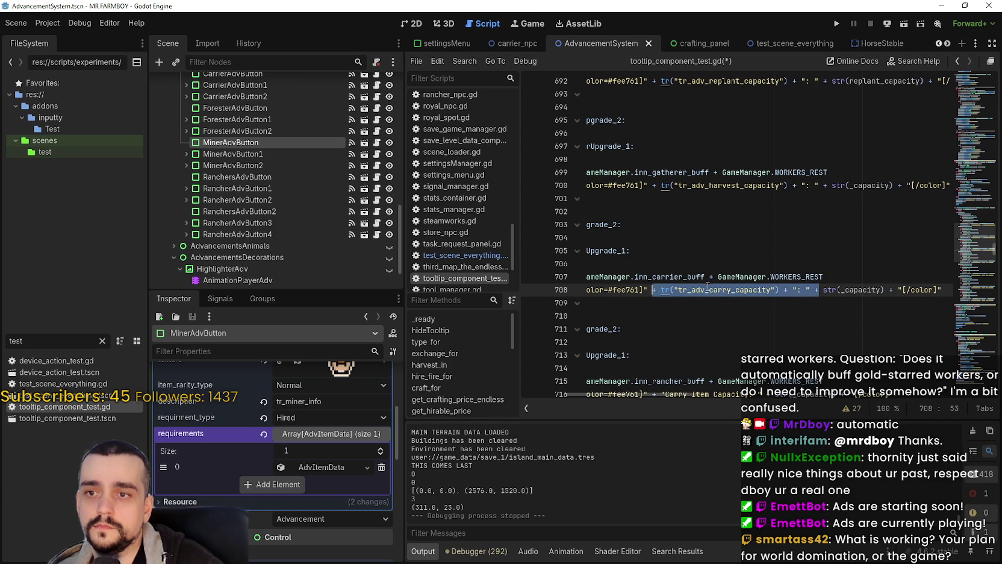
- Paste tr("tr_adv_carry_capacity") over the Carry Item Capacity labels on lines 716, 724, 732 and 740
scroll(758, 283, down, 3)
key(ctrl+c)
drag(769, 276, 650, 276)
key(ctrl+v)
scroll(711, 285, down, 2)
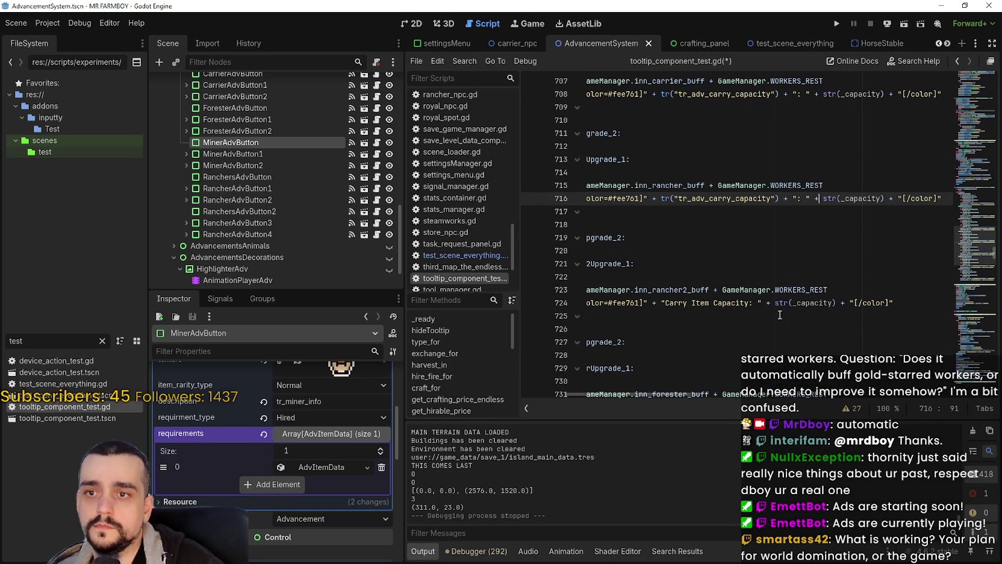
drag(771, 302, 656, 304)
key(ctrl+v)
scroll(751, 300, down, 3)
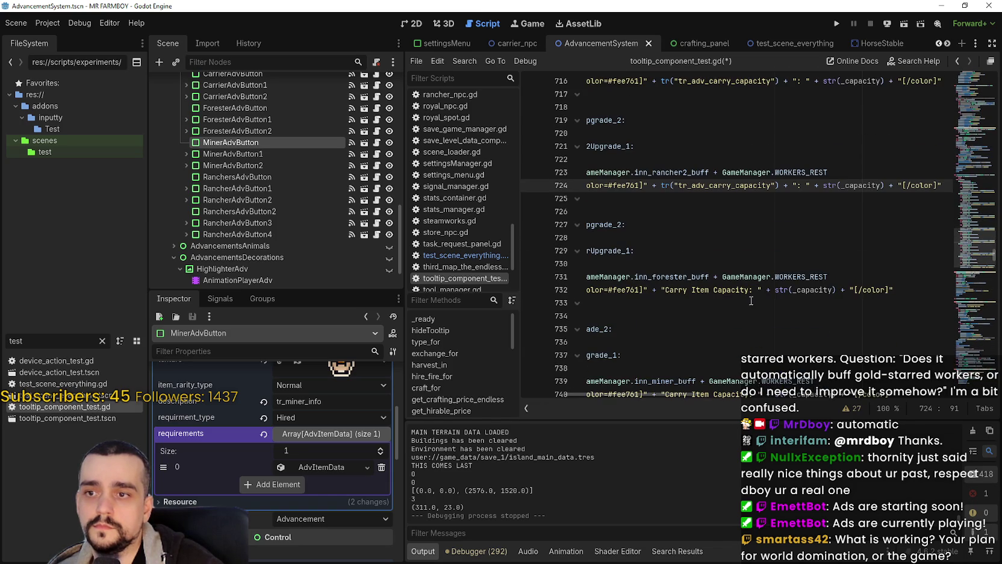
drag(772, 293, 653, 292)
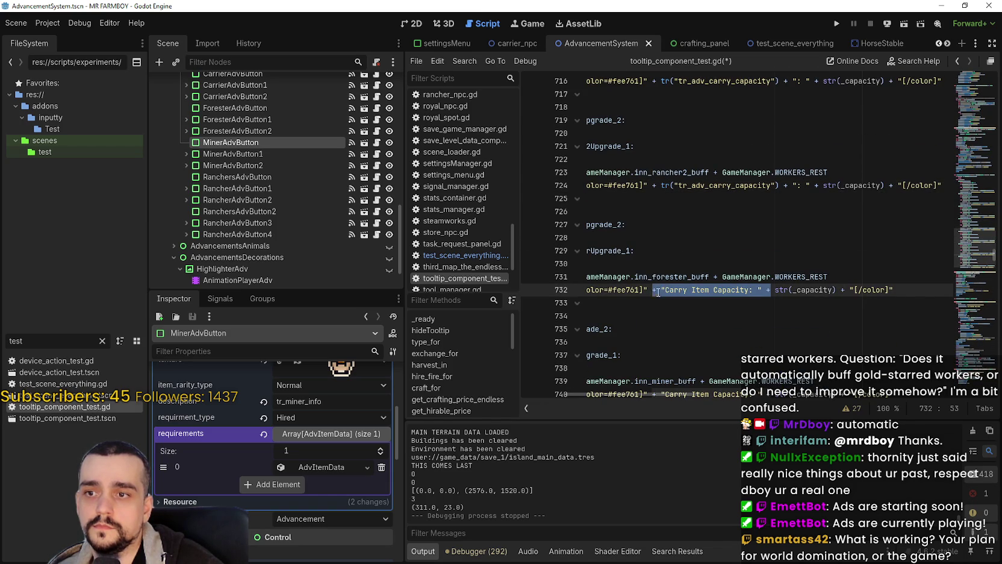
key(ctrl+v)
scroll(724, 273, down, 5)
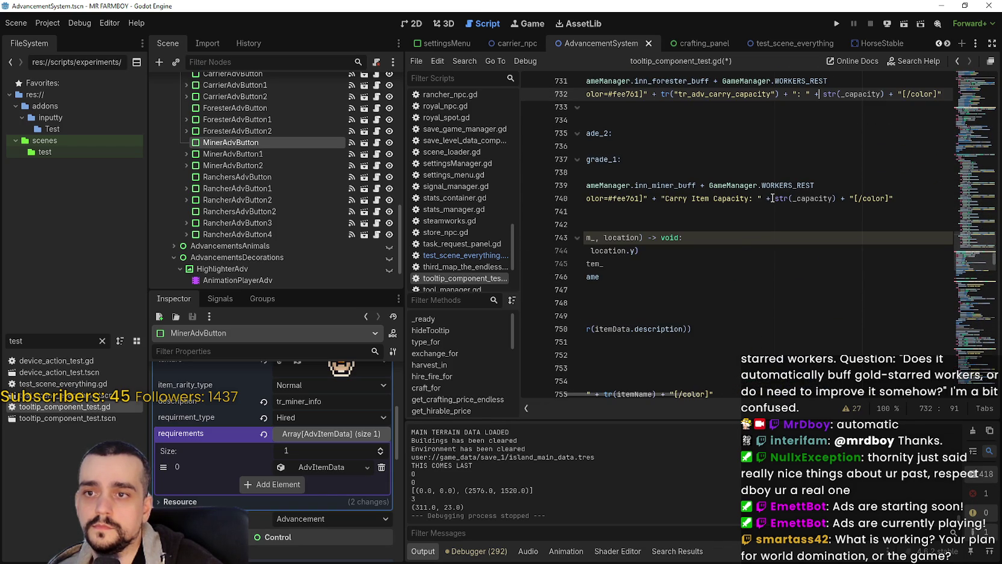
drag(757, 198, 707, 198)
drag(771, 199, 662, 198)
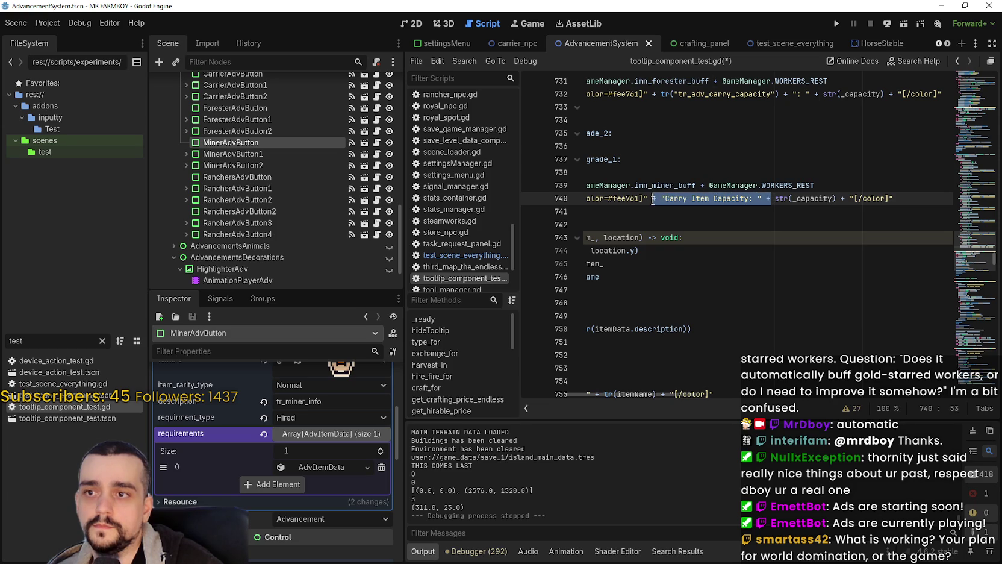
key(ctrl+v)
- Save tooltip_component_test.gd
click(669, 214)
scroll(726, 230, up, 2)
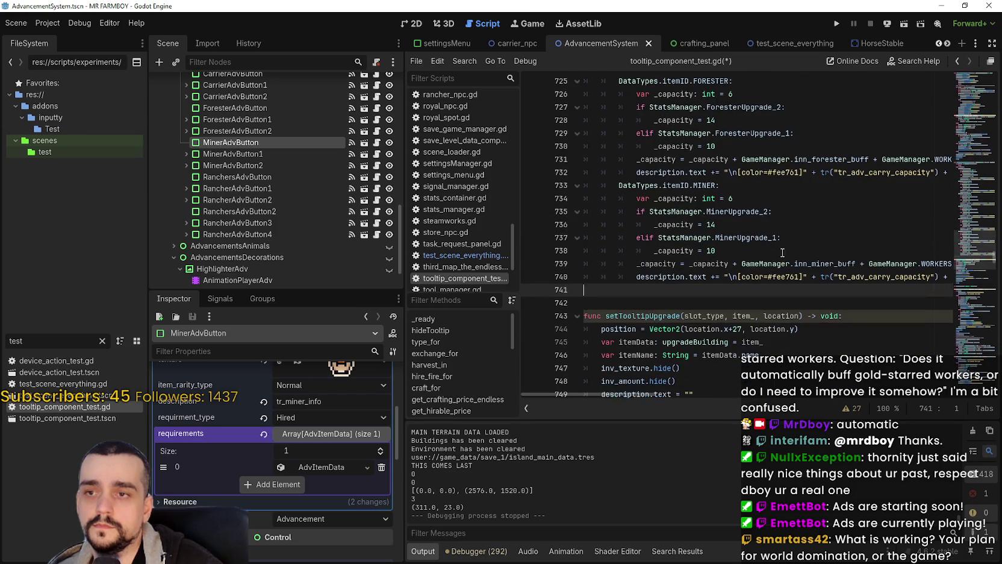
drag(622, 393, 732, 394)
click(723, 264)
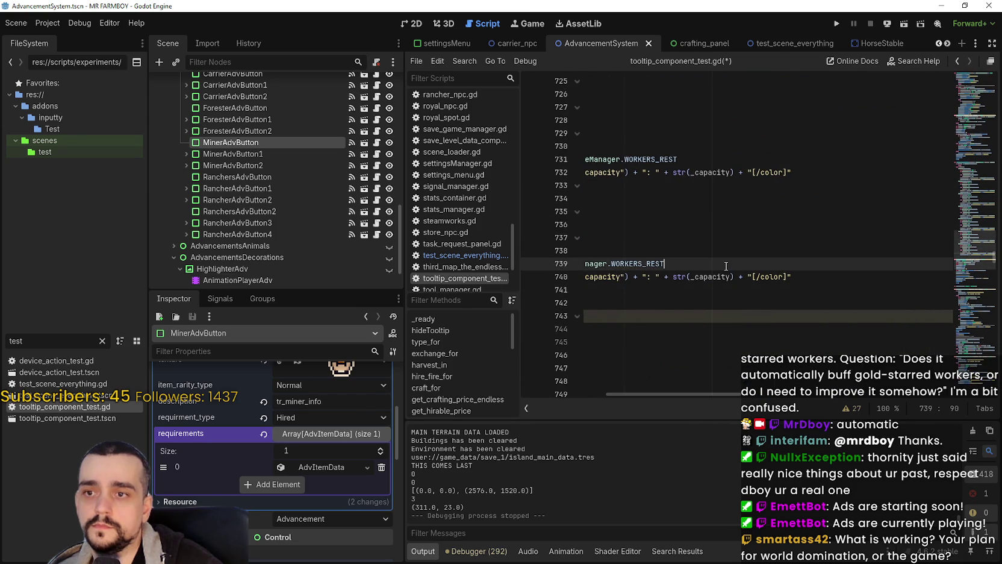
click(723, 251)
key(ctrl+s)
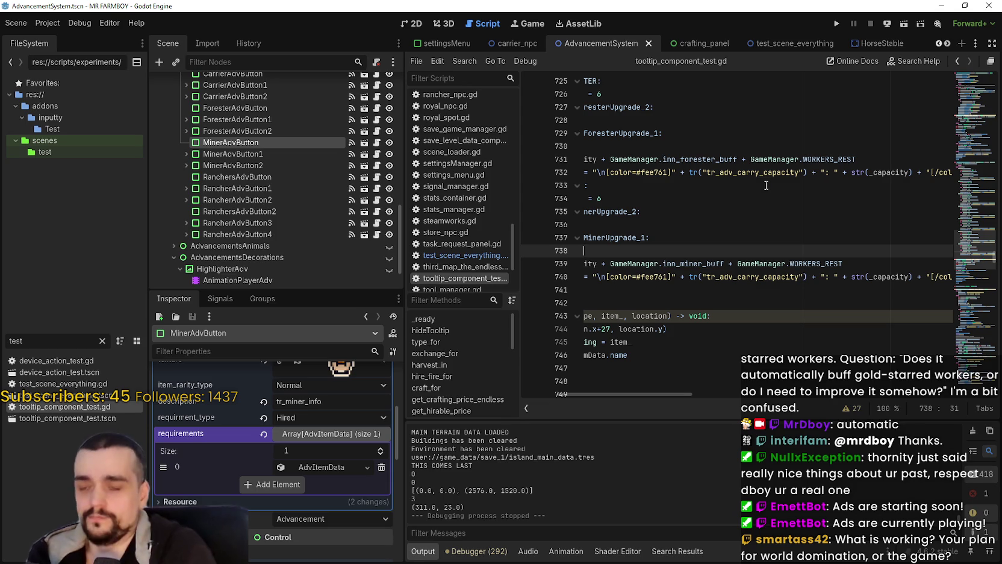
- Run the game from the editor and load Save 1
click(838, 24)
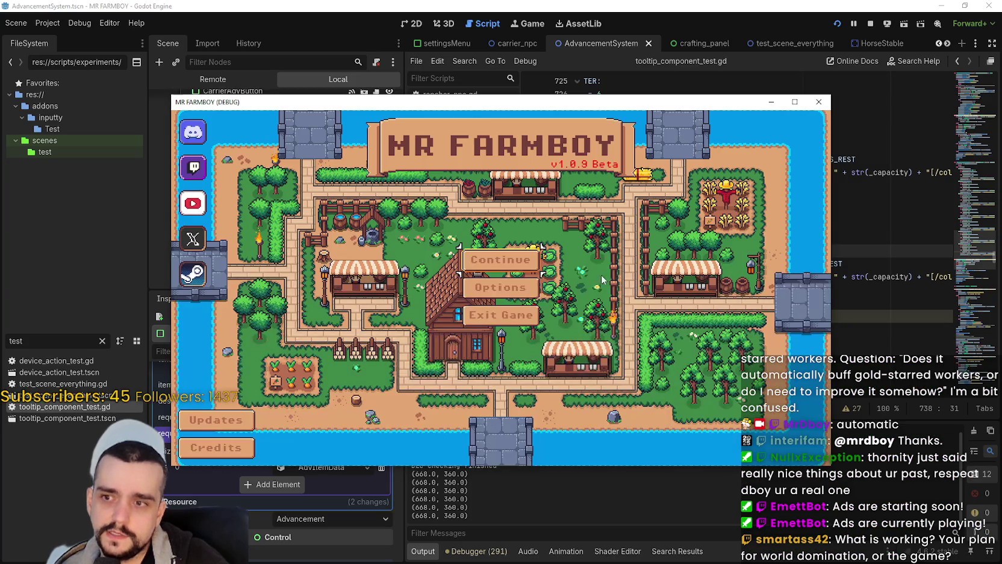
click(517, 258)
click(510, 238)
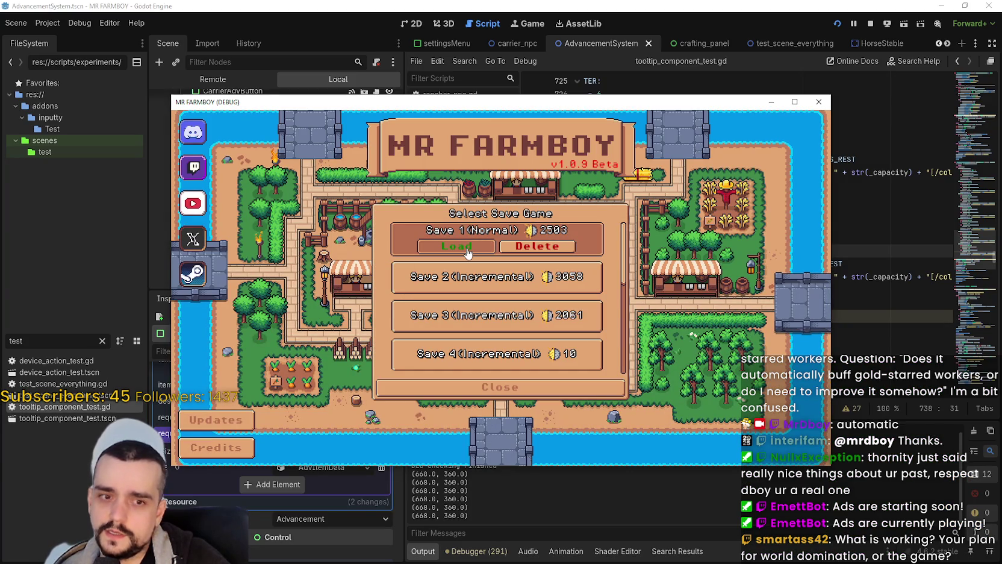
click(467, 247)
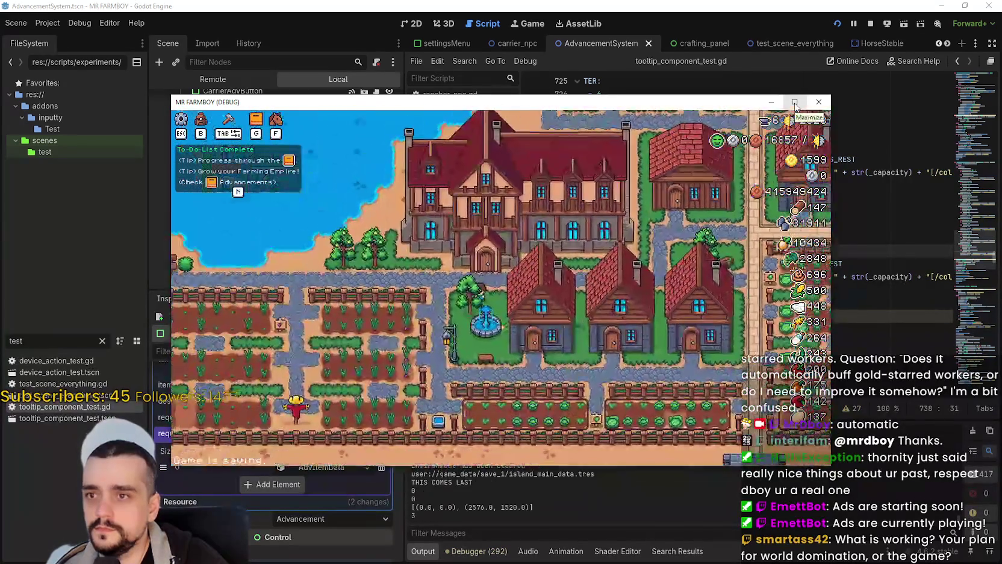
- Maximize the game, open the Advancements Workers page, then restore the window over the editor
click(794, 102)
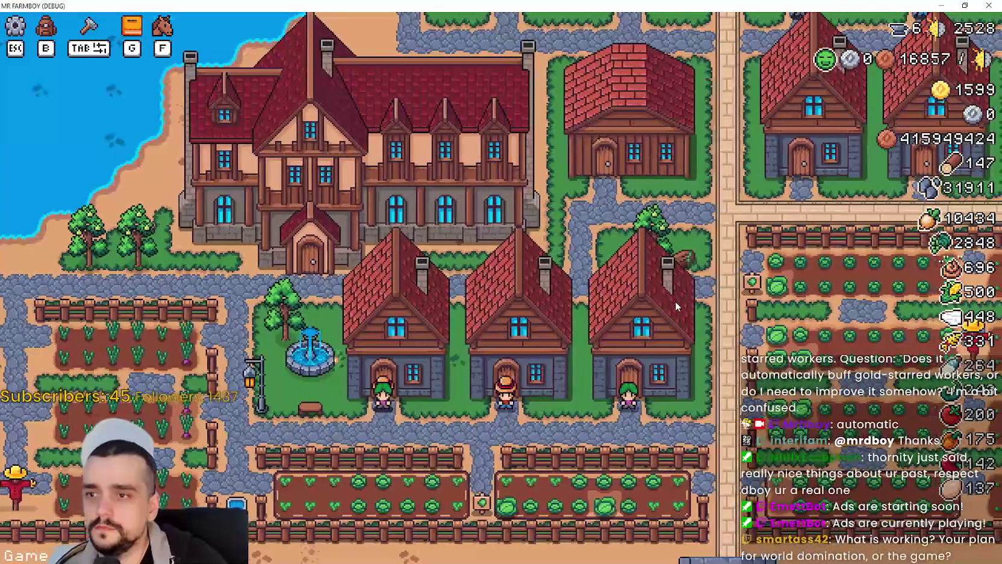
key(g)
click(301, 126)
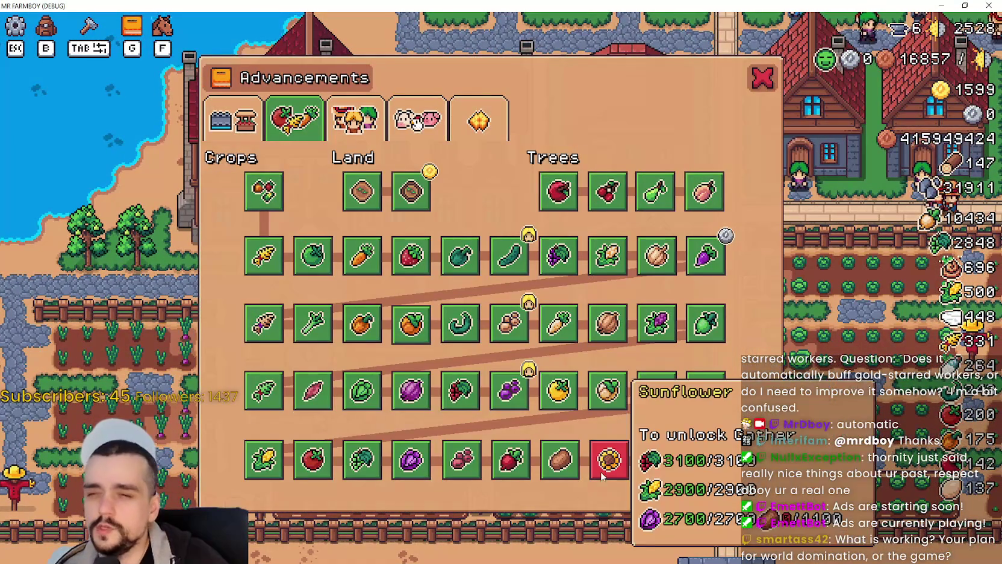
click(337, 138)
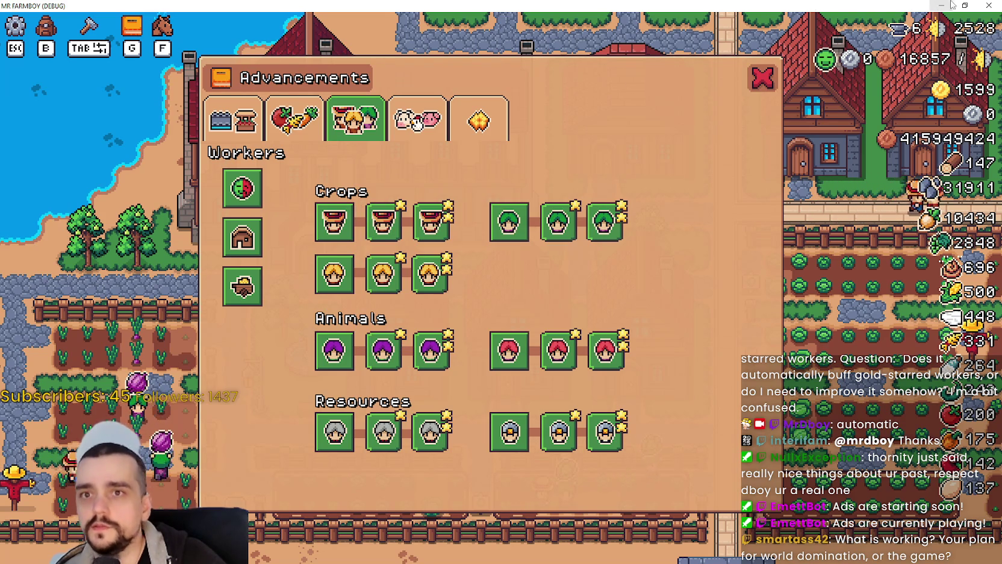
double_click(879, 5)
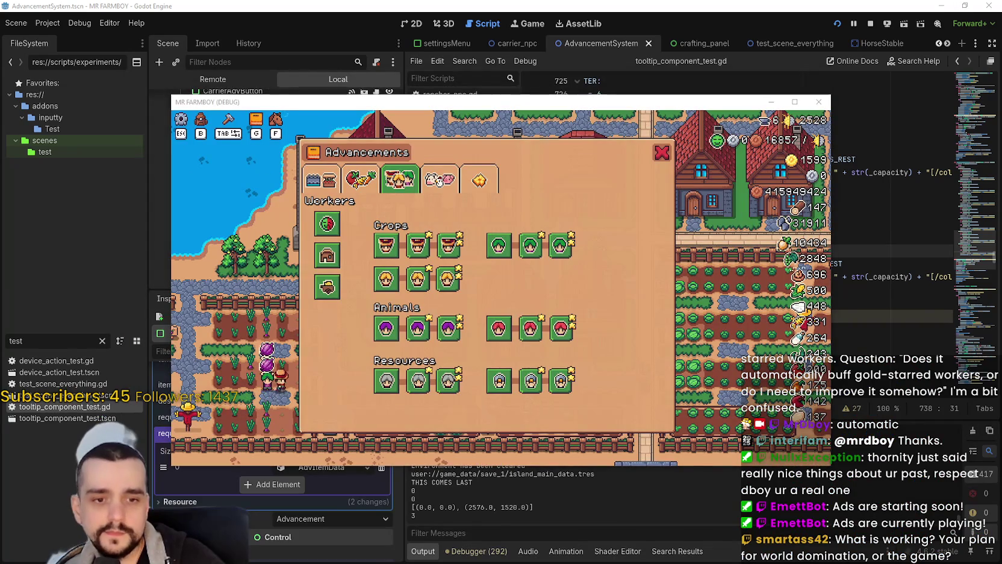
- Snip the Farmers tooltip showing Replant Capacity: 14 and copy it to the clipboard
key(alt+Tab)
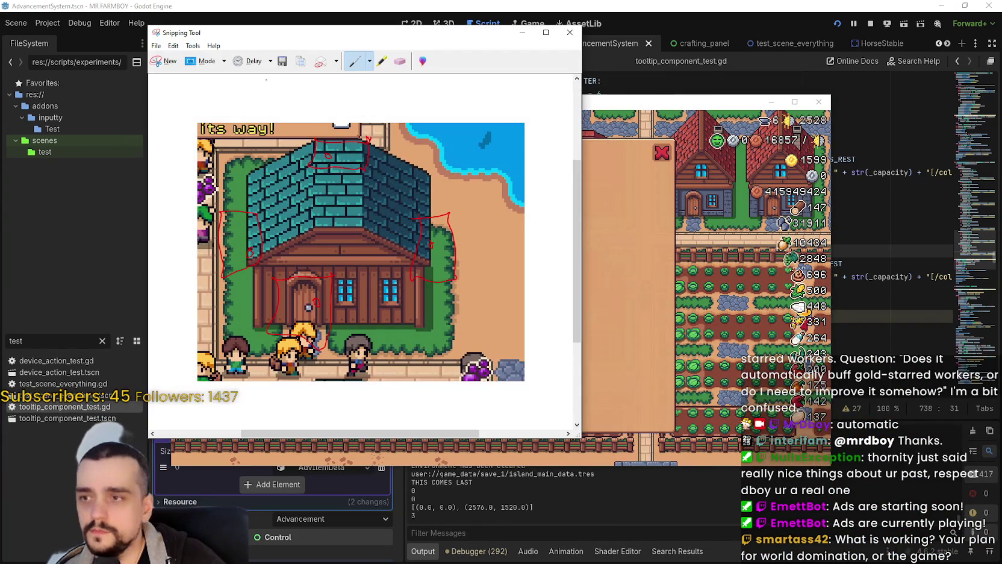
mouse_move(199, 34)
mouse_down()
mouse_move(470, 105)
mouse_move(412, 212)
mouse_up()
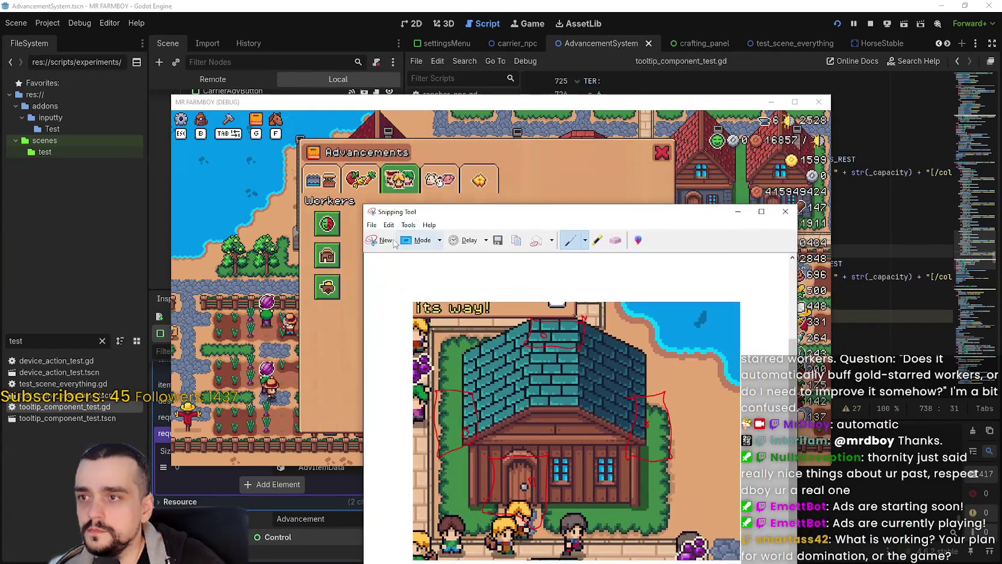
click(386, 241)
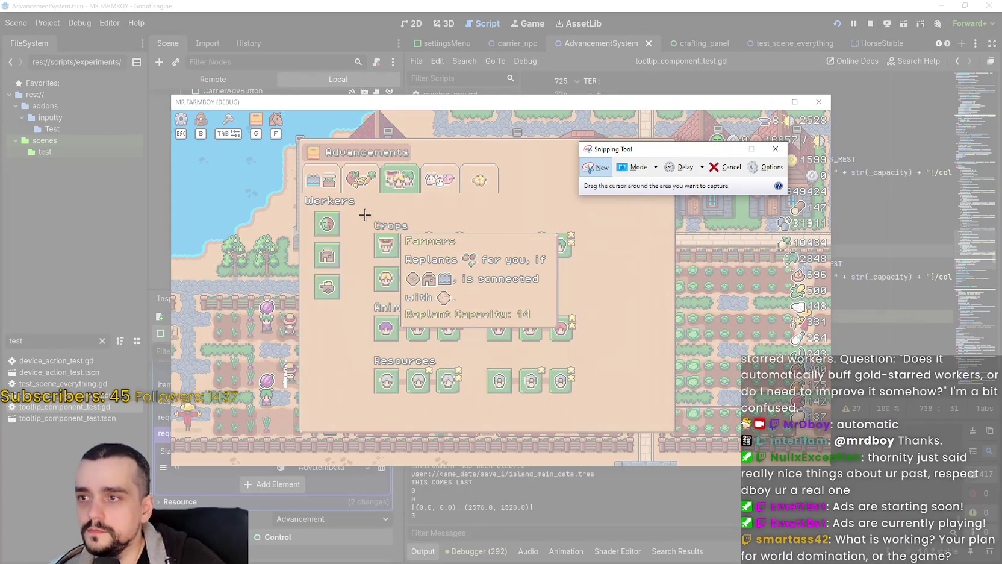
drag(364, 216, 570, 337)
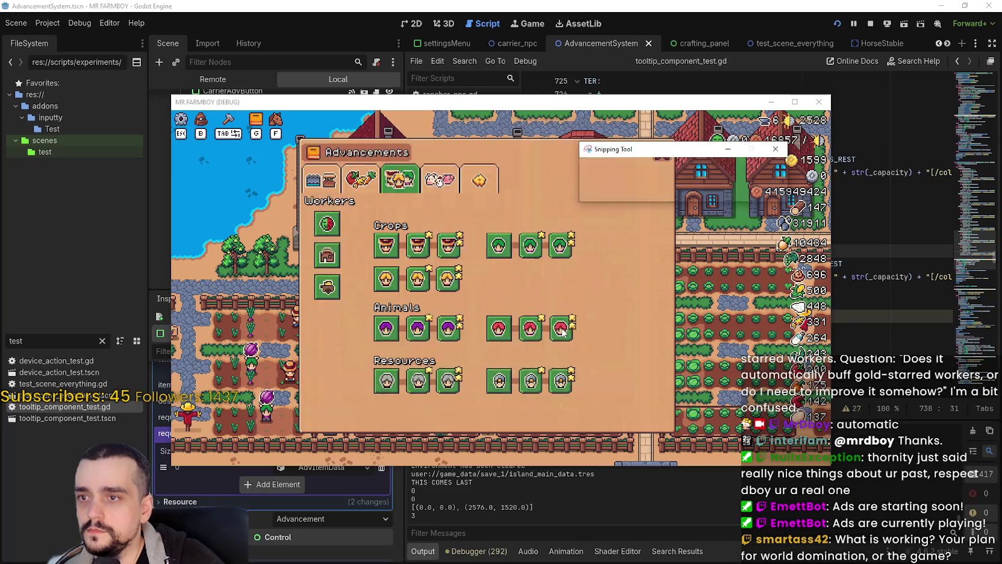
click(341, 140)
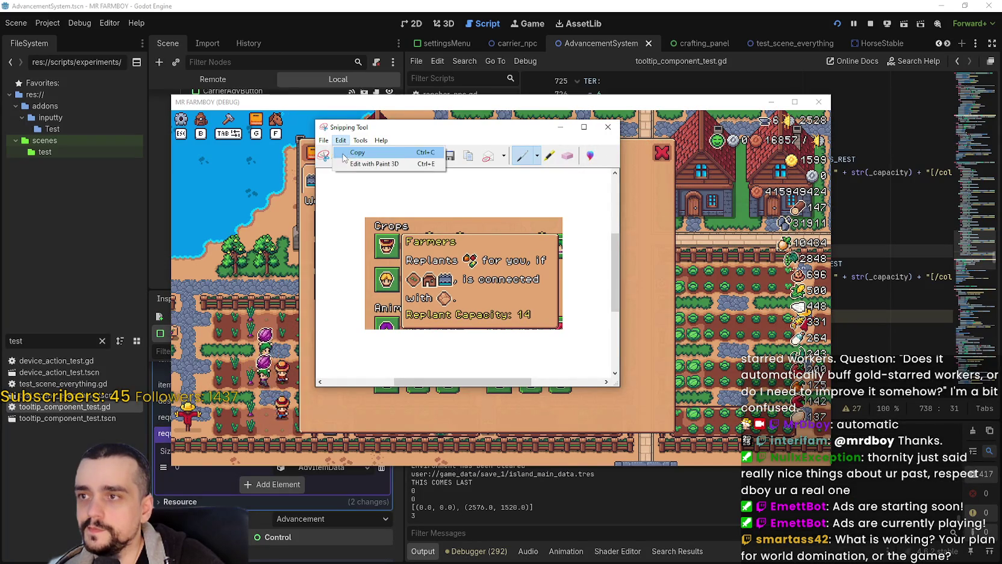
click(356, 153)
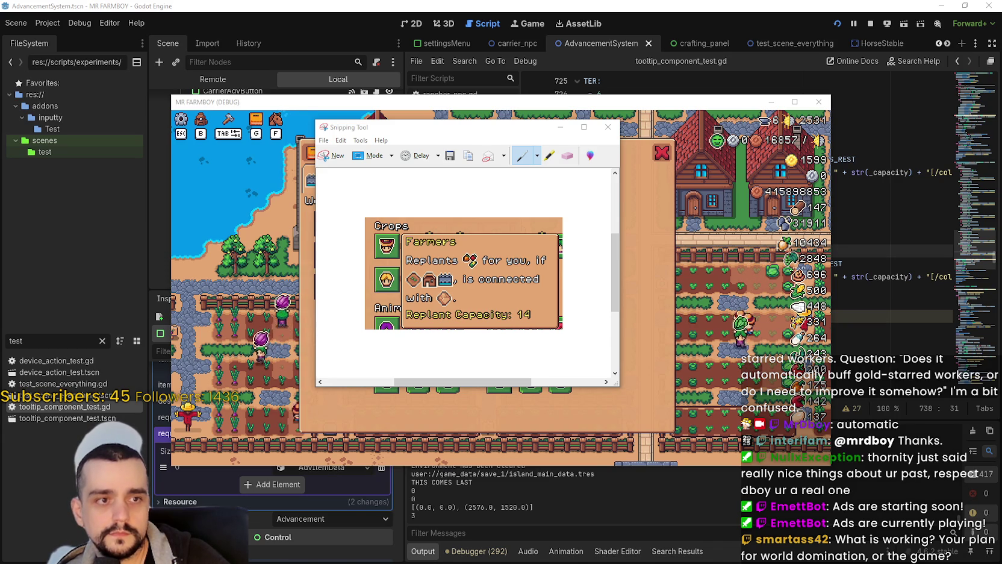
- Scroll the MR FARMBOY update notes down to the Animals Feeding Reworks food line
key(alt+Tab)
scroll(541, 269, down, 5)
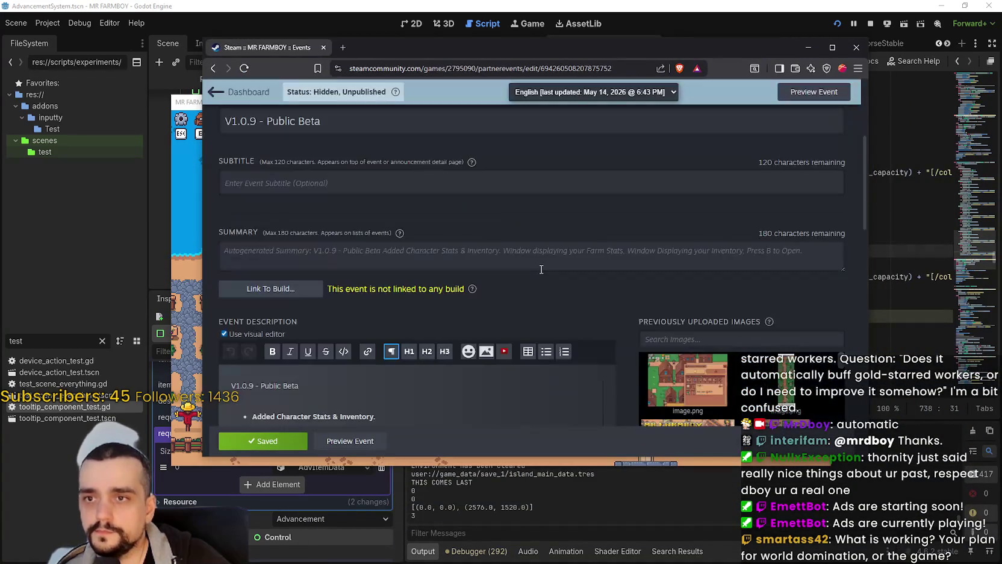
scroll(541, 269, down, 10)
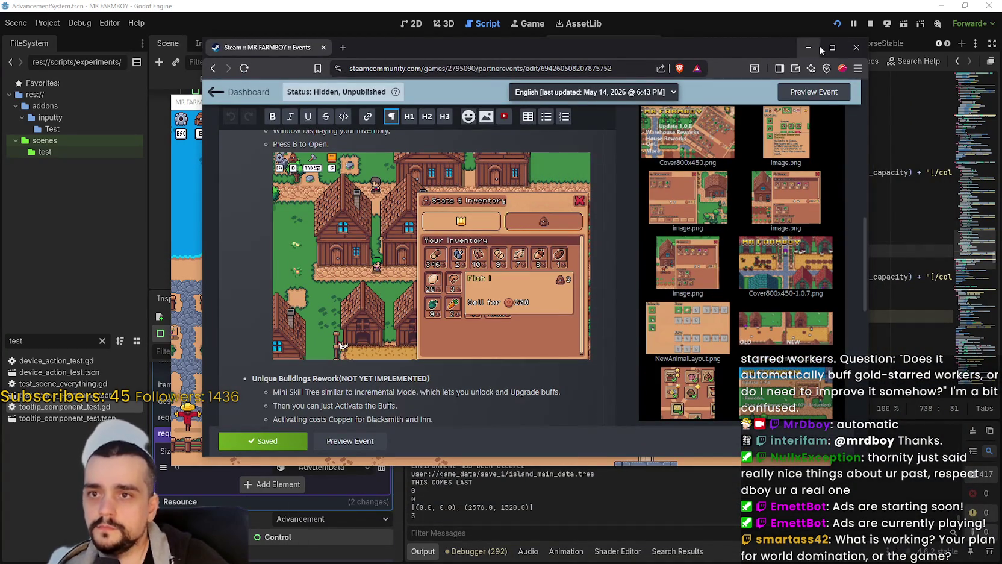
drag(724, 48, 790, 28)
scroll(453, 288, down, 3)
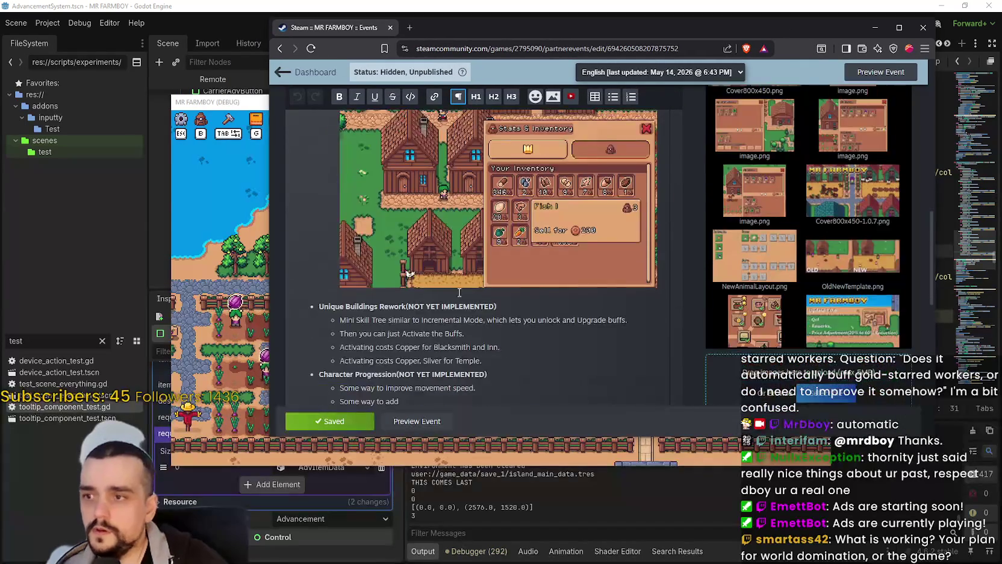
scroll(453, 288, up, 8)
scroll(453, 287, down, 3)
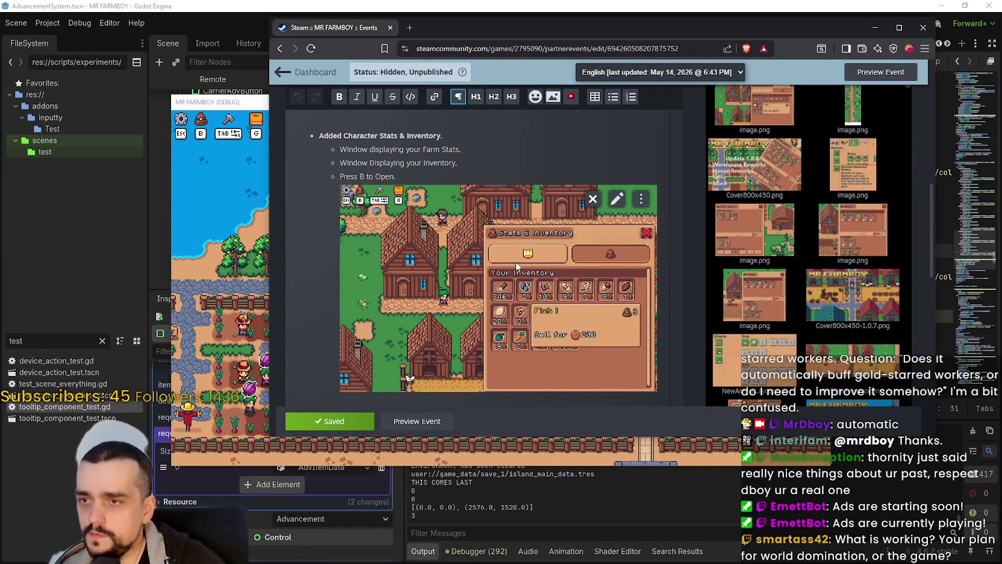
scroll(481, 232, down, 5)
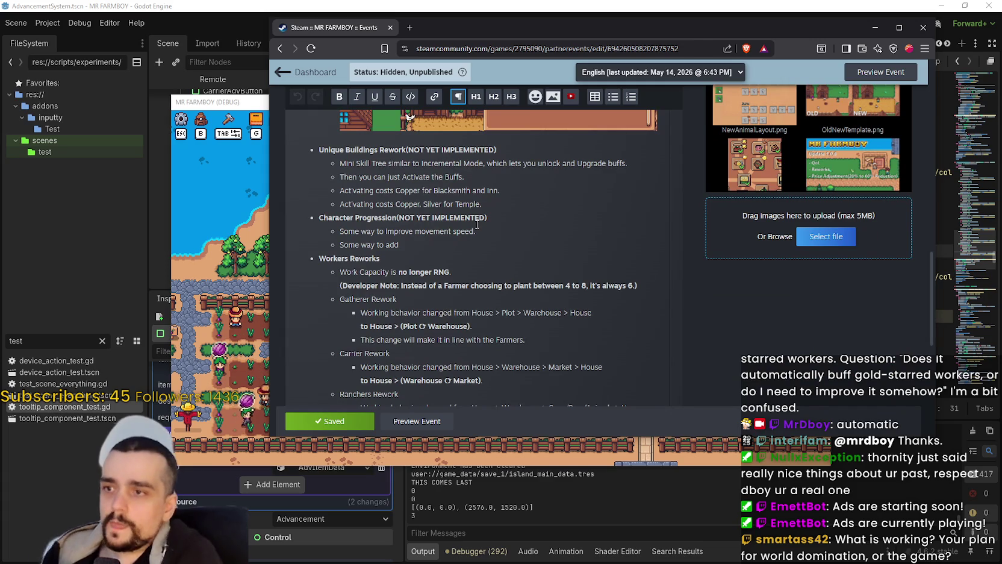
scroll(478, 224, down, 3)
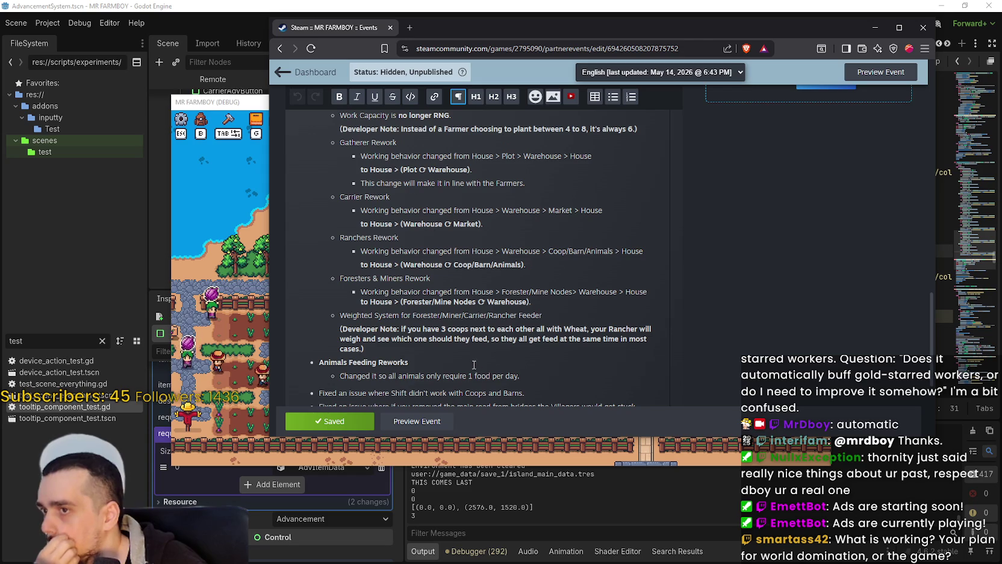
click(431, 347)
scroll(429, 344, down, 2)
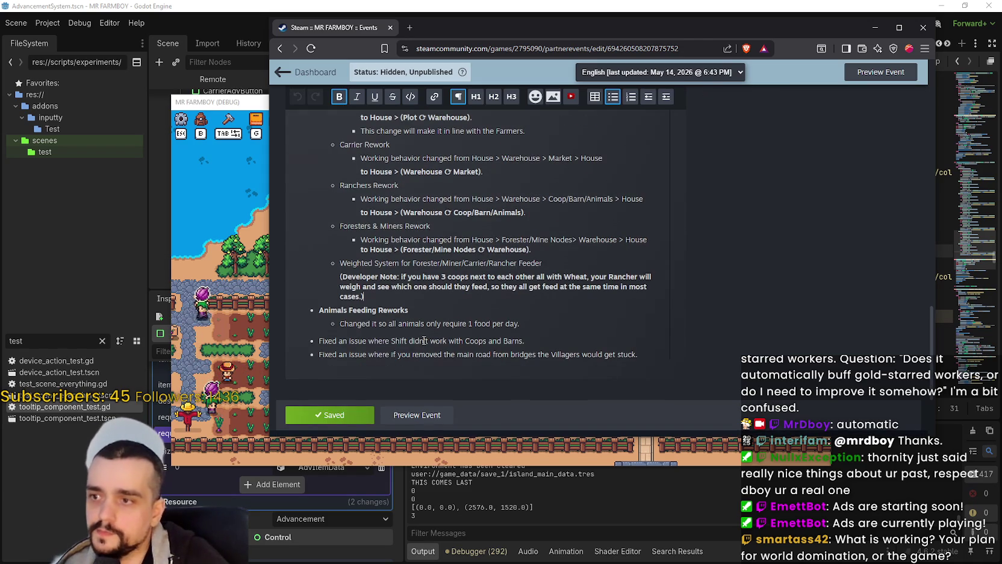
click(424, 341)
click(536, 317)
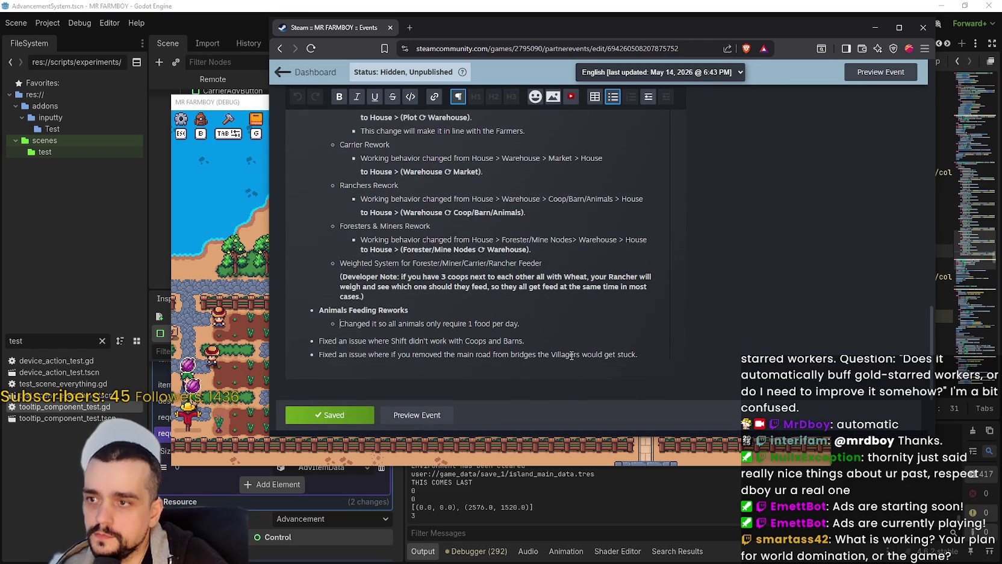
- Add a Workers Tooltip bullet with an indented Capacity Stat line on how much a worker can work
key(Return)
key(Return)
text(Advancements)
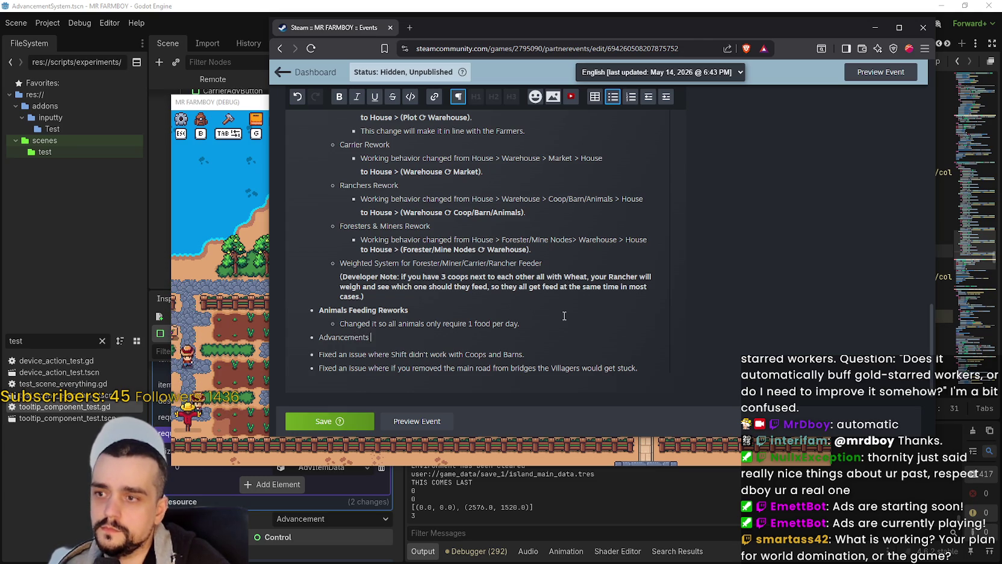
text(Too)
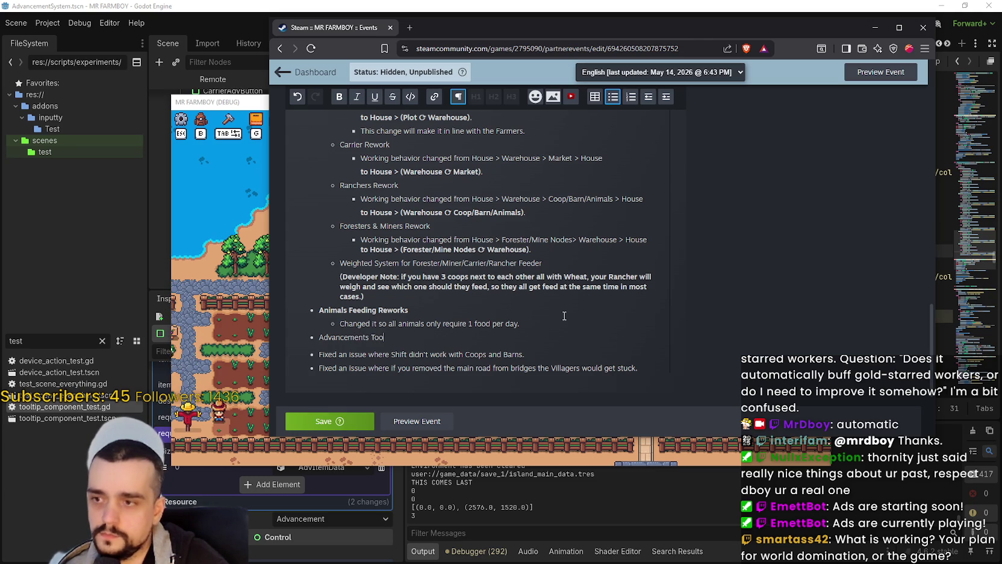
key(BackSpace)
key(BackSpace)
key(BackSpace)
text(Workers Tooltip)
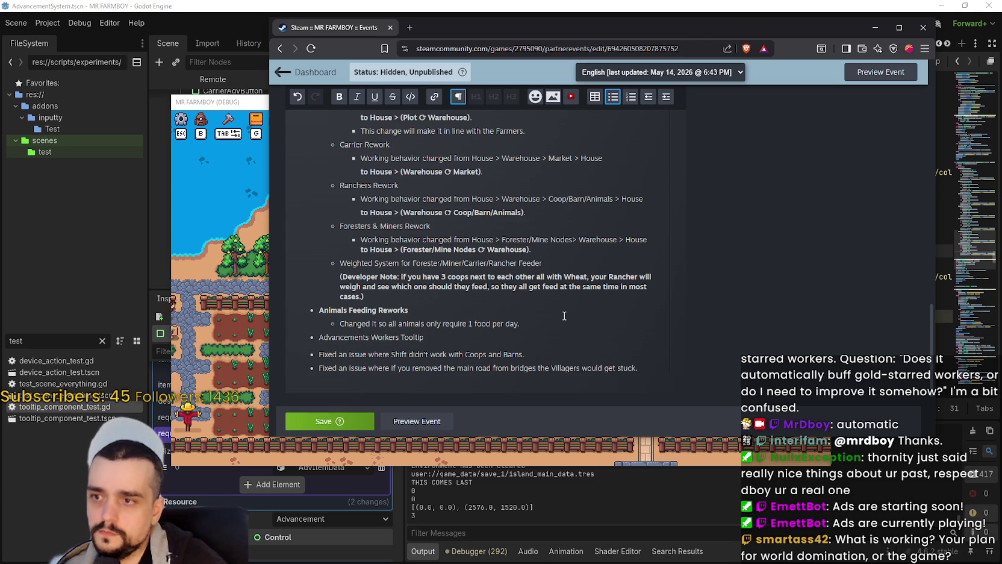
key(Return)
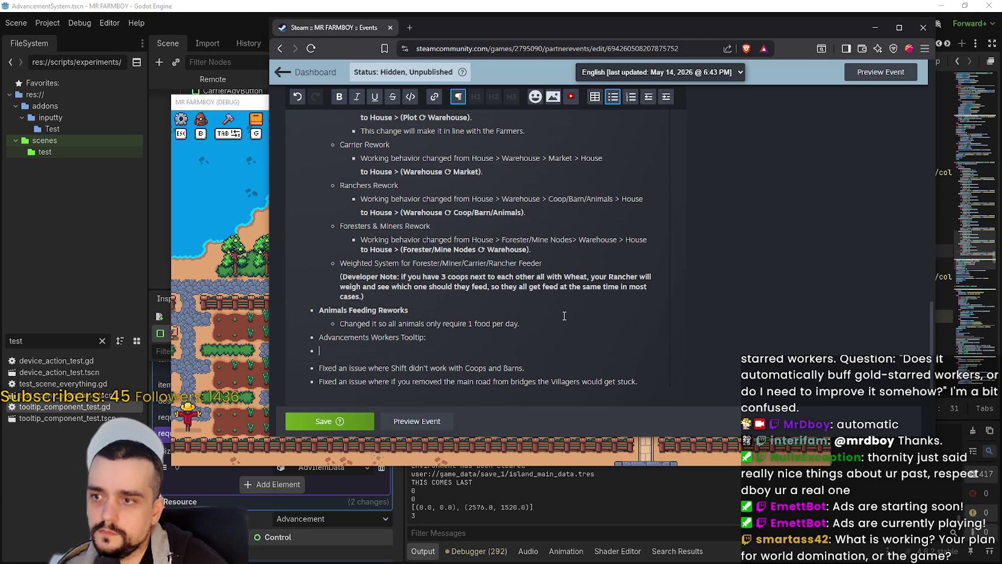
click(666, 96)
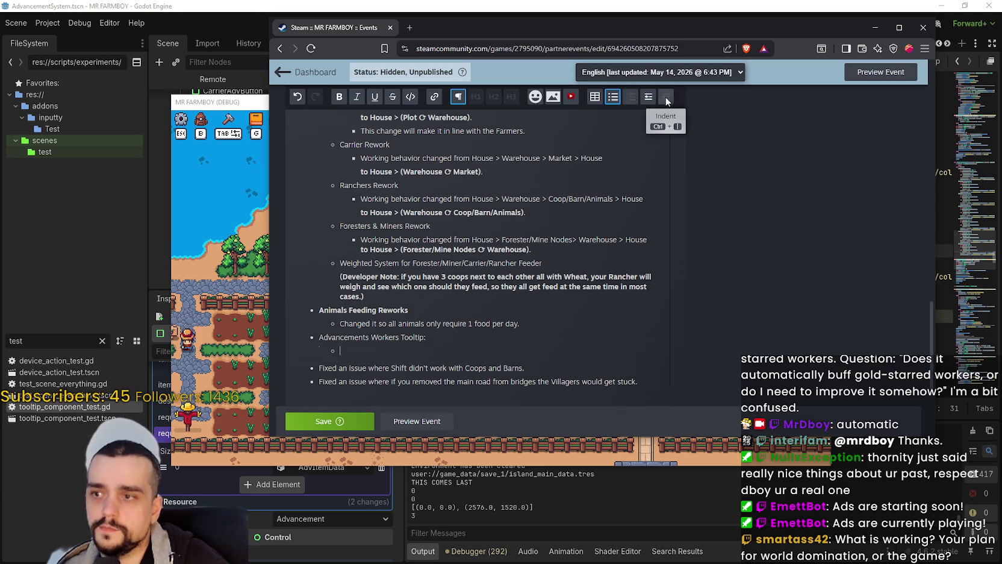
text(Added C)
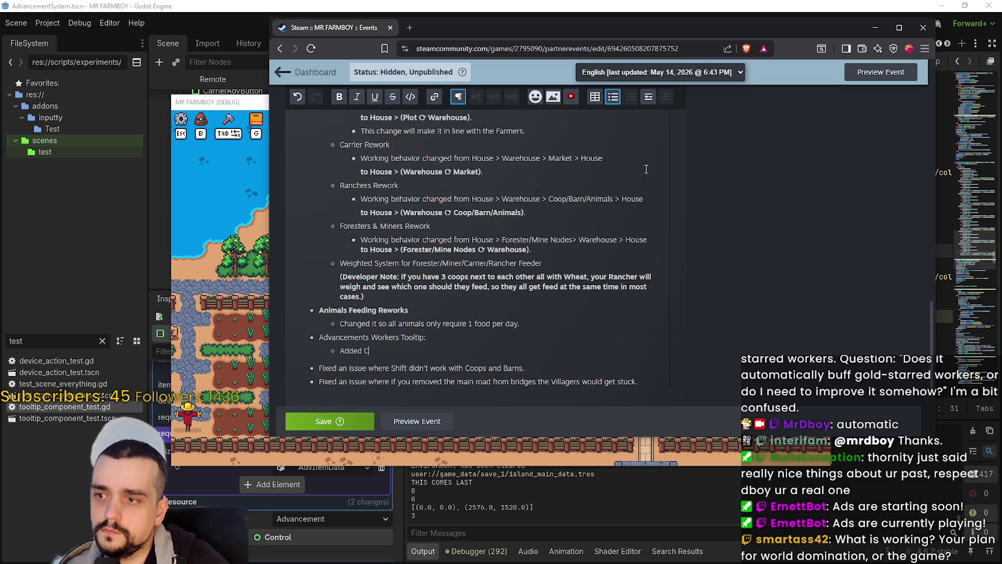
text(apacity )
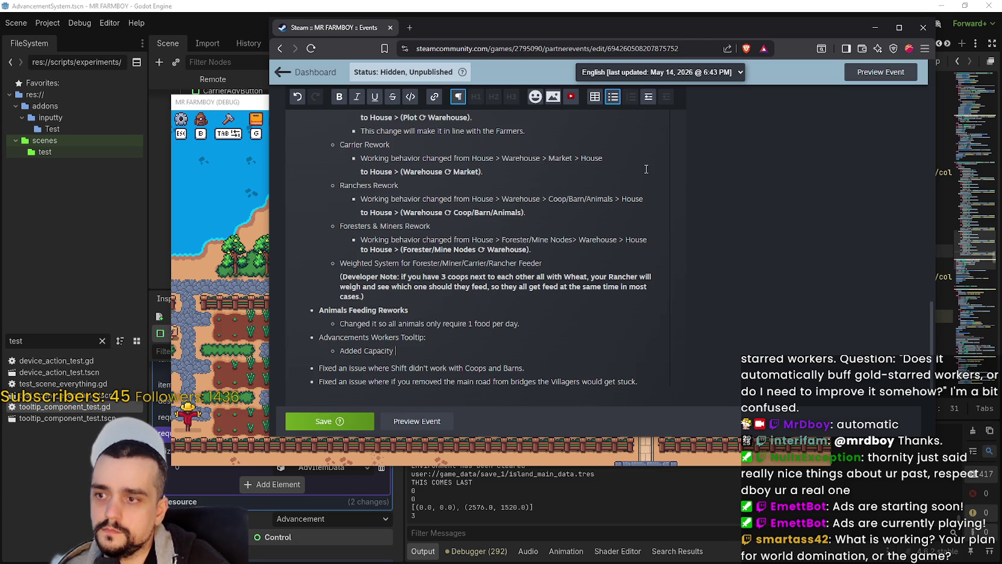
text(Stat so you can see ho)
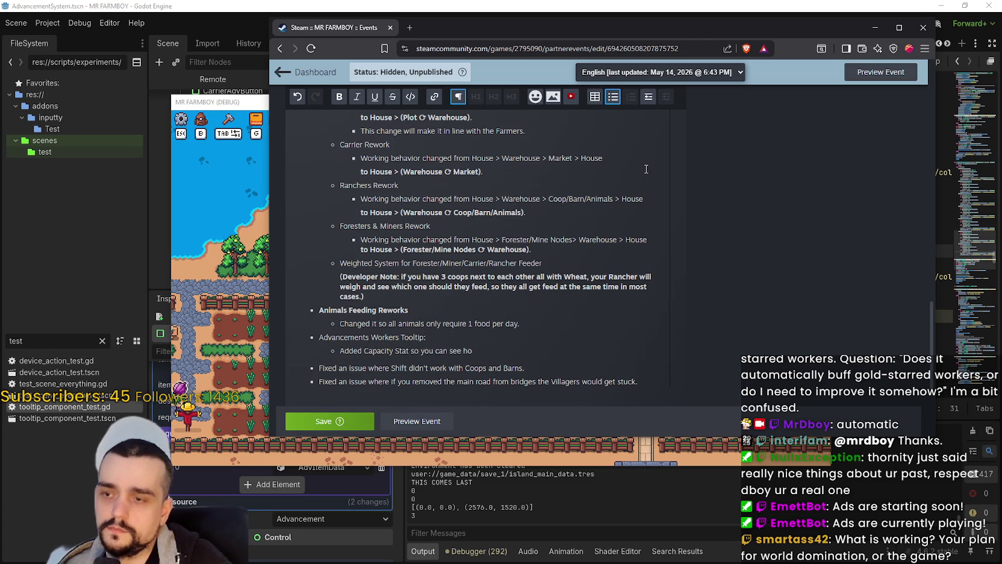
text(w )
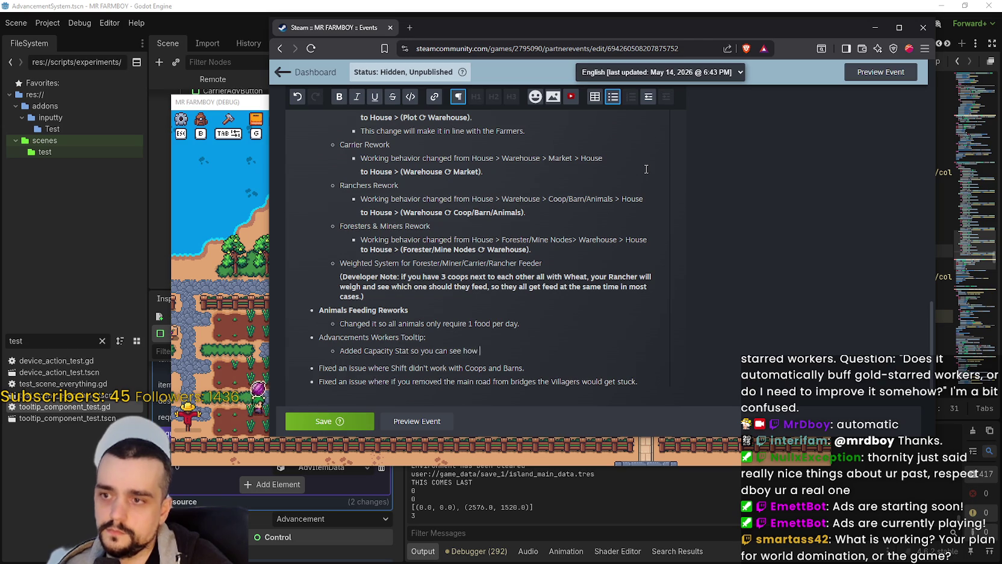
text(much a worker can work)
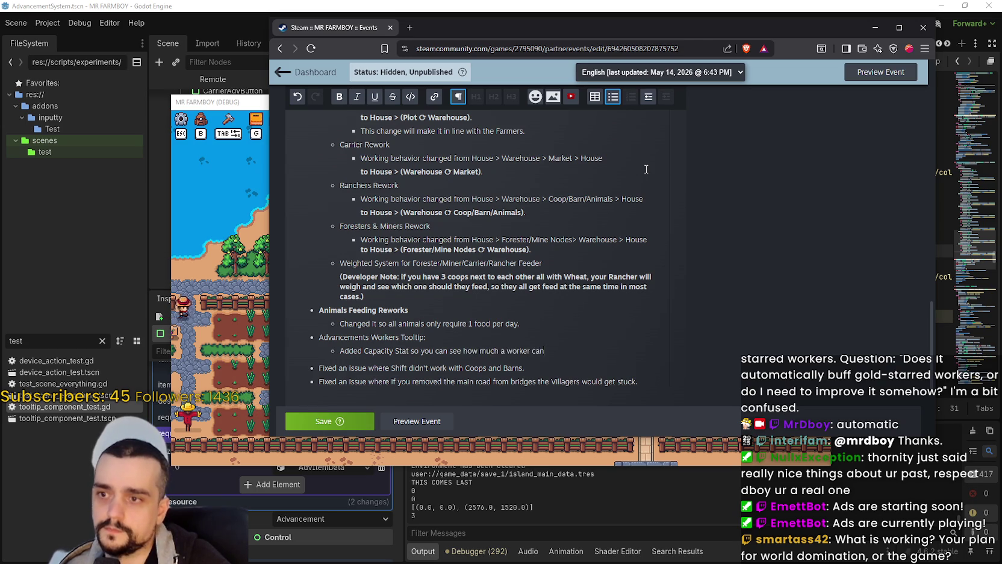
key(shift+Return)
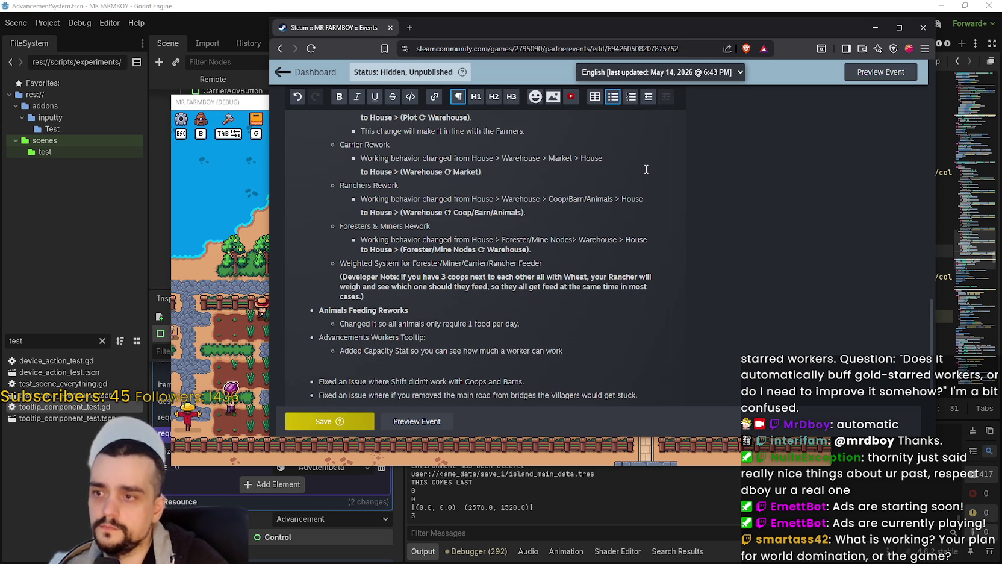
- Paste the Farmers tooltip screenshot under the Capacity Stat line
key(alt+Tab)
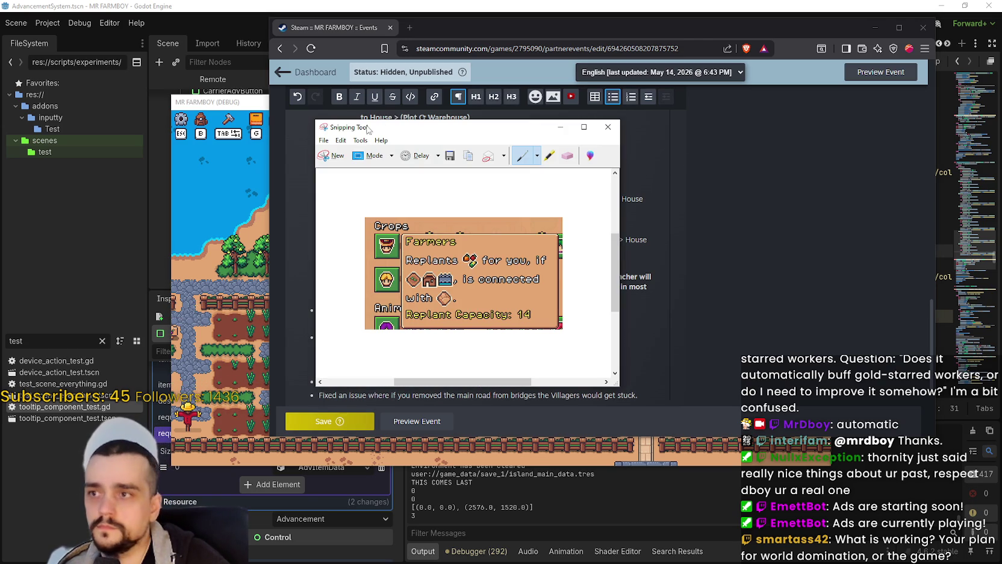
click(561, 127)
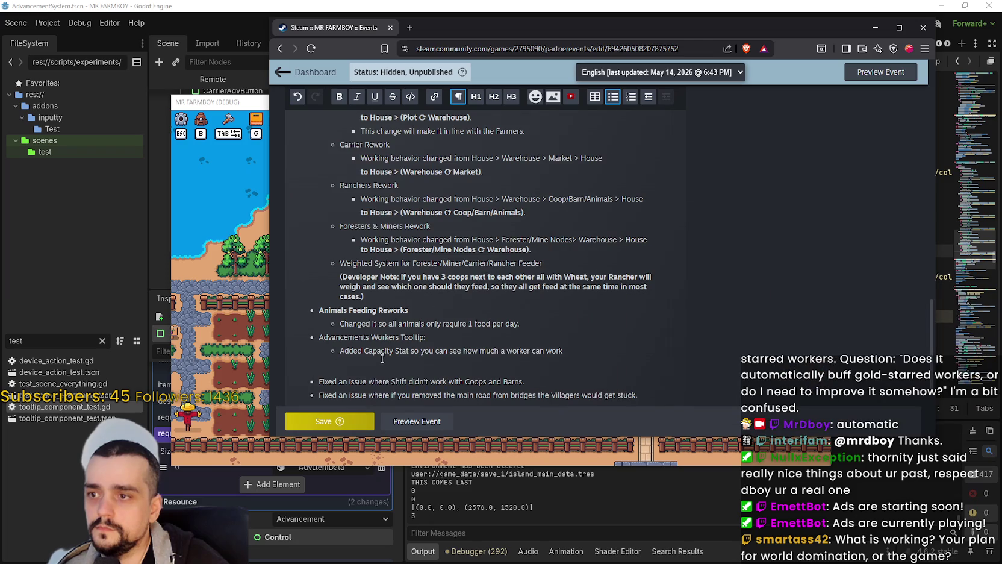
key(ctrl+v)
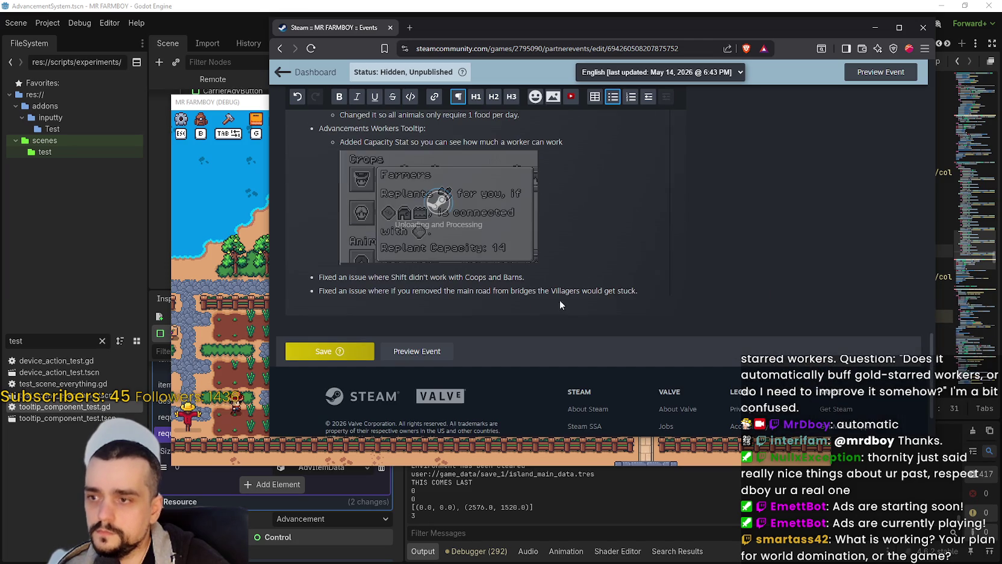
scroll(656, 280, up, 1)
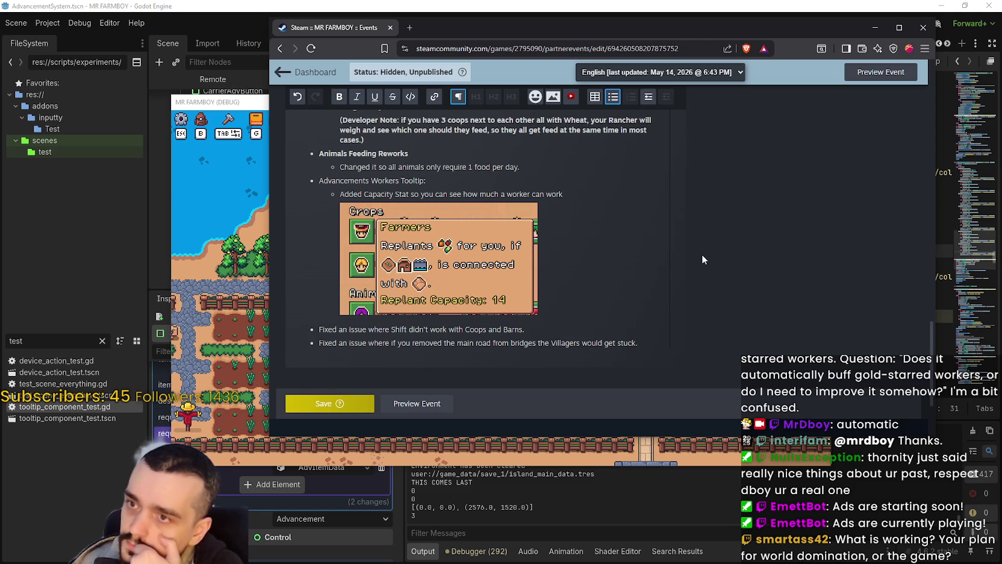
- Finish the Advancement wording, delete the 'Advancements Workers Tooltip' heading, and promote the Capacity Stat line to top level
click(578, 194)
text(in Advanc)
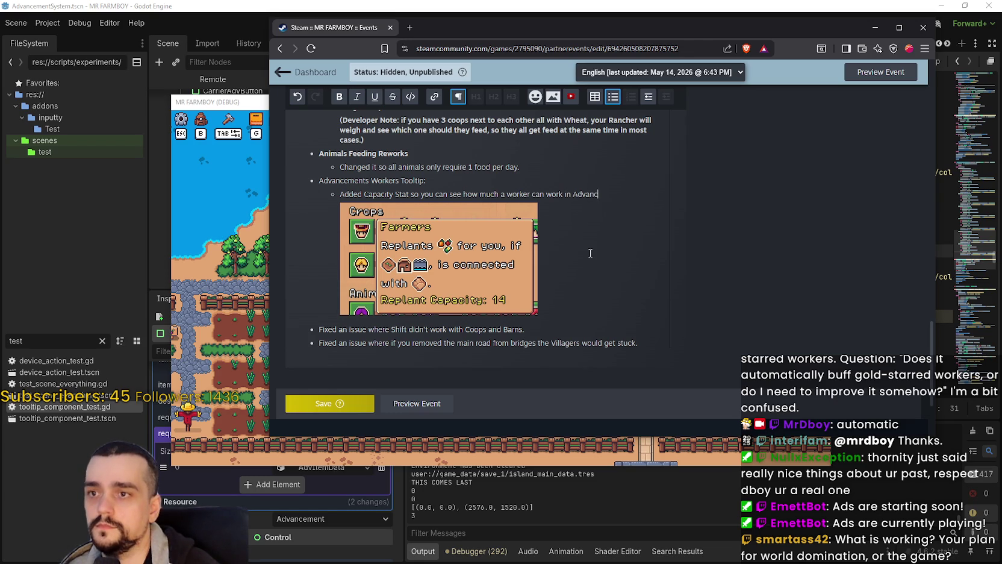
text(ements)
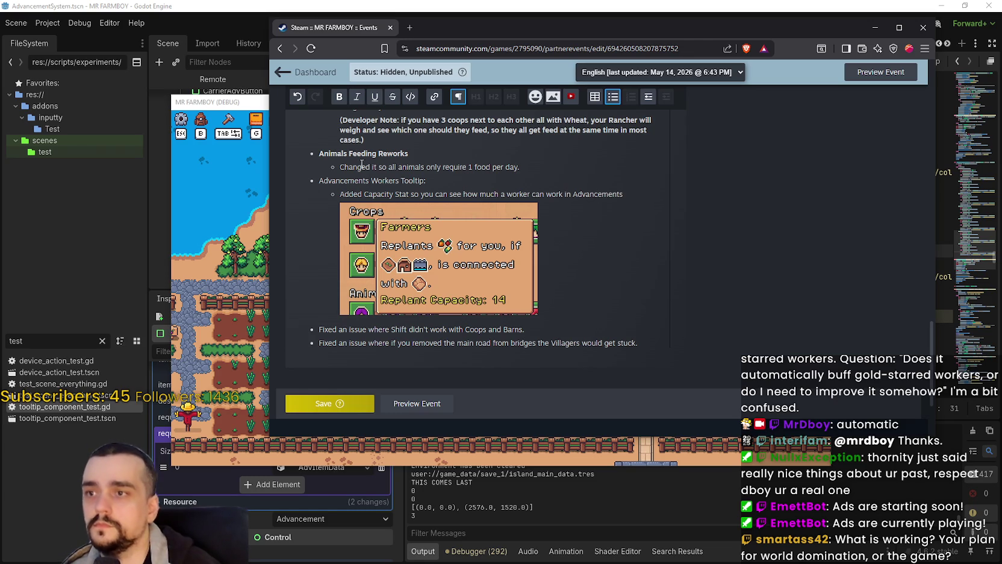
drag(429, 181, 299, 180)
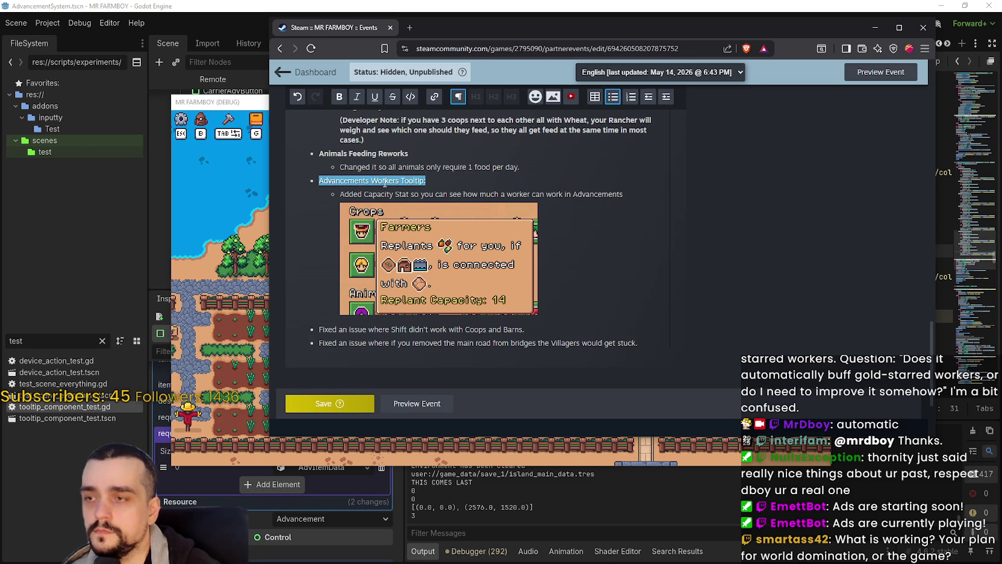
key(BackSpace)
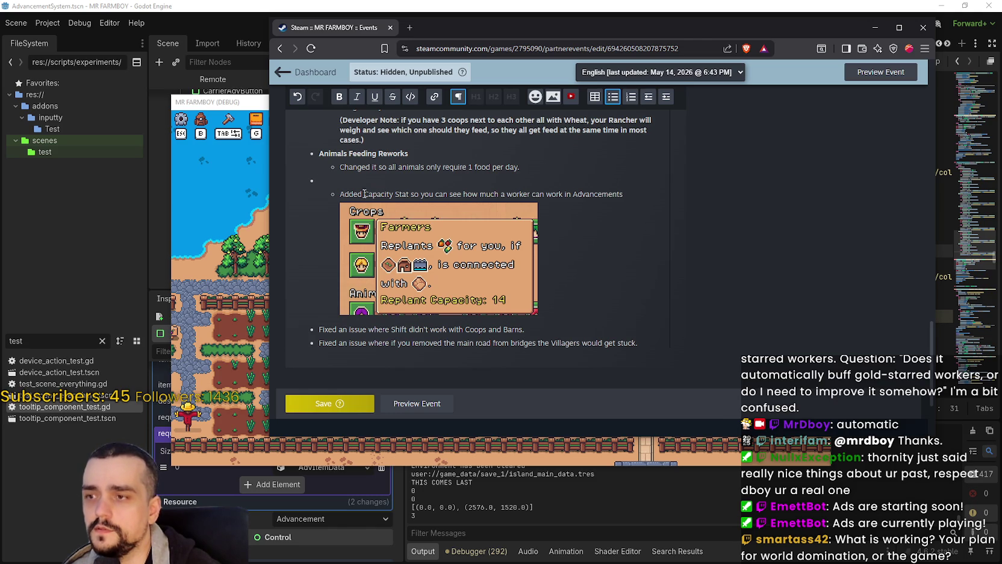
key(Tab)
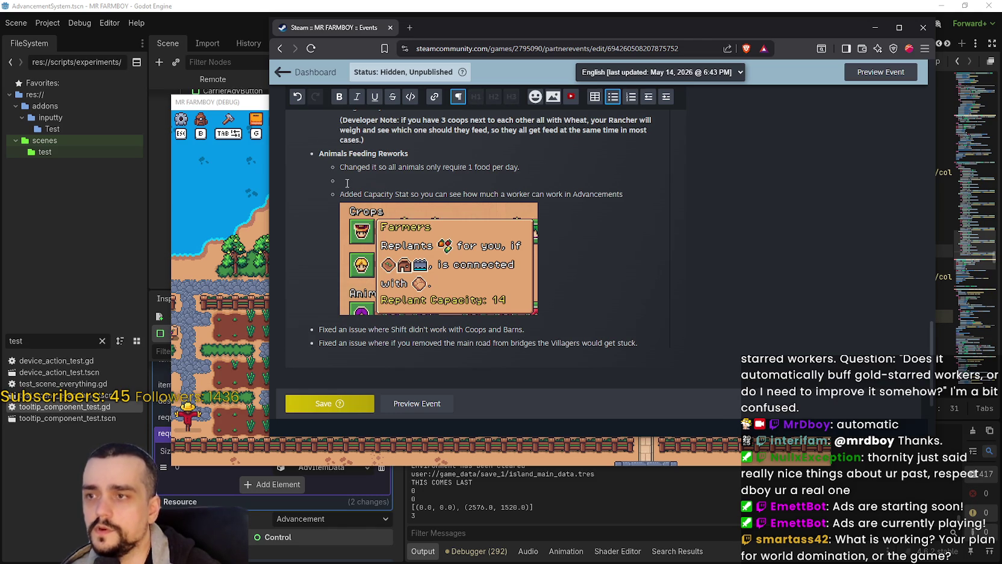
key(BackSpace)
click(333, 181)
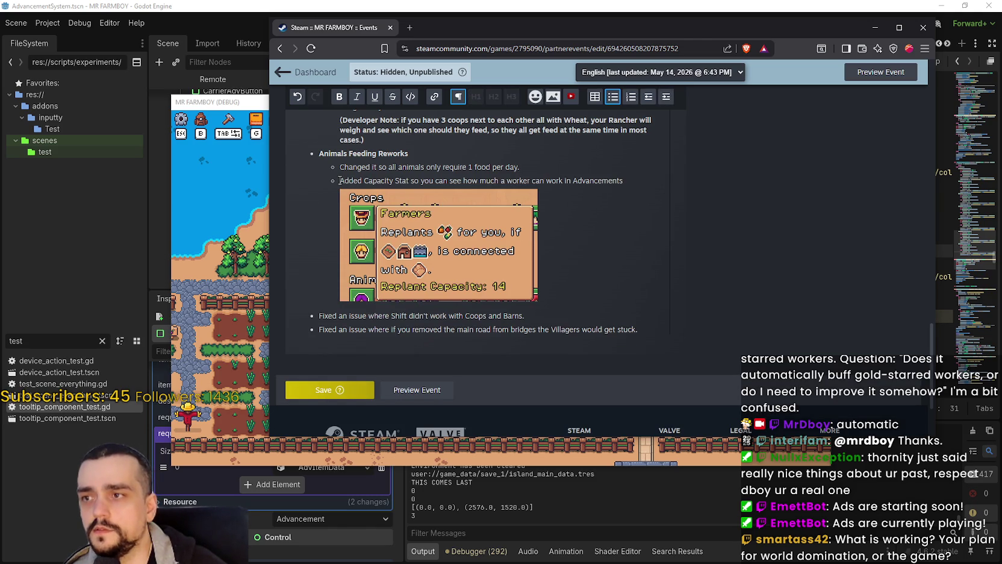
click(649, 96)
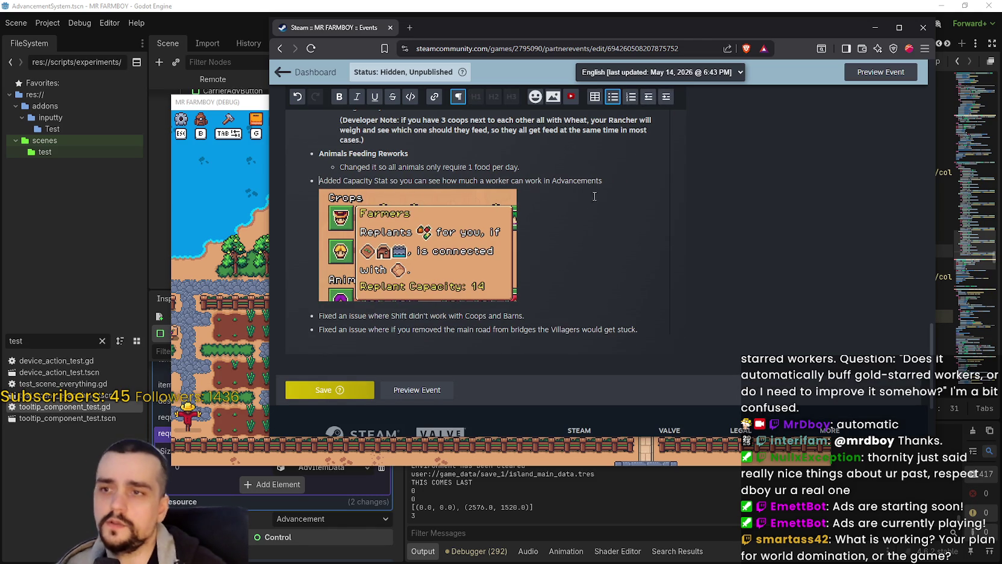
- Make the Capacity Stat line bold
triple_click(337, 180)
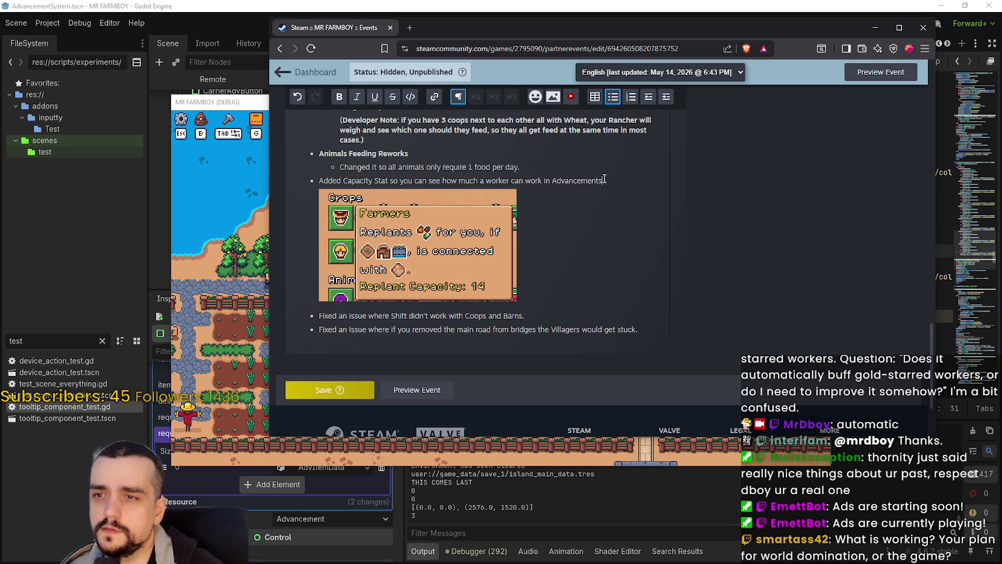
key(ctrl+b)
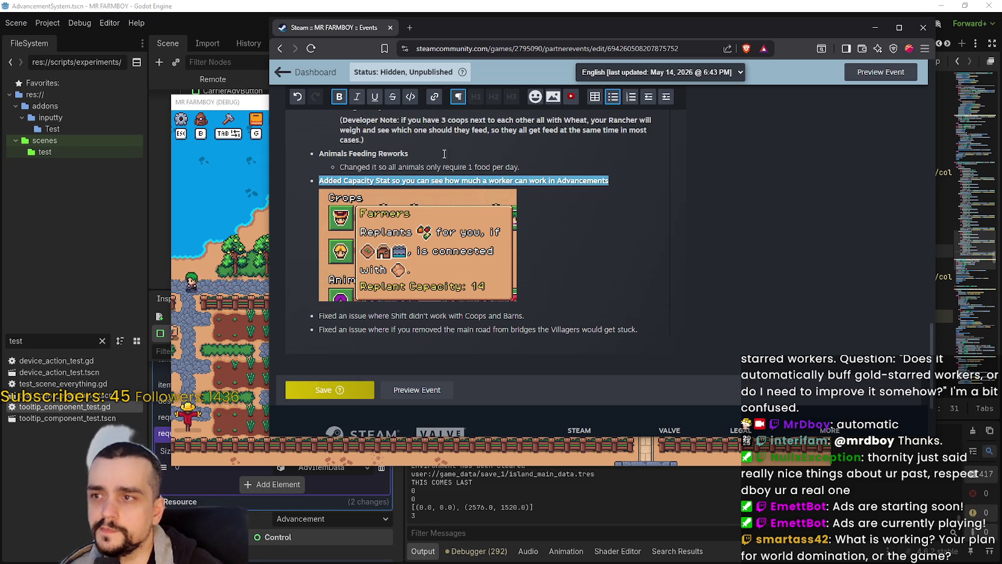
click(444, 154)
click(605, 169)
- Delete the Capacity tooltip image below the bullet
scroll(626, 229, up, 1)
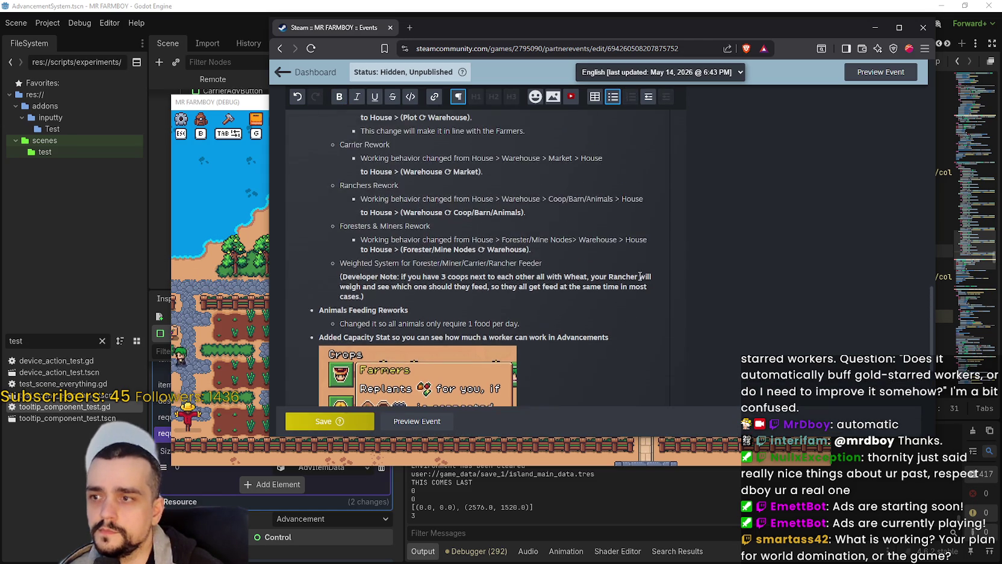
click(501, 265)
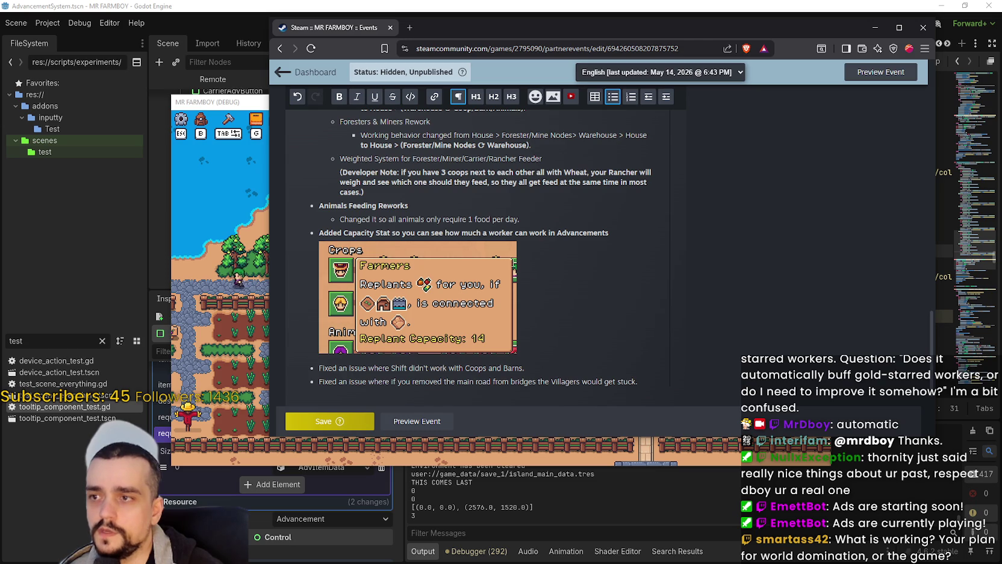
click(666, 96)
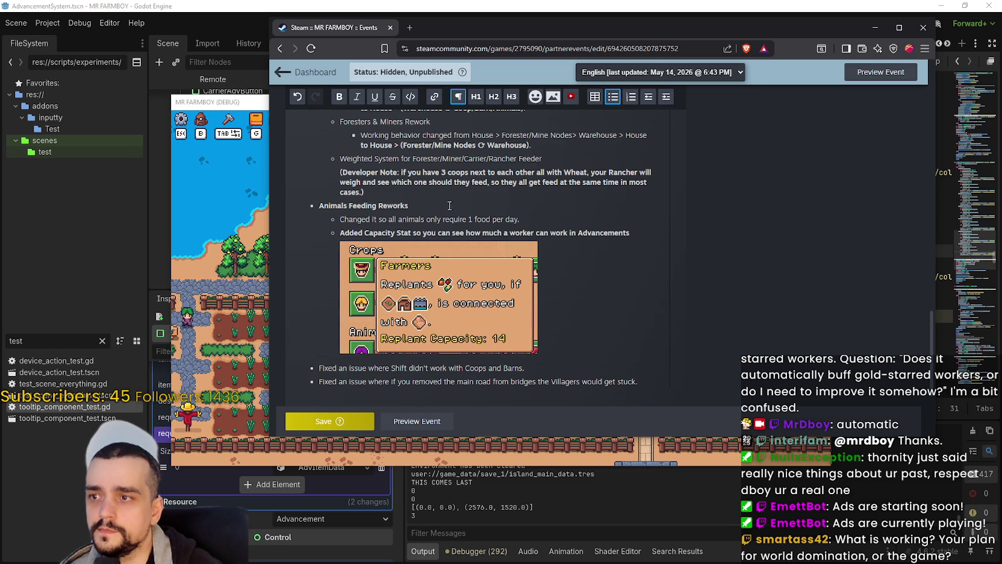
key(ctrl+z)
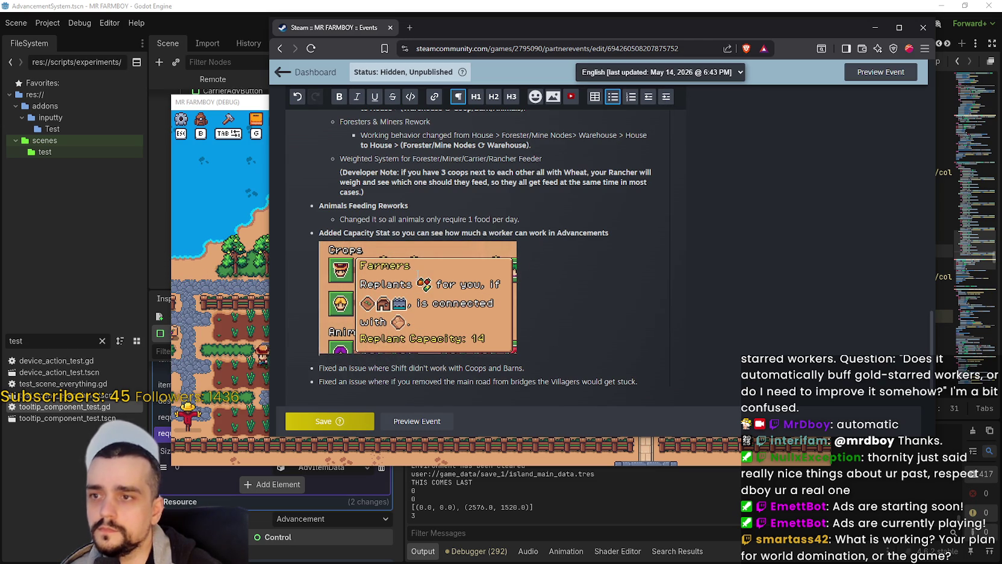
click(446, 265)
key(BackSpace)
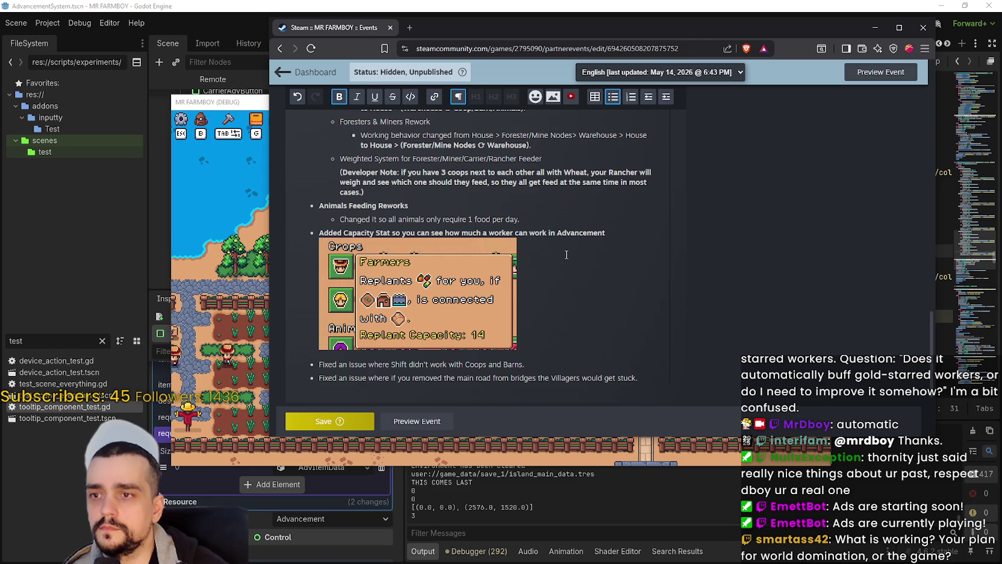
key(ctrl+z)
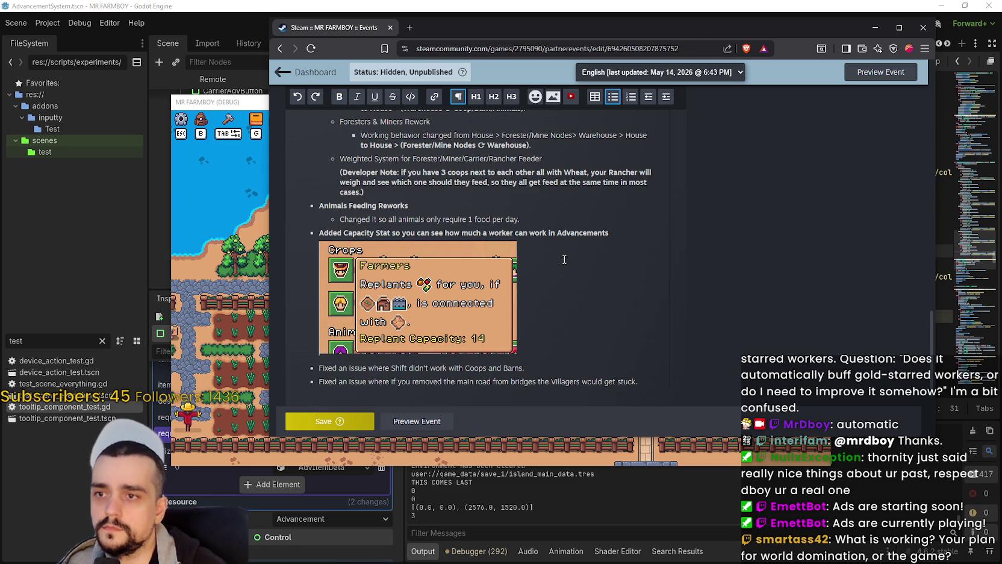
key(BackSpace)
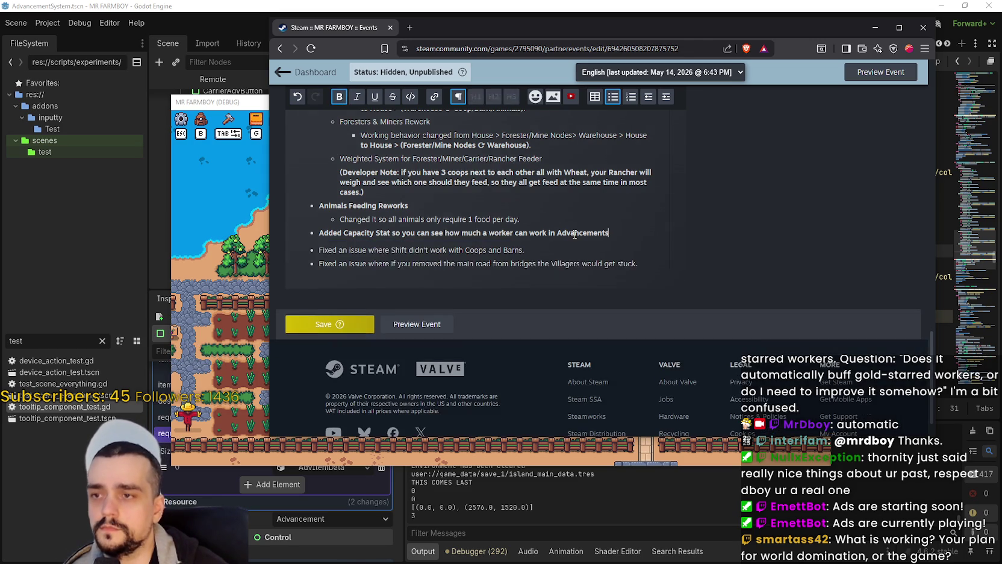
- Try indenting a new empty bullet and the Capacity Stat line, undoing the changes
click(572, 244)
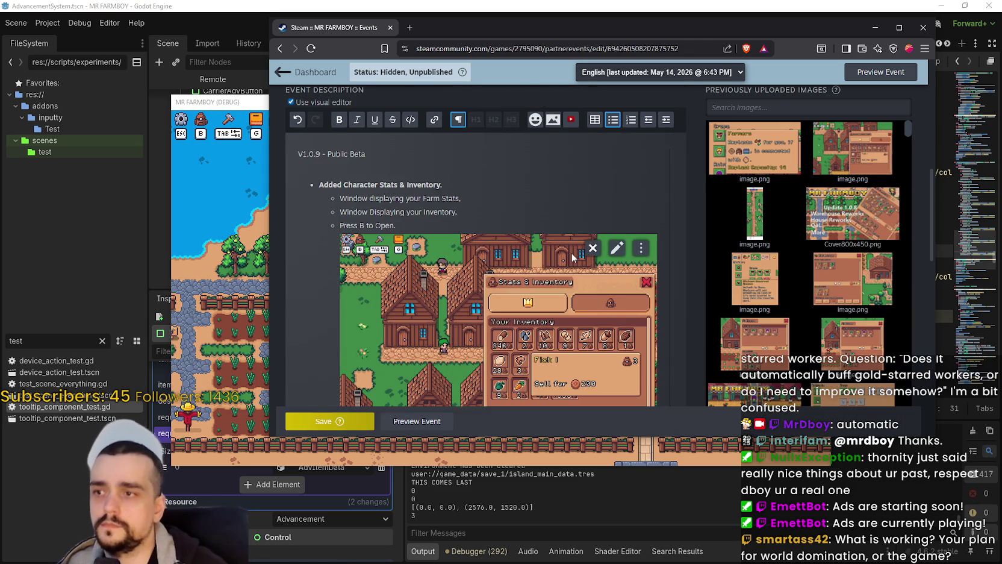
scroll(420, 265, up, 2)
scroll(420, 265, down, 2)
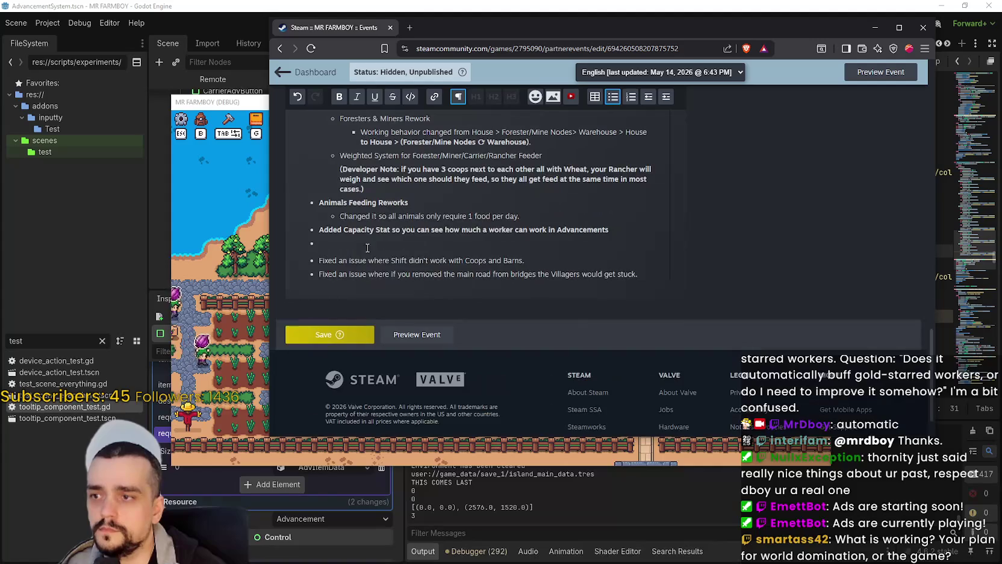
key(Tab)
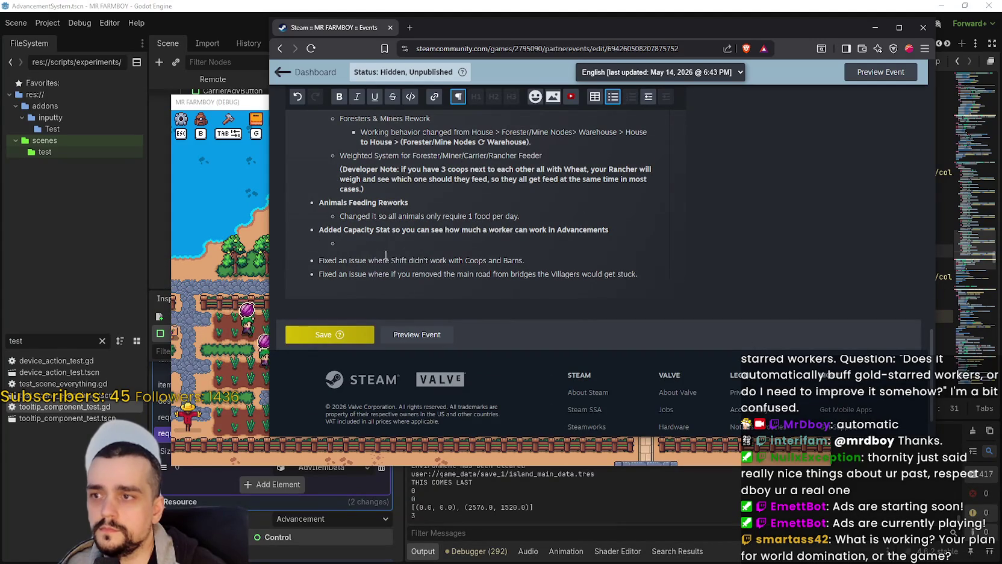
key(BackSpace)
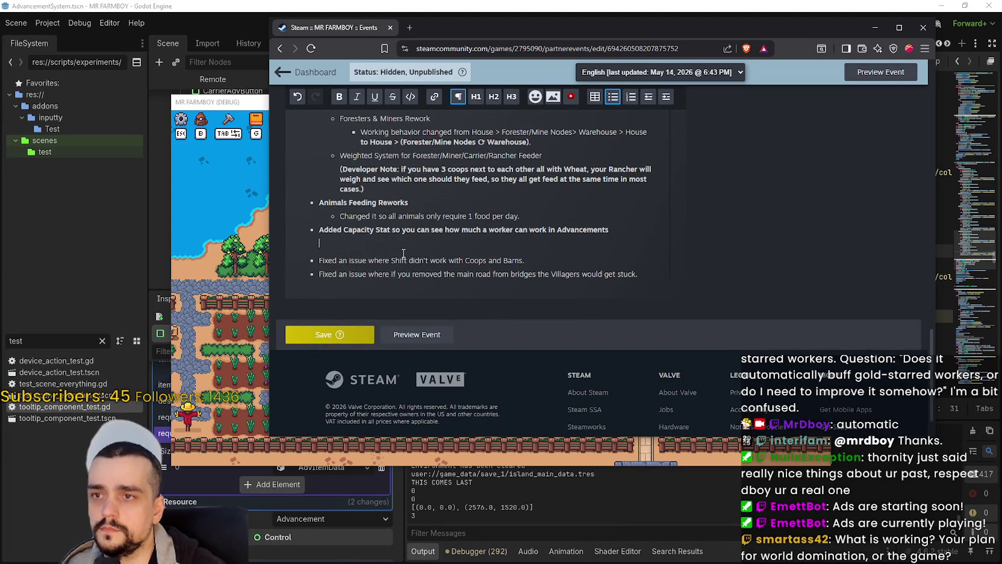
click(669, 98)
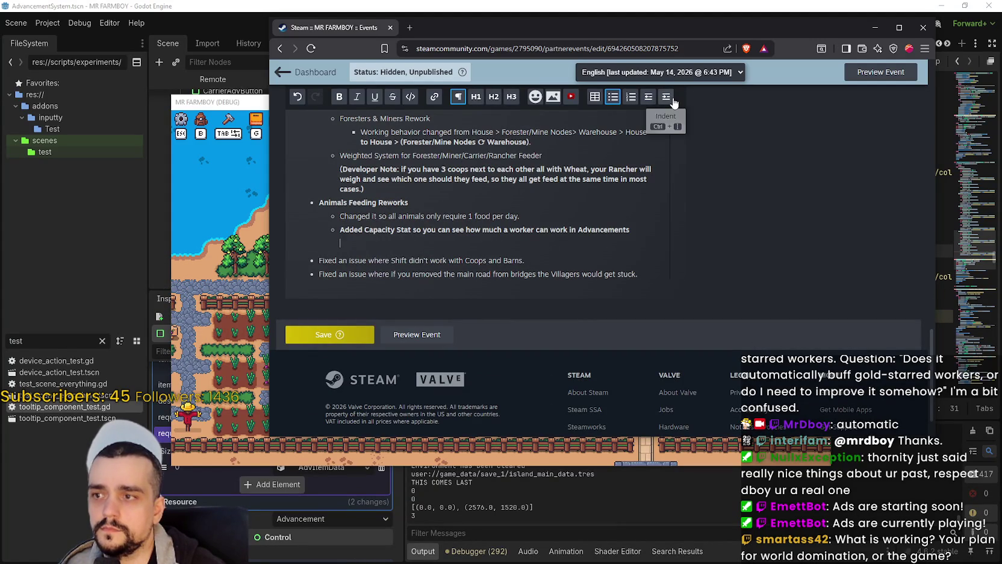
key(ctrl+z)
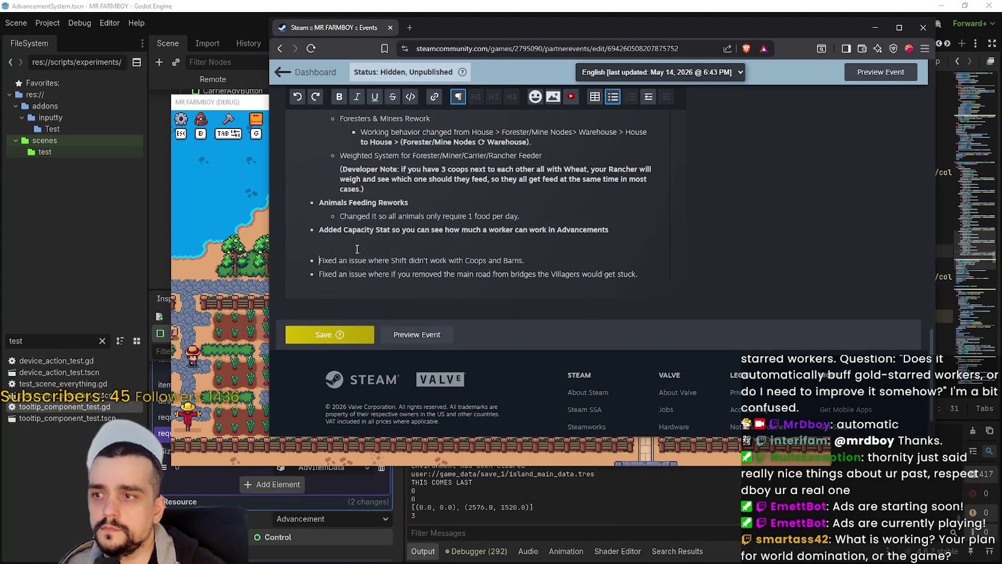
click(664, 99)
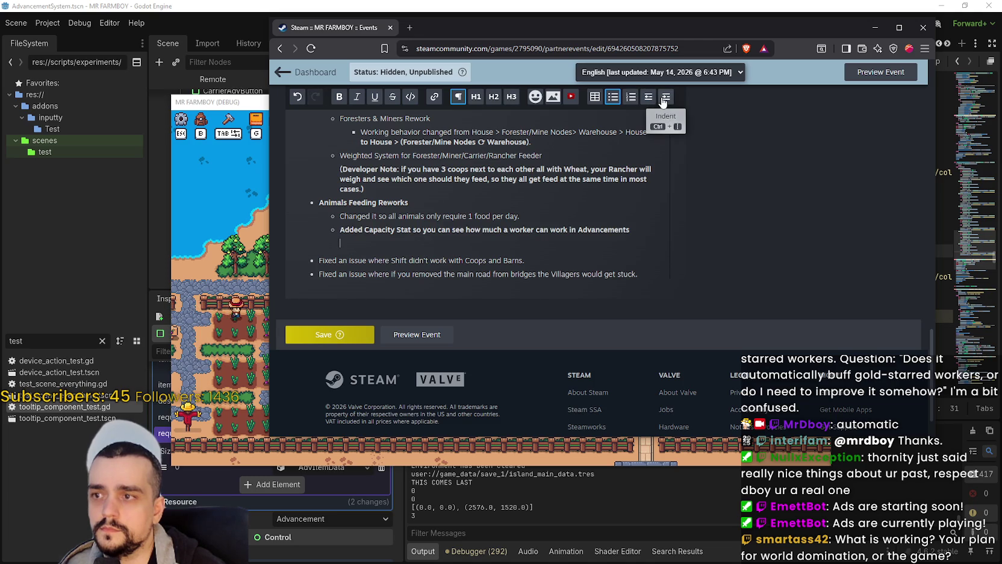
key(shift+Tab)
- Paste the tooltip screenshot under Capacity Stat and nest both under Animals Feeding Reworks
text(s)
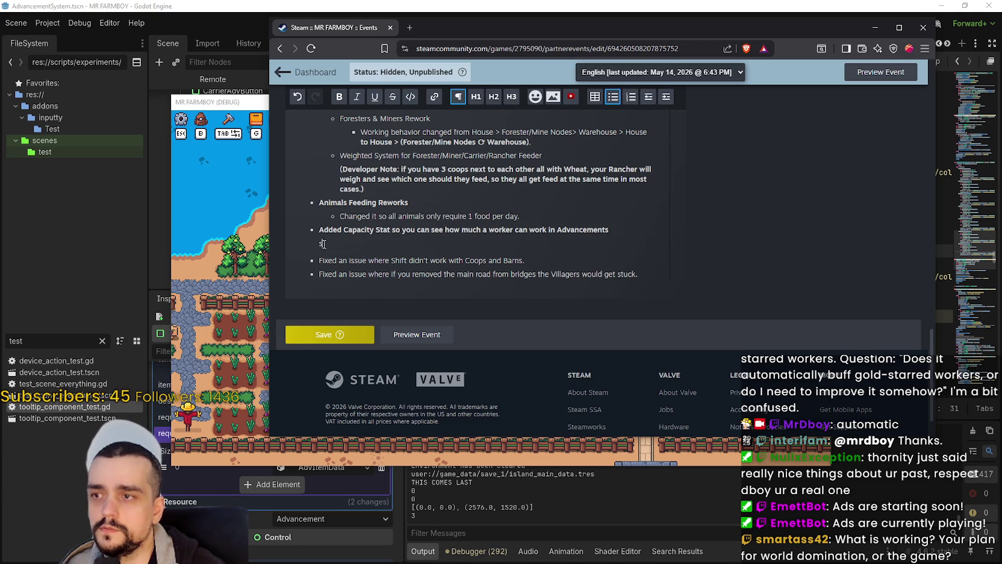
click(665, 98)
key(ctrl+z)
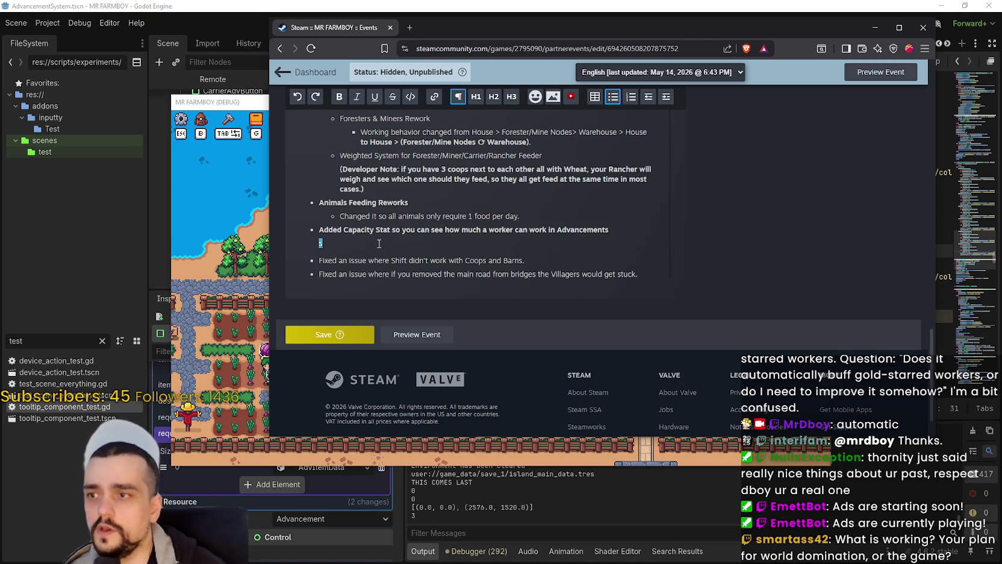
key(BackSpace)
key(BackSpace)
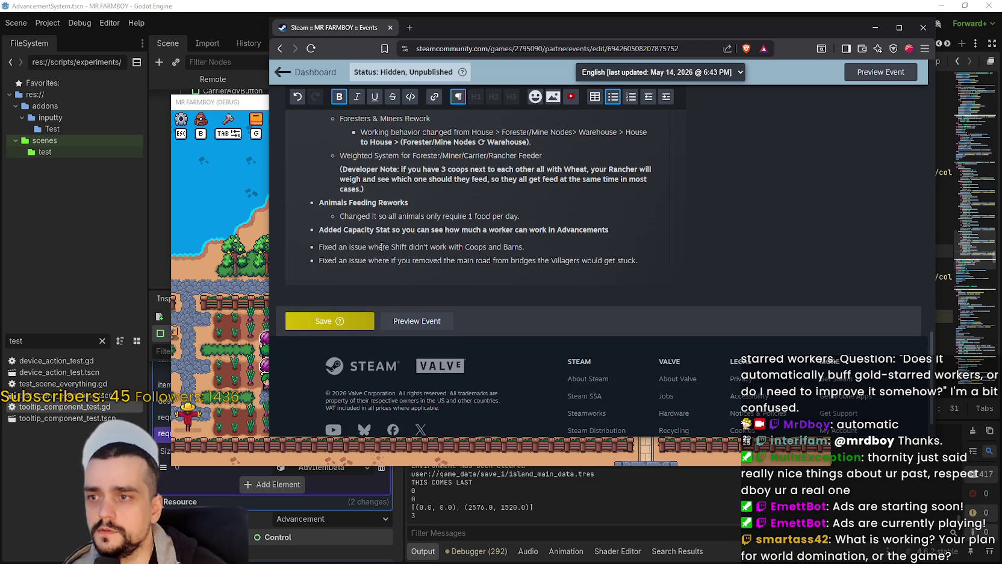
key(Return)
click(668, 101)
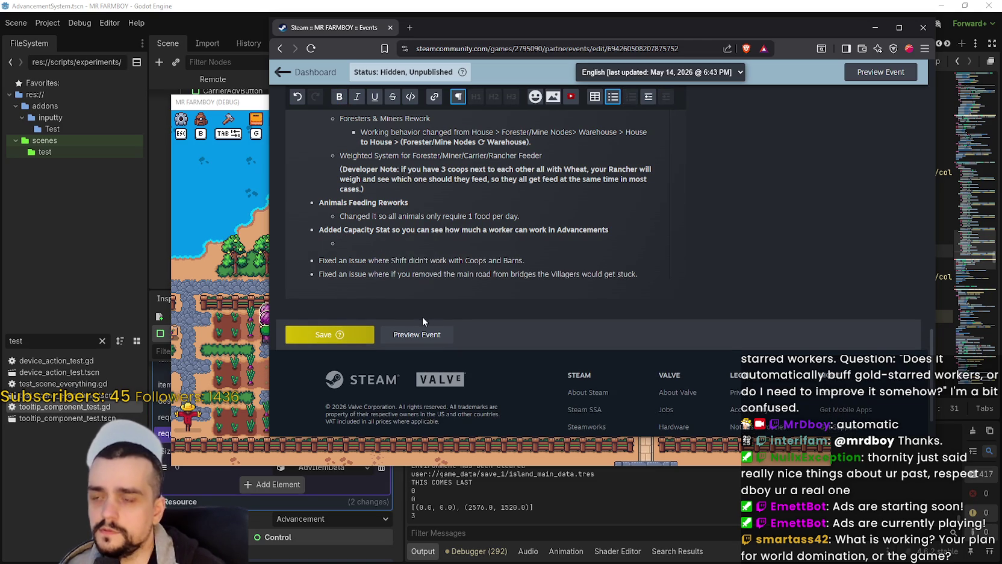
key(ctrl+v)
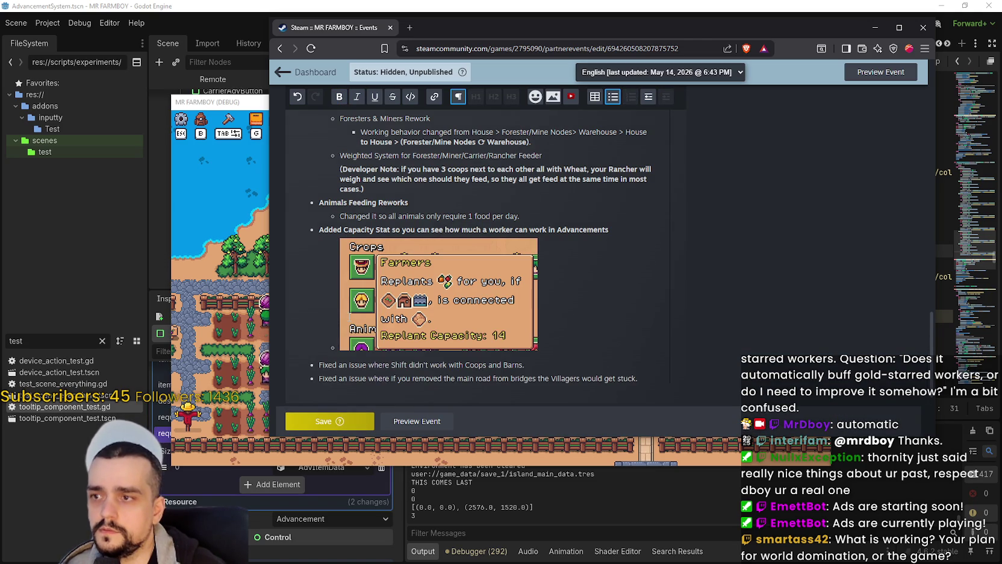
key(BackSpace)
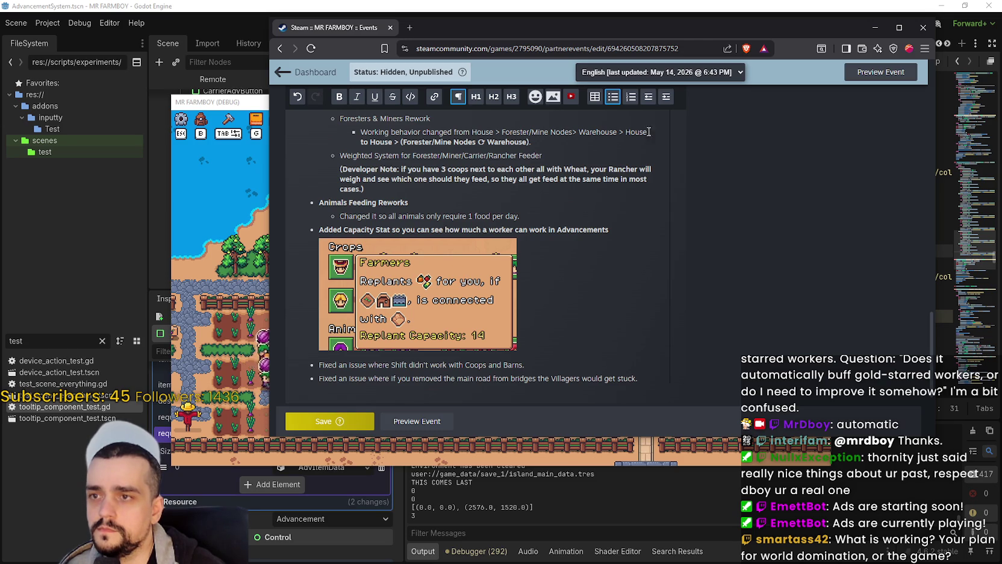
click(667, 103)
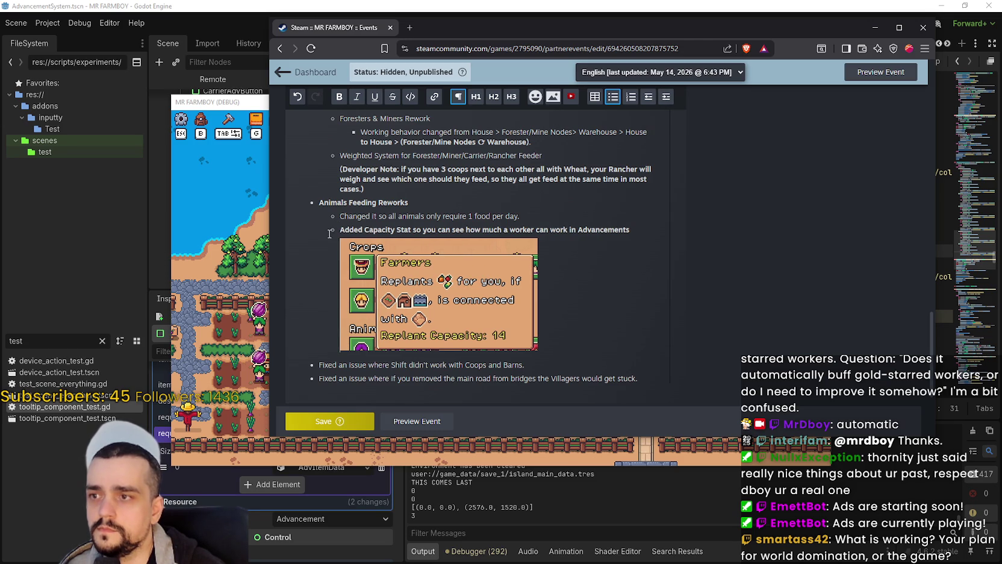
- Make the Added Capacity Stat line a top-level bullet and save the event
mouse_move(339, 229)
mouse_down()
mouse_move(671, 221)
mouse_move(331, 231)
mouse_up()
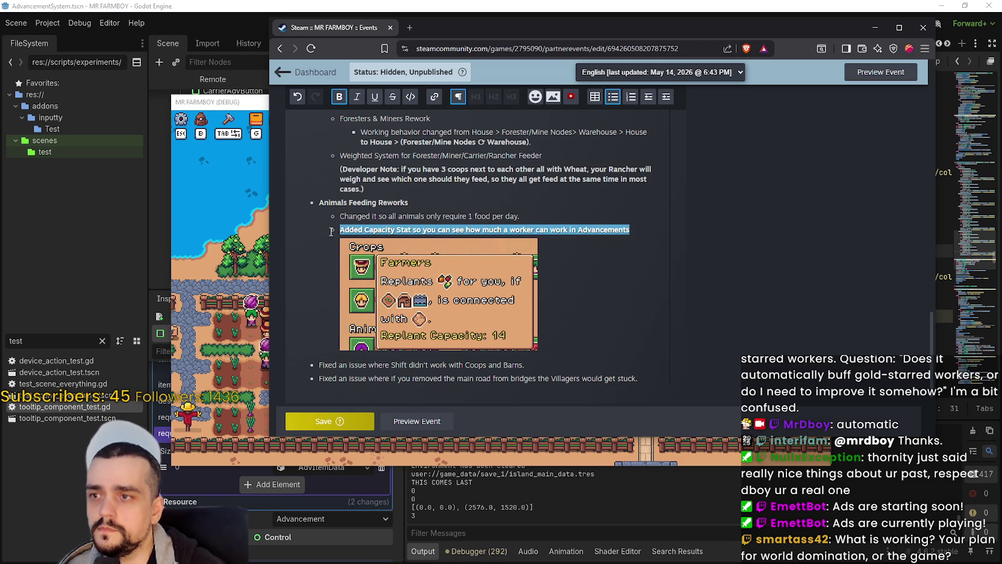
click(648, 96)
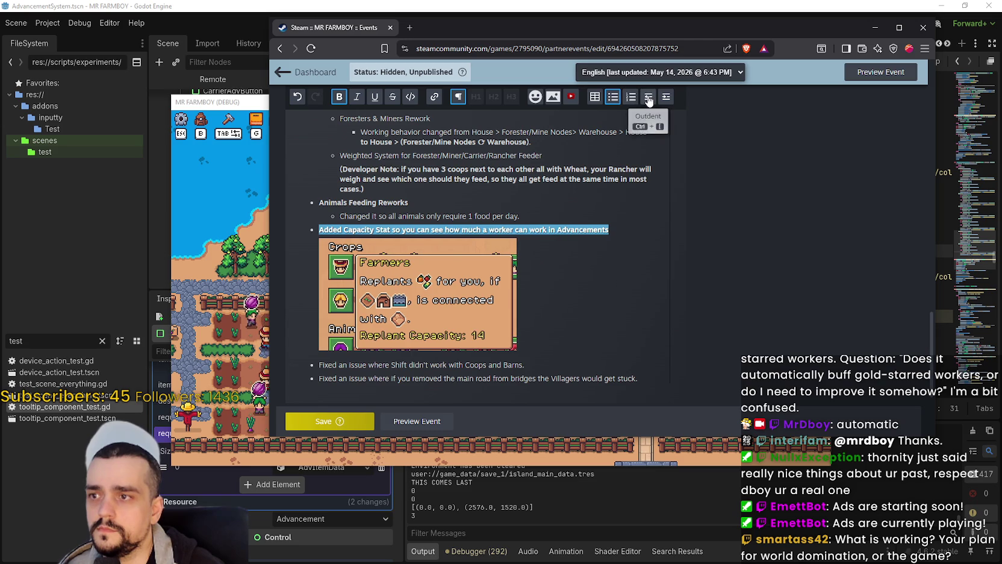
click(330, 424)
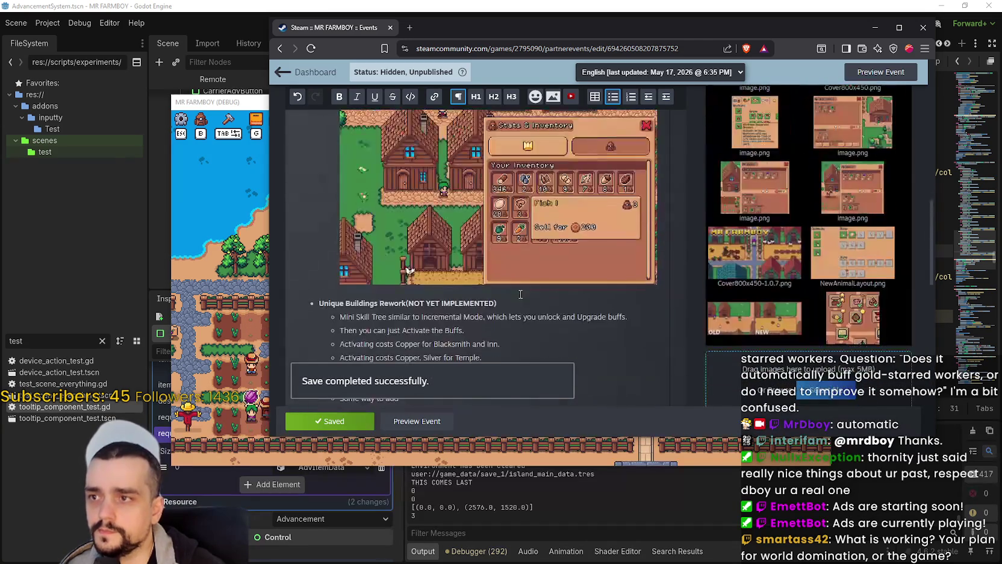
- Preview the saved event page and scroll through it
click(417, 421)
scroll(488, 324, down, 10)
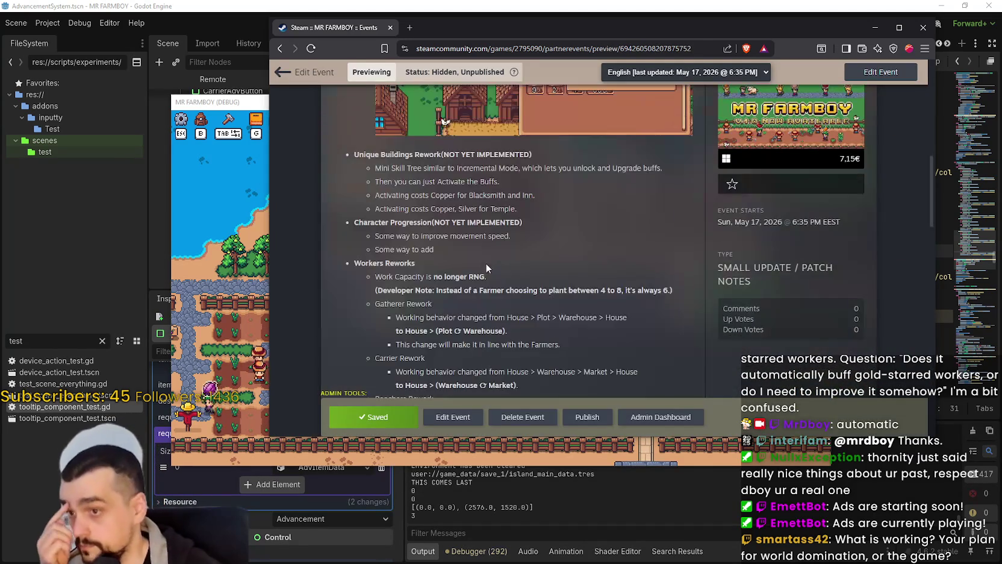
scroll(491, 272, up, 3)
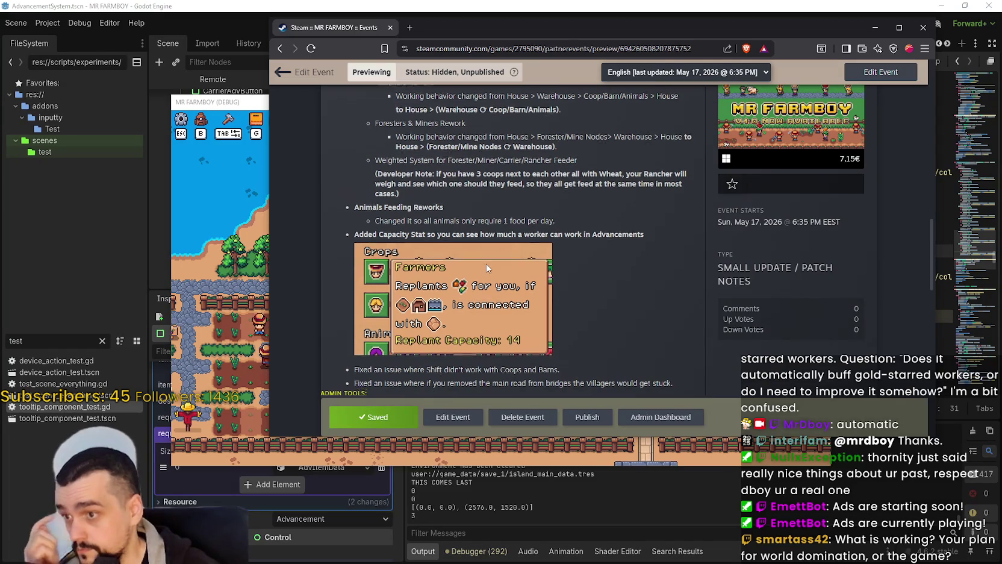
scroll(497, 279, down, 3)
- Return to the editor and inspect RancherAdvButton3's properties
key(alt+Tab)
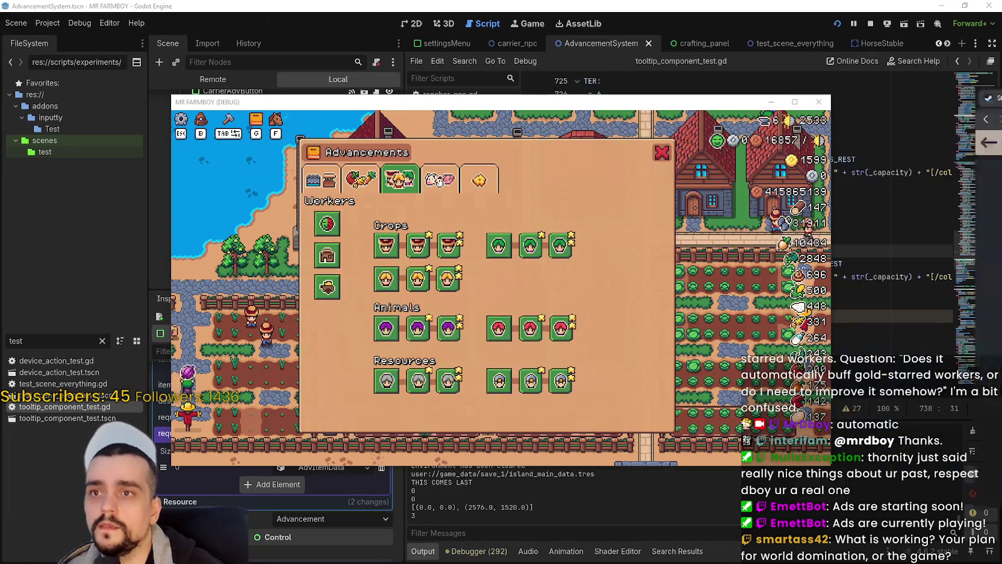
mouse_move(505, 342)
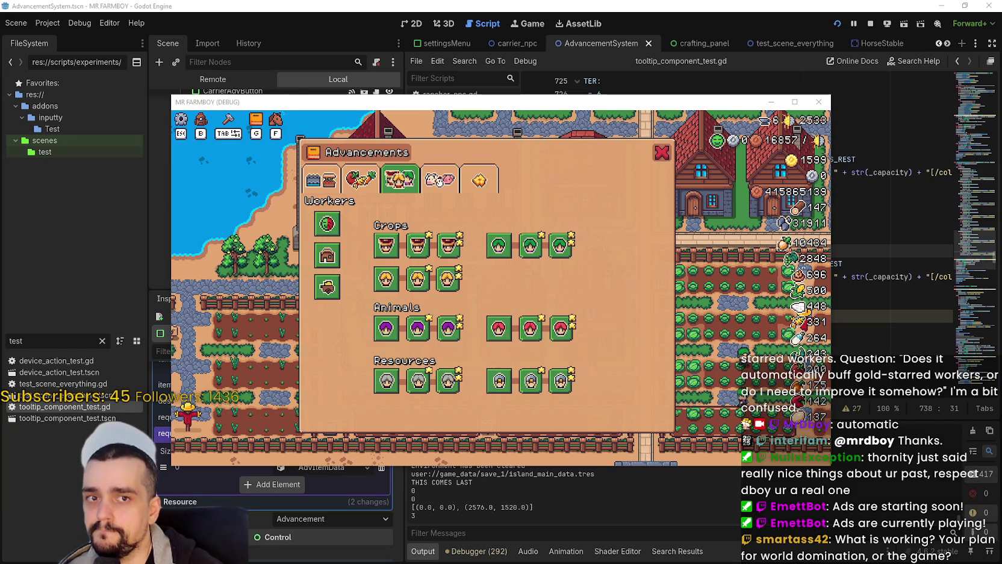
mouse_move(550, 337)
click(90, 346)
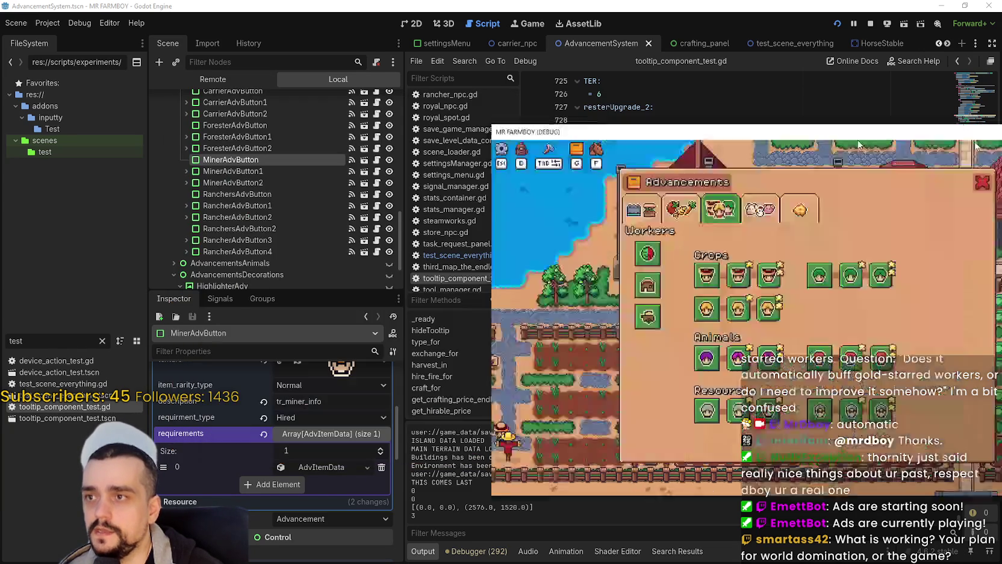
scroll(277, 217, up, 2)
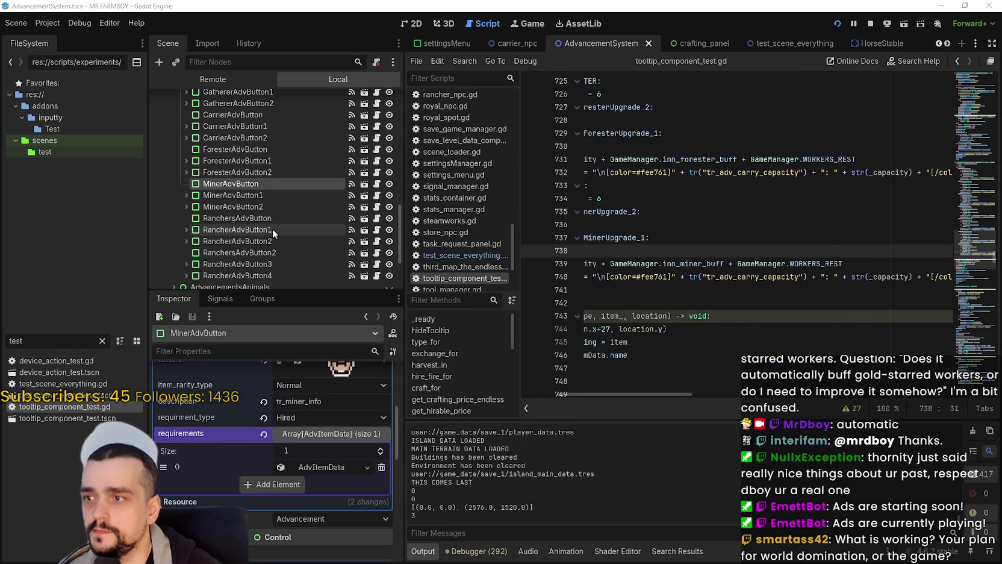
click(269, 264)
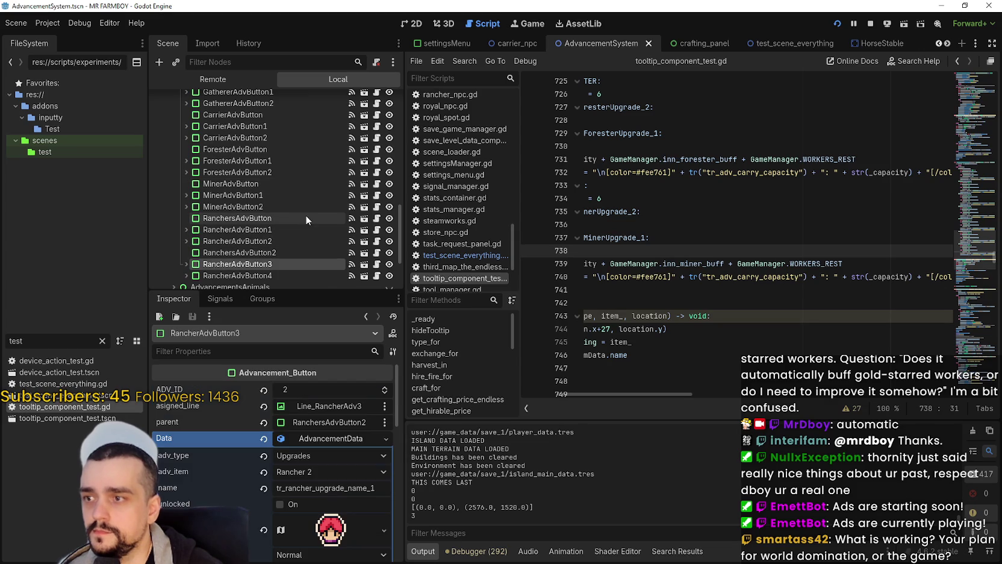
scroll(299, 219, down, 2)
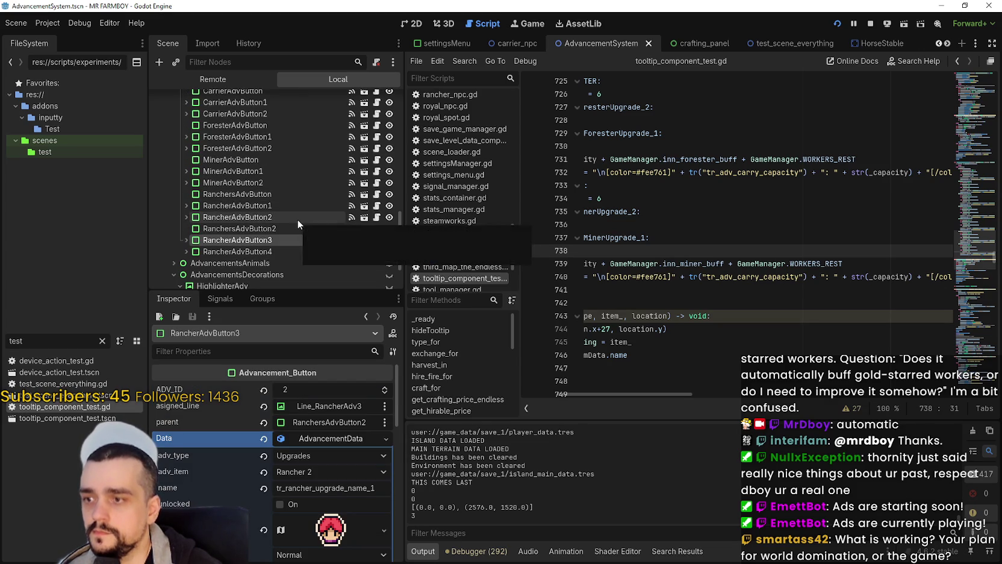
scroll(298, 219, down, 2)
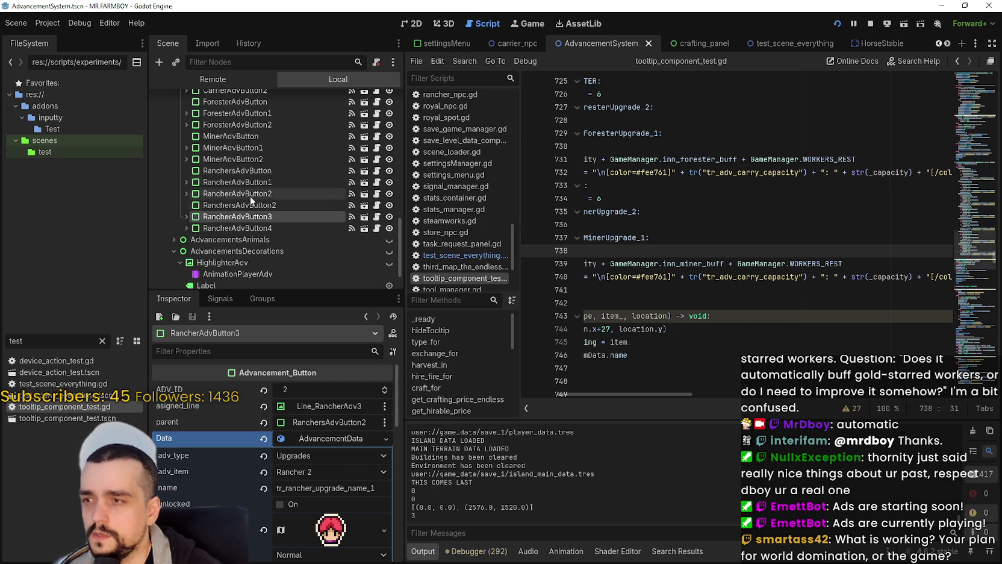
- Rename the RancherAdvButton3 and 4 upgrades to tr_rancher_upgrade_name_3 and tr_rancher_upgrade_name_4
click(261, 227)
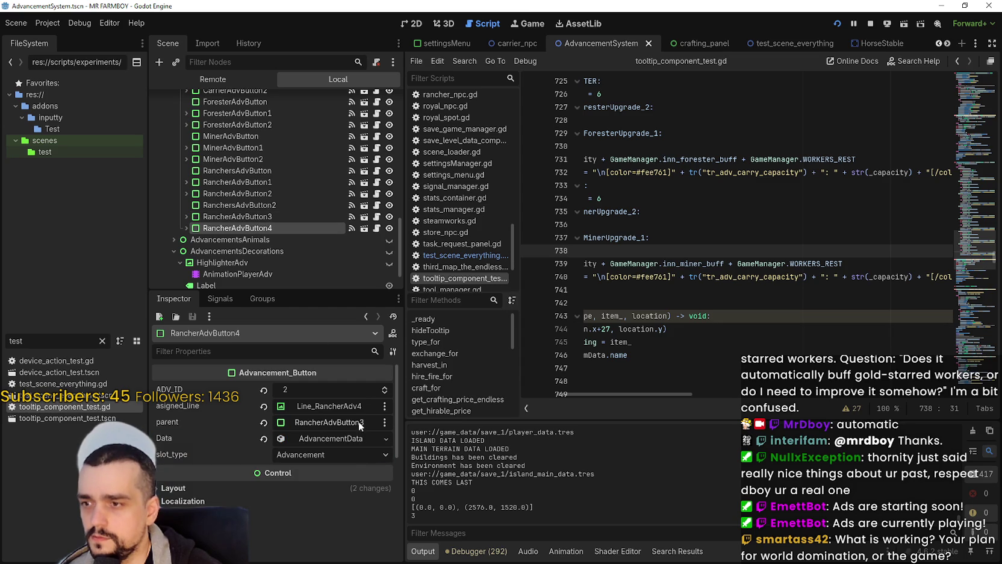
click(345, 438)
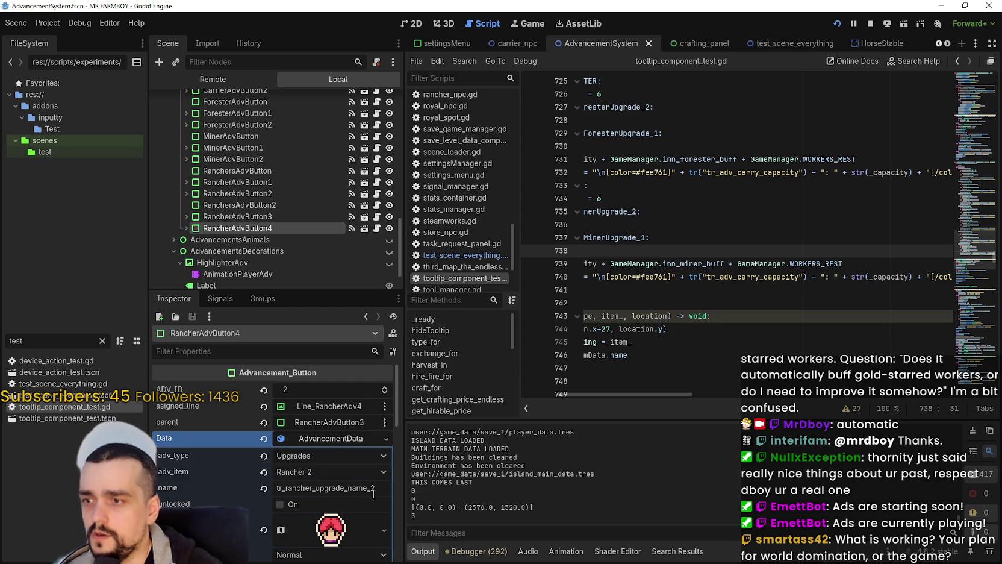
click(247, 216)
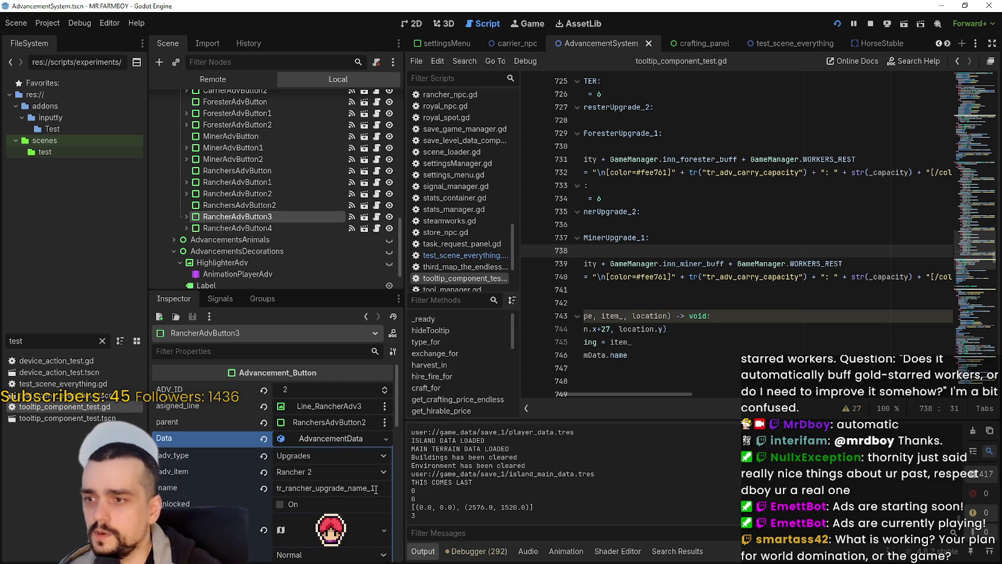
key(Return)
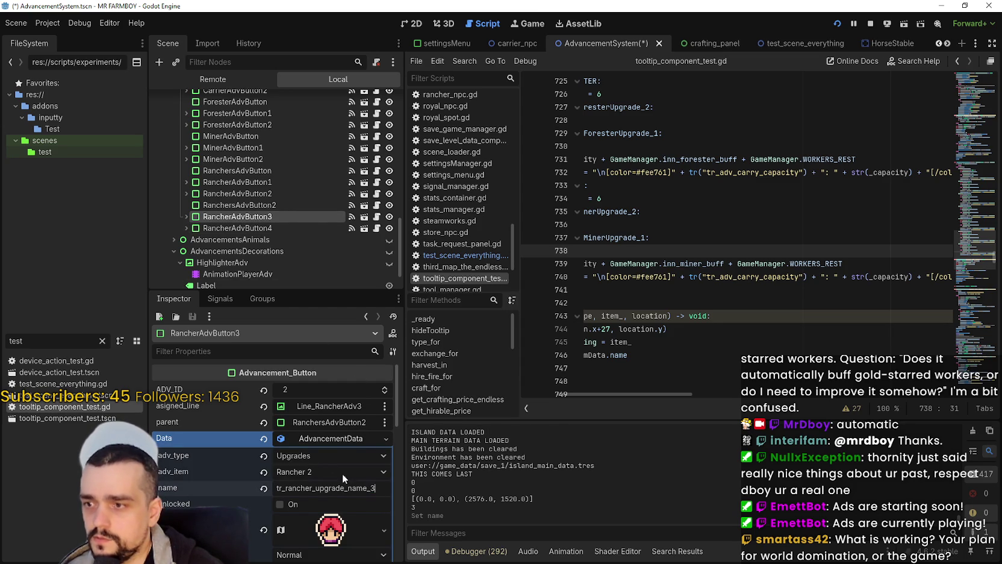
click(272, 230)
click(368, 487)
key(BackSpace)
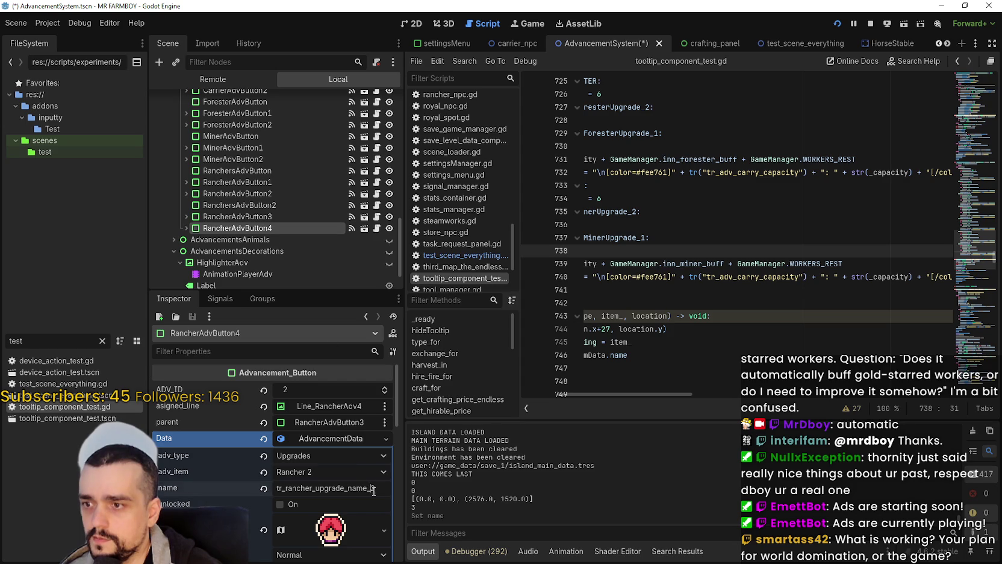
text(4)
key(Return)
- Save the scene and relaunch the game
key(ctrl+s)
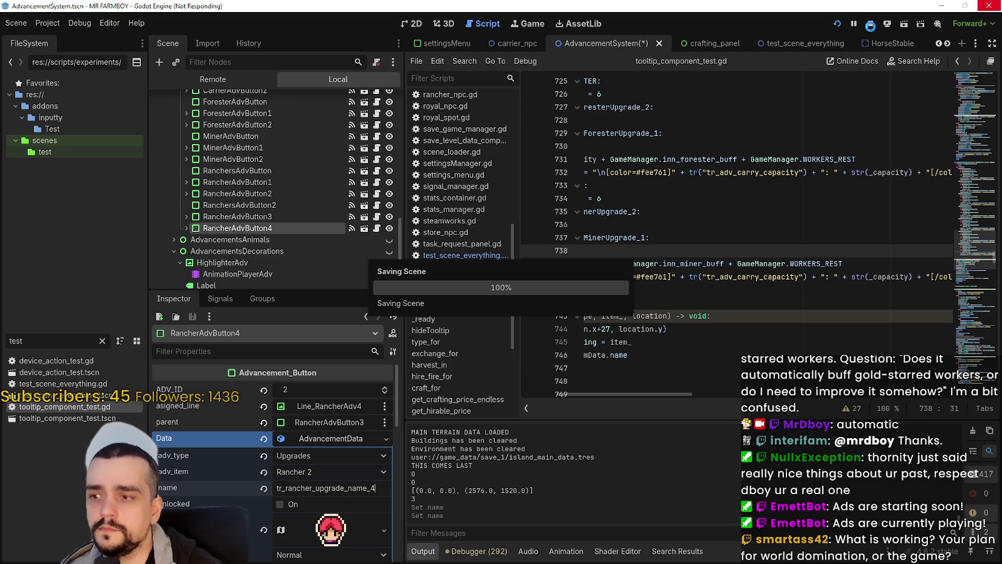
click(705, 215)
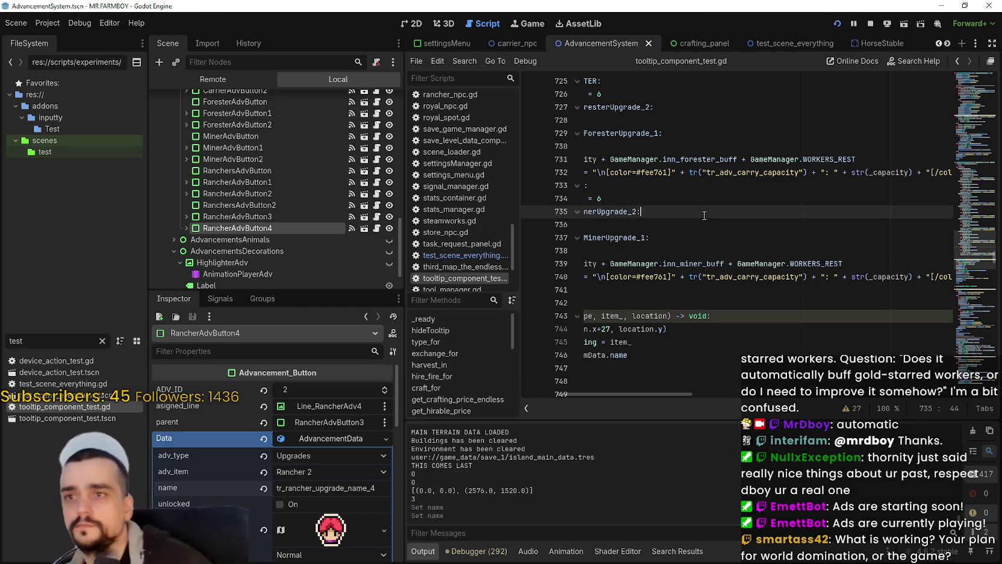
click(865, 26)
click(838, 29)
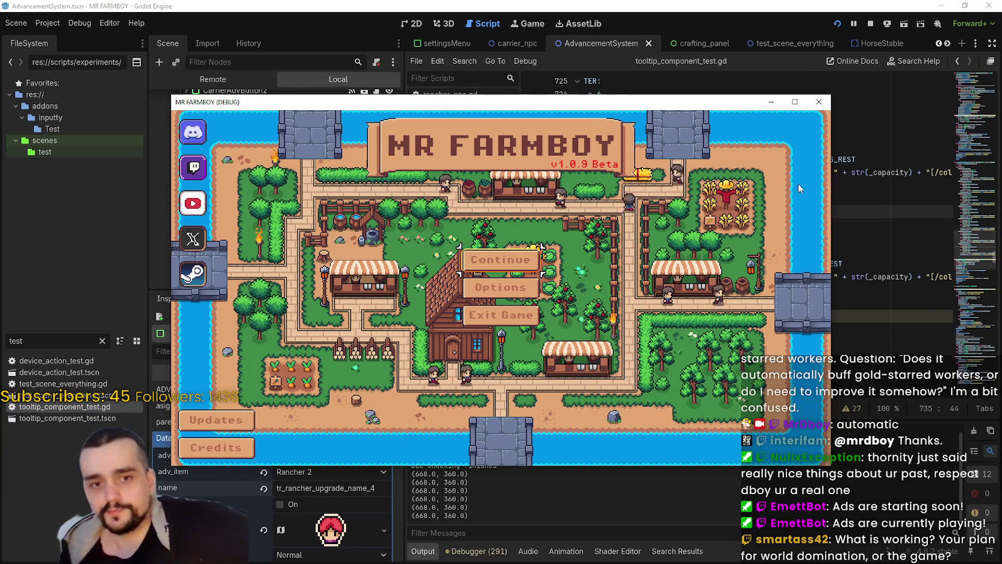
- Load the first save slot and open the Advancements panel
click(489, 256)
click(490, 254)
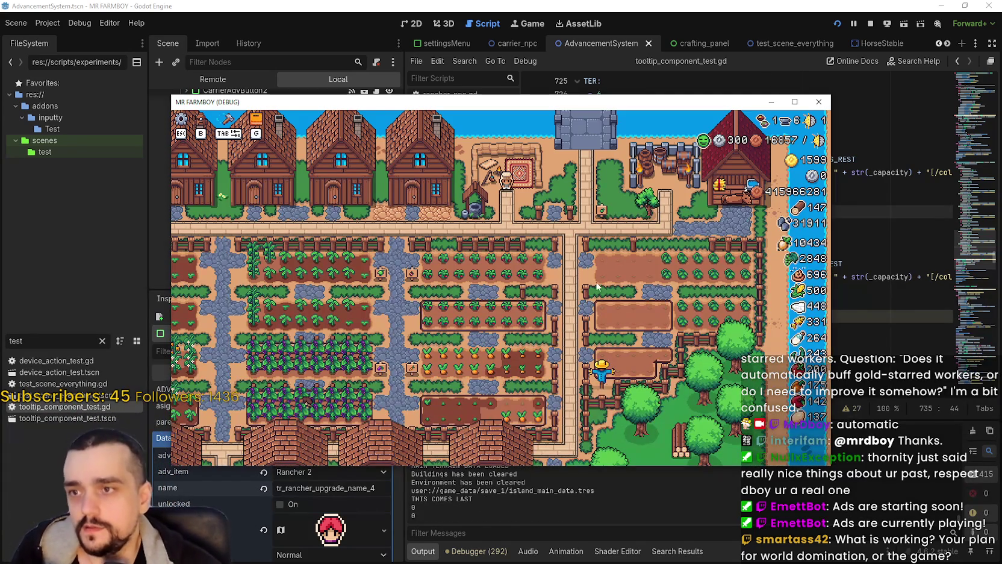
scroll(618, 293, up, 3)
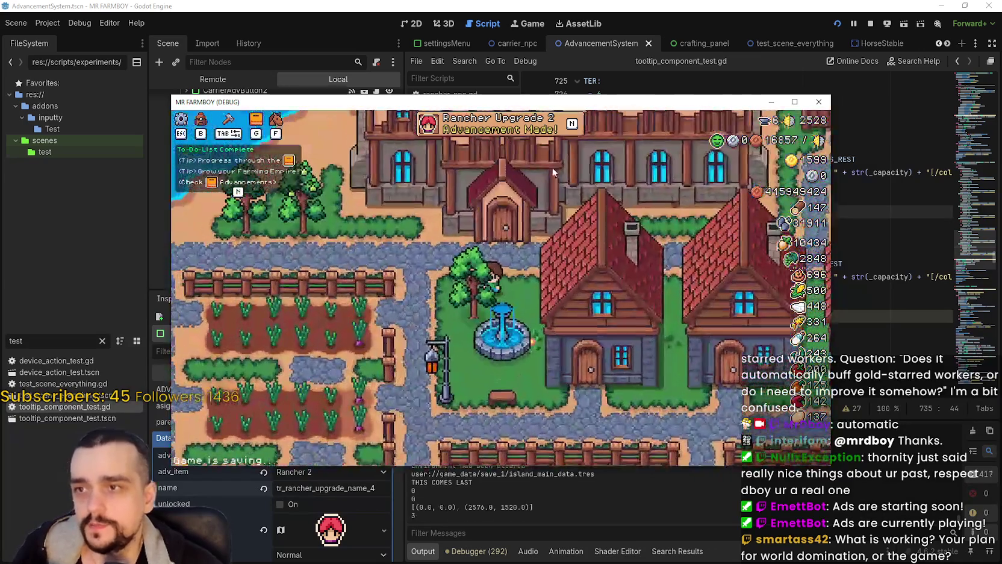
click(550, 134)
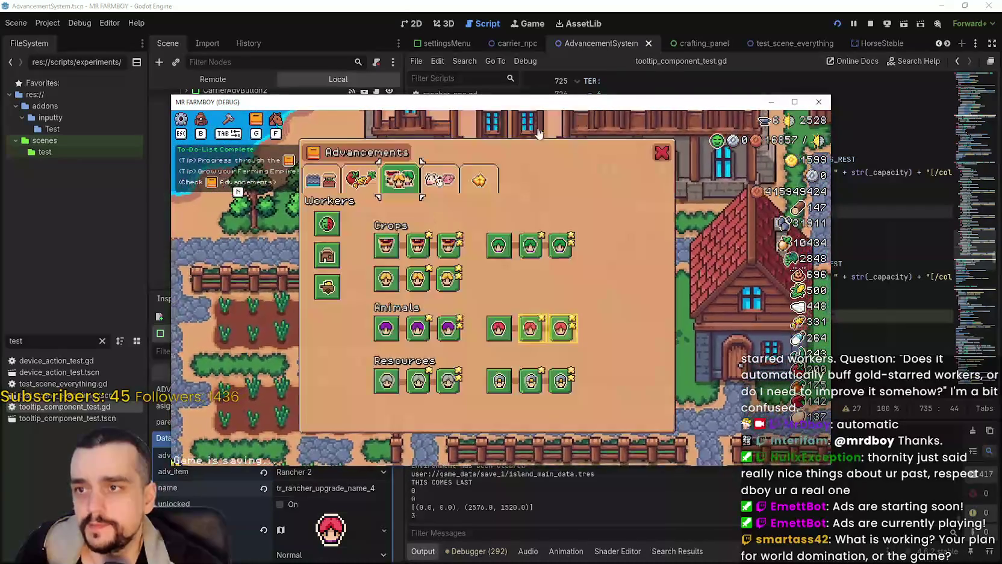
- Reopen the Advancements panel with G and cycle through the Animals and Decorations tabs back to Workers
mouse_move(535, 328)
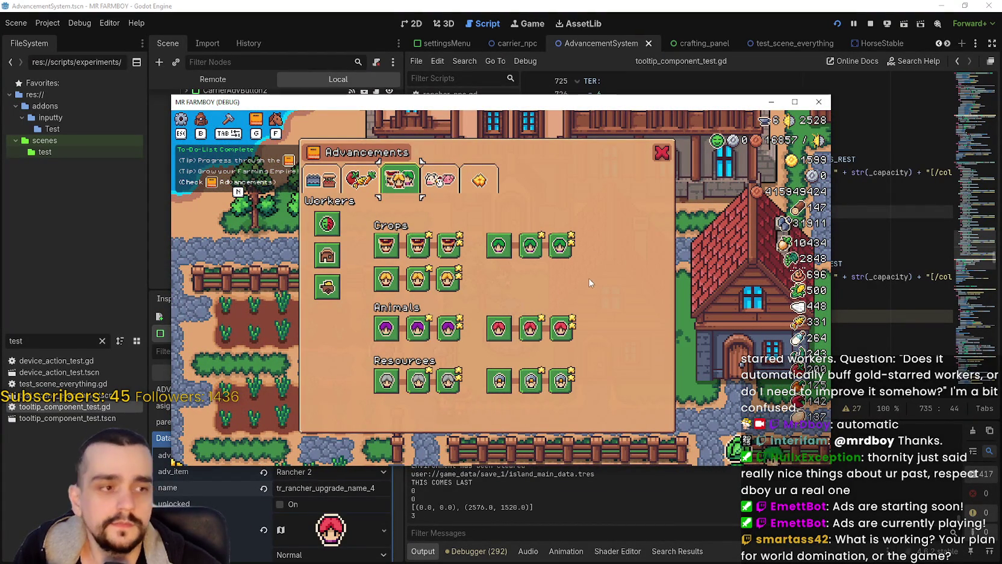
click(667, 155)
key(g)
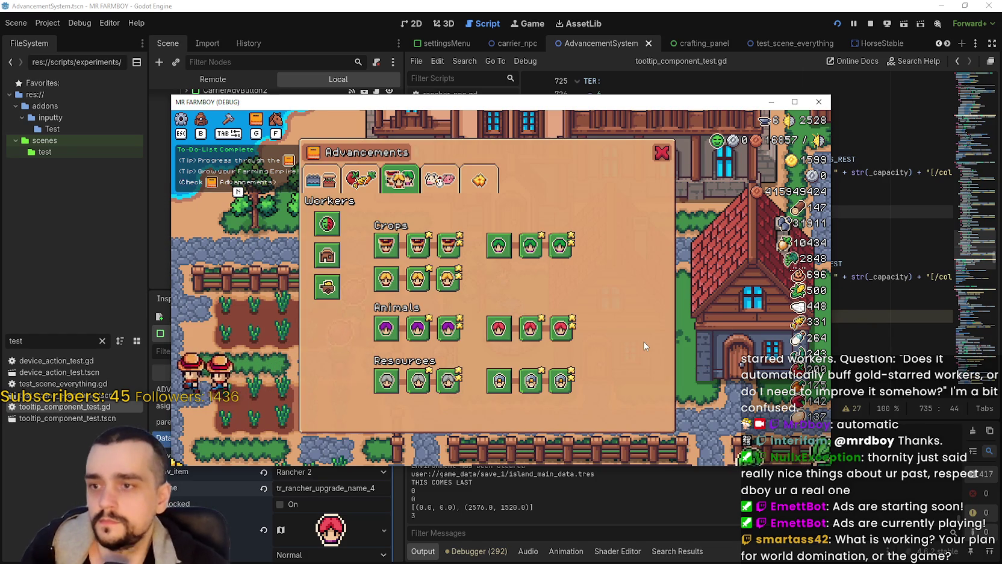
mouse_move(499, 381)
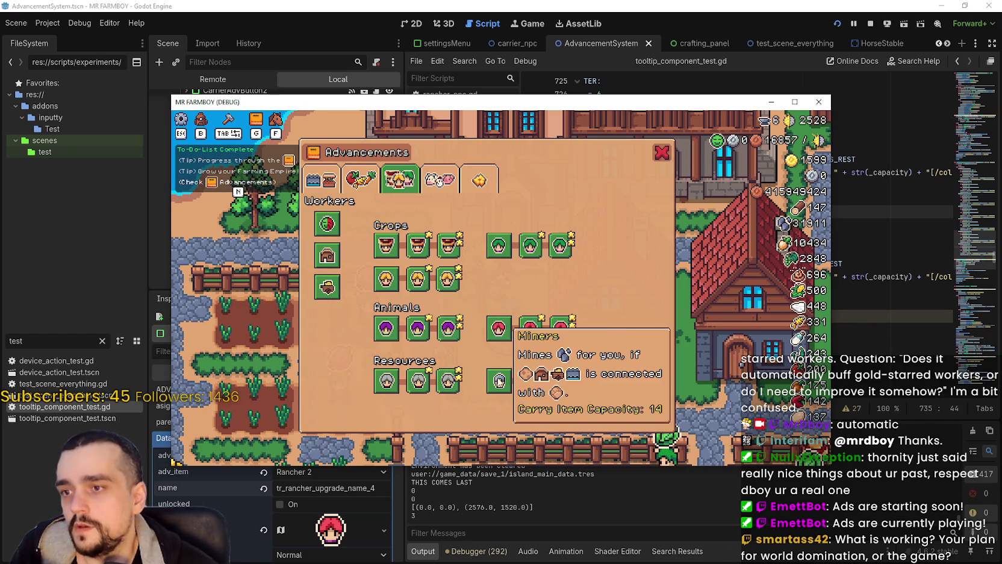
mouse_move(499, 327)
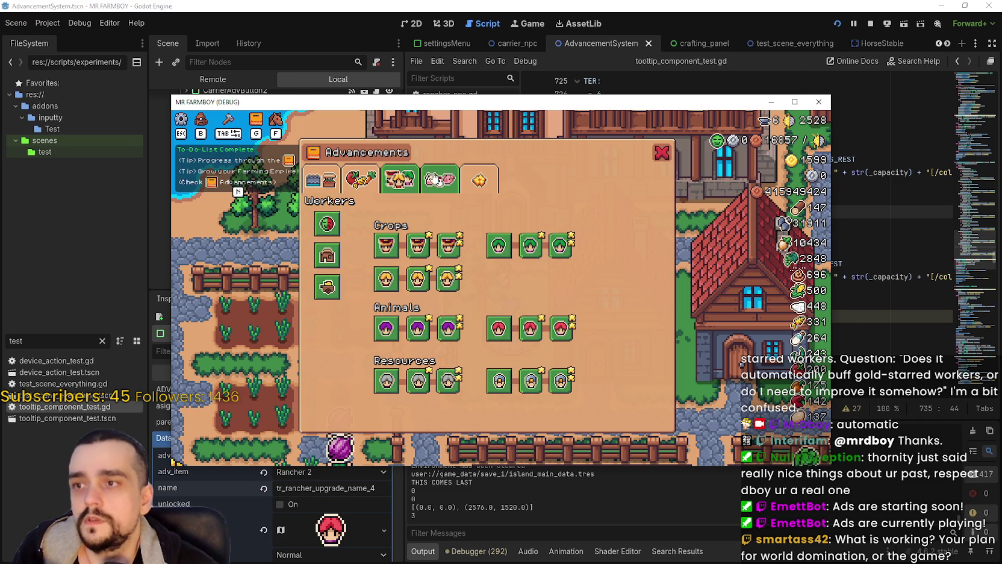
click(438, 180)
click(476, 180)
click(440, 180)
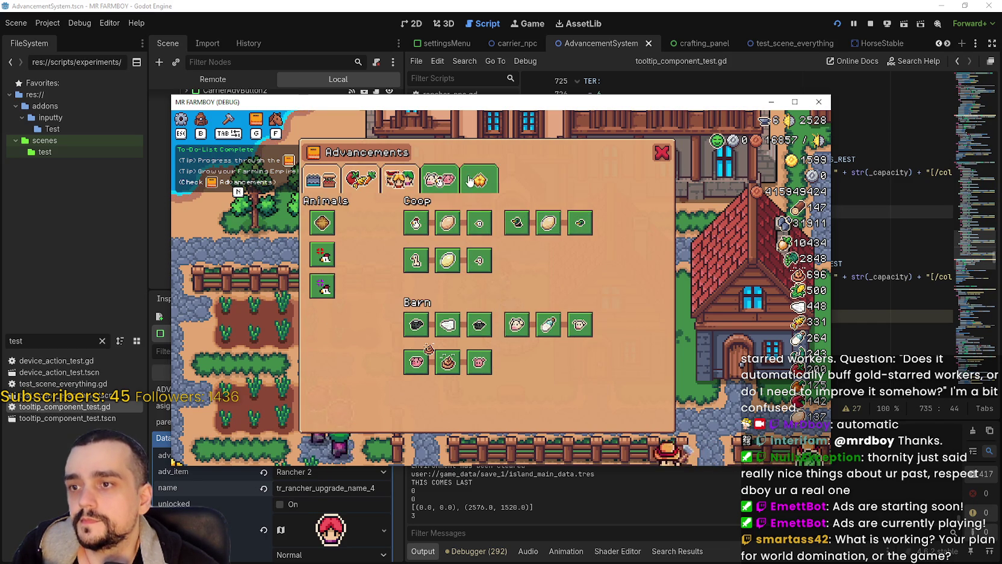
click(399, 181)
click(398, 181)
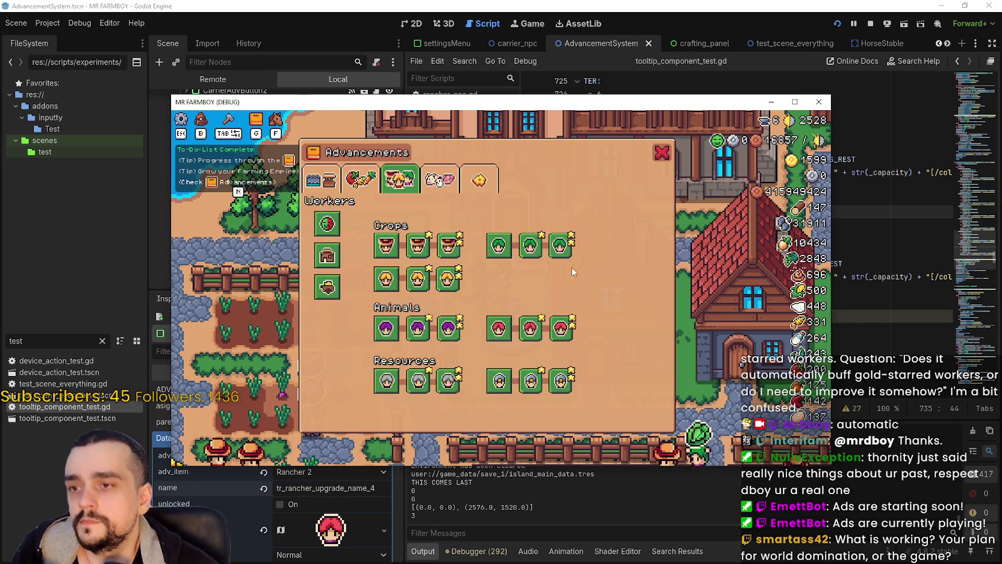
- Read the worker upgrade tooltips, then switch to the Crops, Land and Trees page
mouse_move(541, 331)
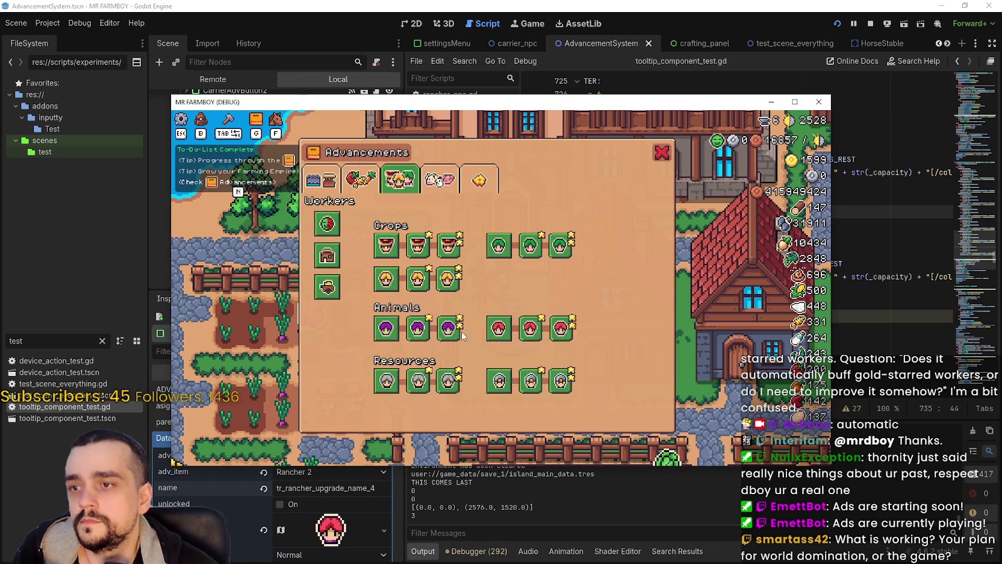
mouse_move(498, 335)
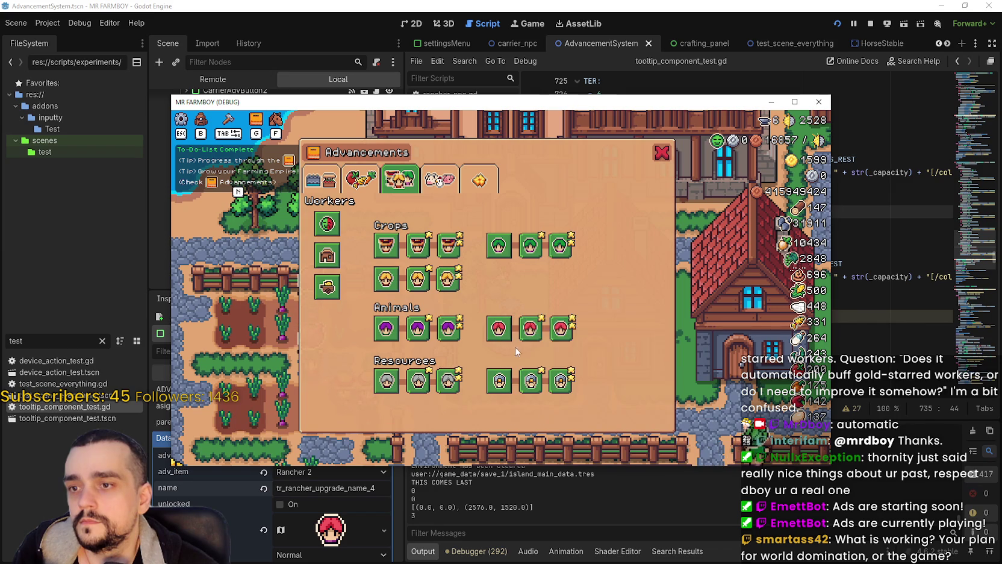
mouse_move(403, 340)
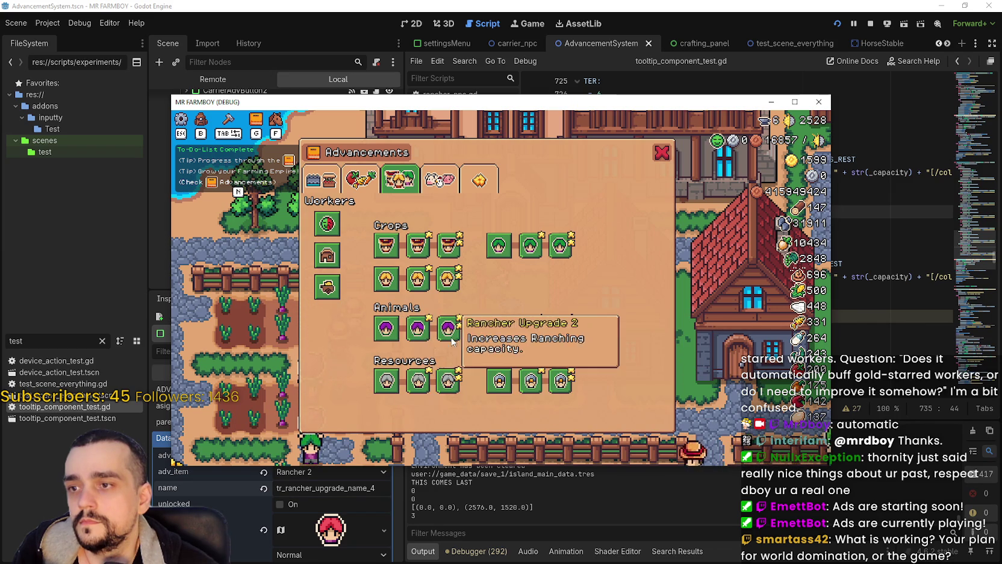
mouse_move(504, 389)
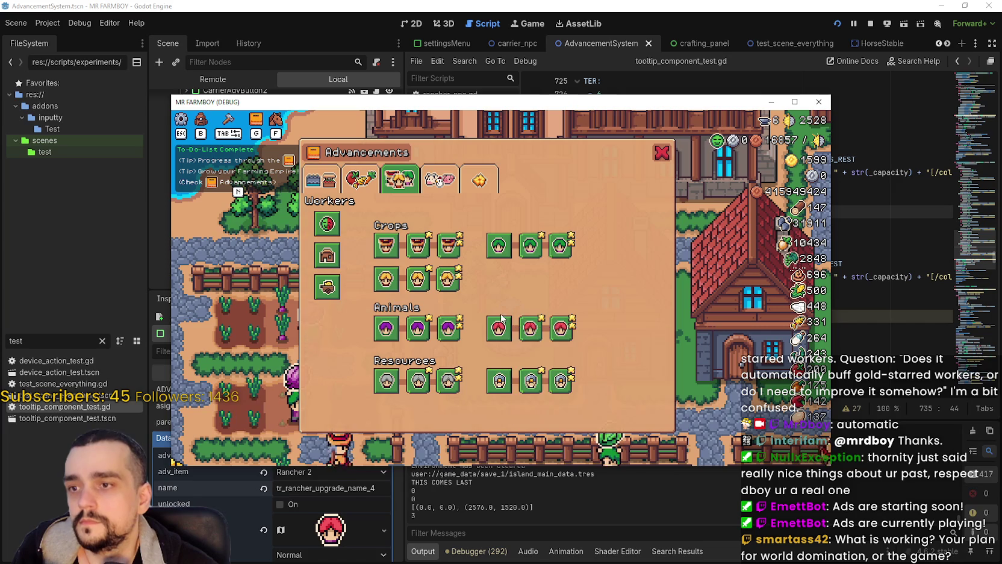
mouse_move(499, 246)
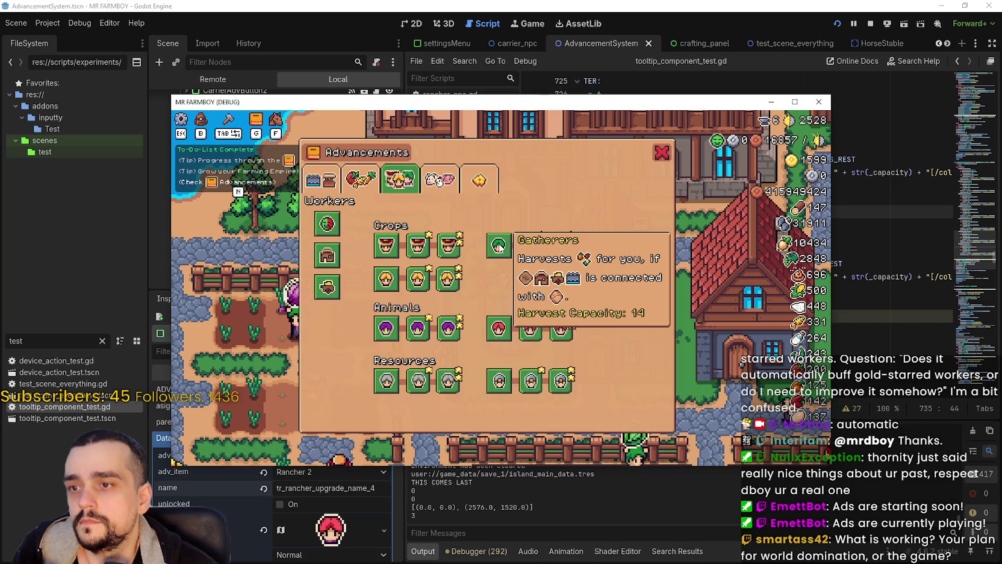
mouse_move(379, 247)
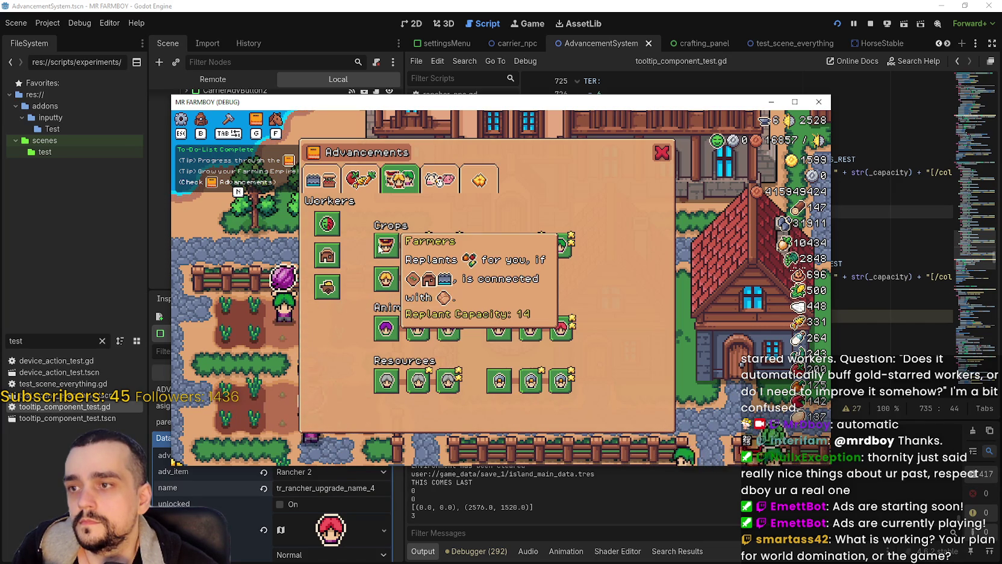
mouse_move(386, 379)
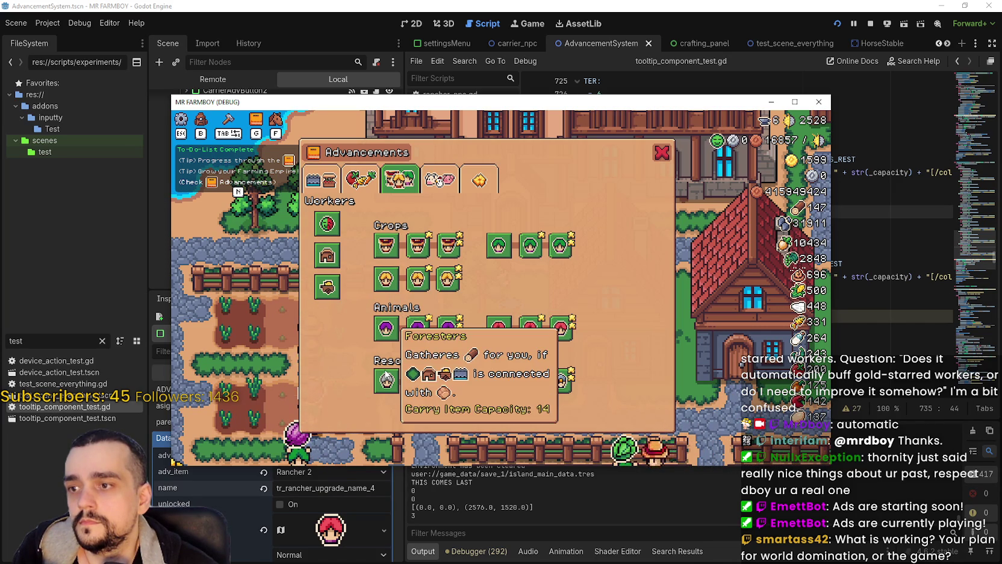
click(326, 185)
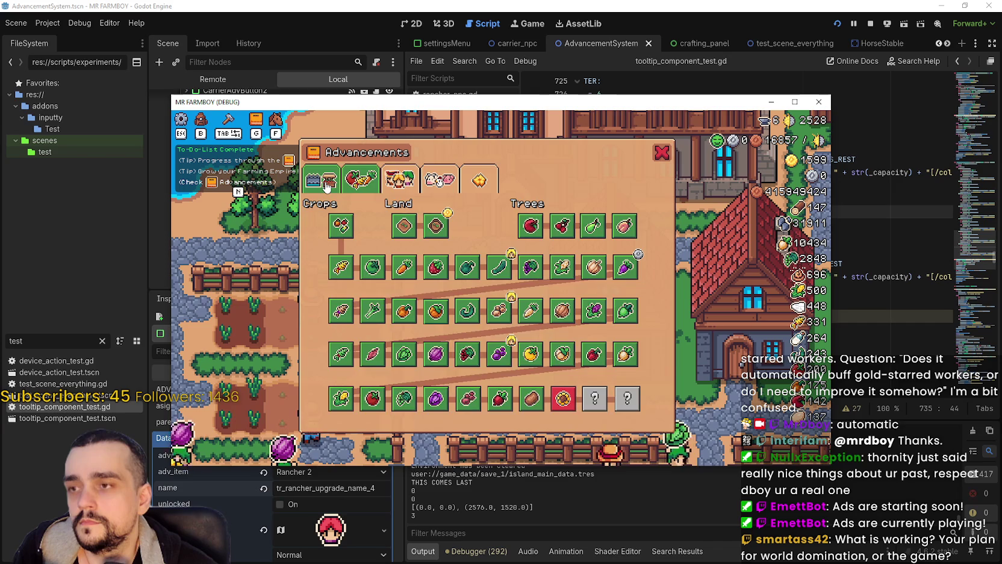
- Show the Land, Buildings and Uniques upgrades, check the Road Tile icon, and reposition the game window
click(325, 186)
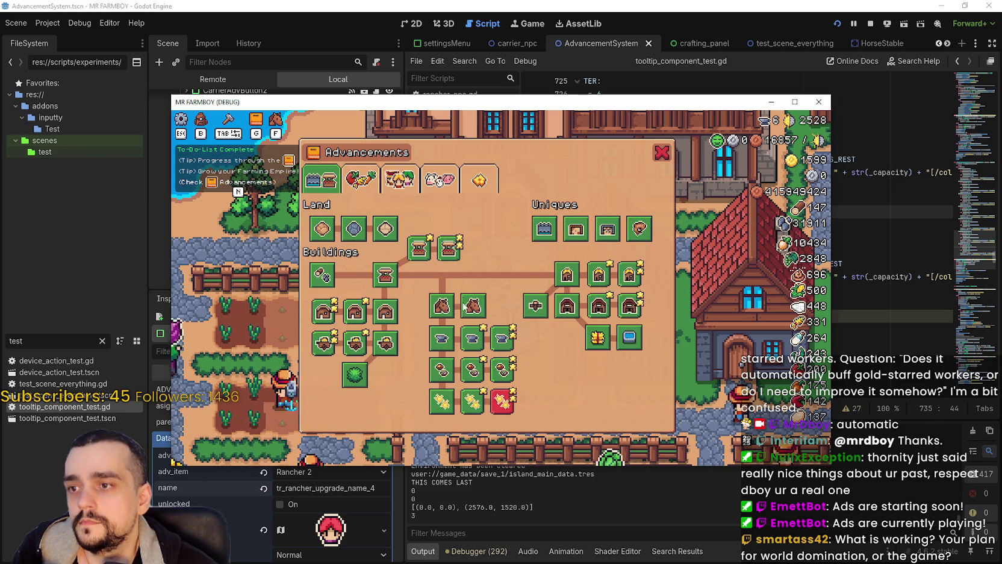
mouse_move(365, 242)
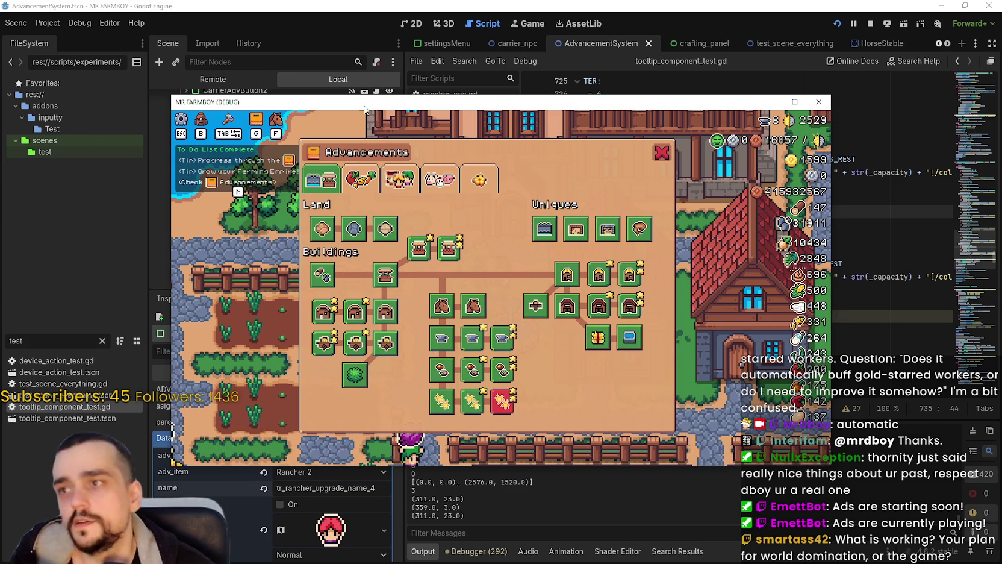
mouse_move(364, 109)
mouse_down()
mouse_move(370, 124)
mouse_move(474, 149)
mouse_up()
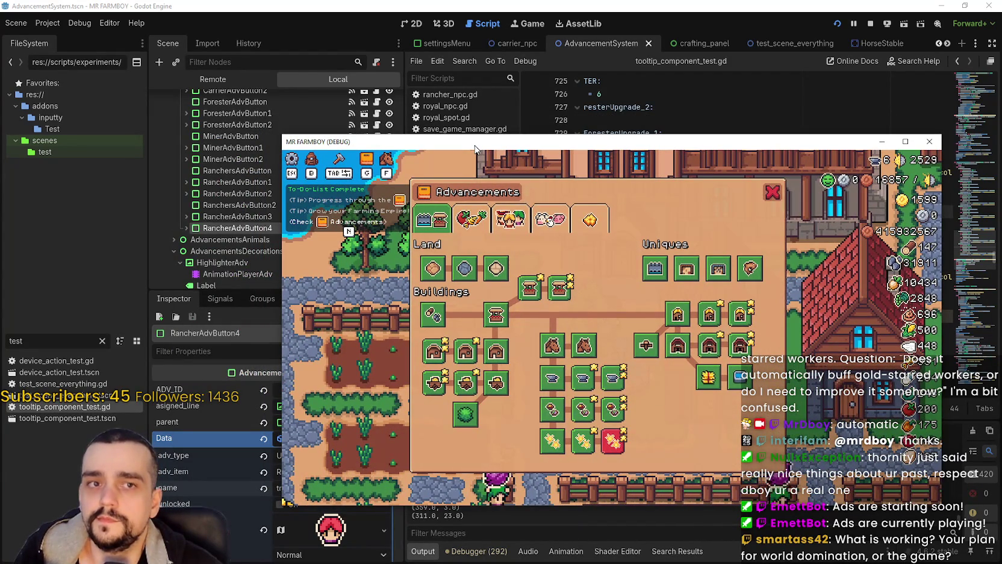
mouse_move(475, 148)
mouse_down()
mouse_move(452, 131)
mouse_move(458, 150)
mouse_up()
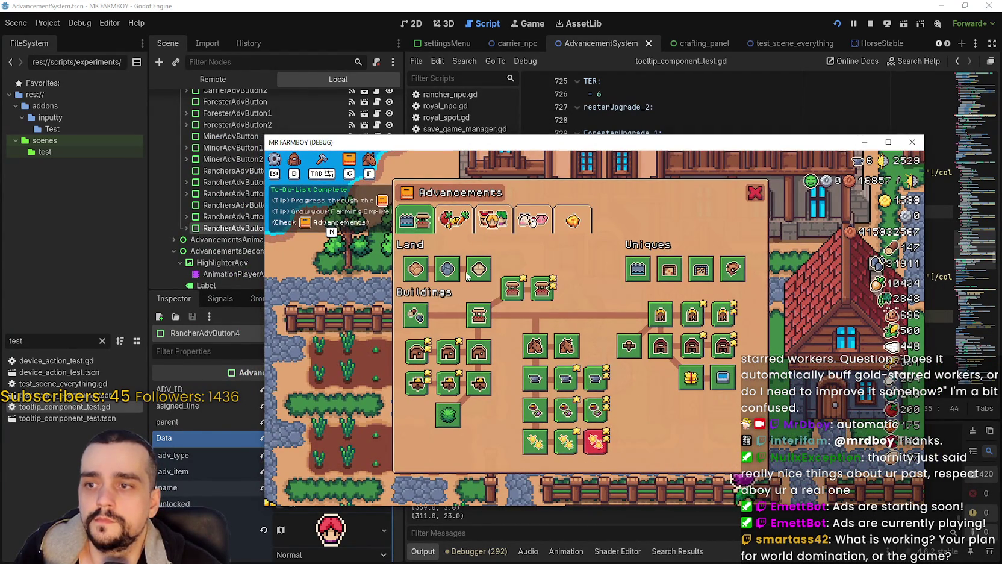
- Drag the game window off to the right to reveal the tooltip script
mouse_move(653, 267)
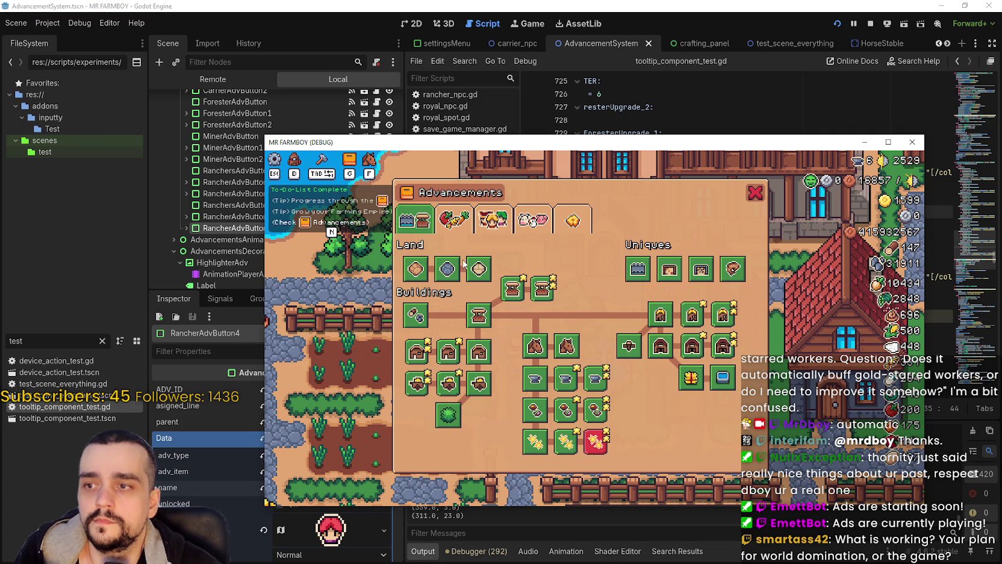
drag(421, 146, 1001, 139)
key(Down)
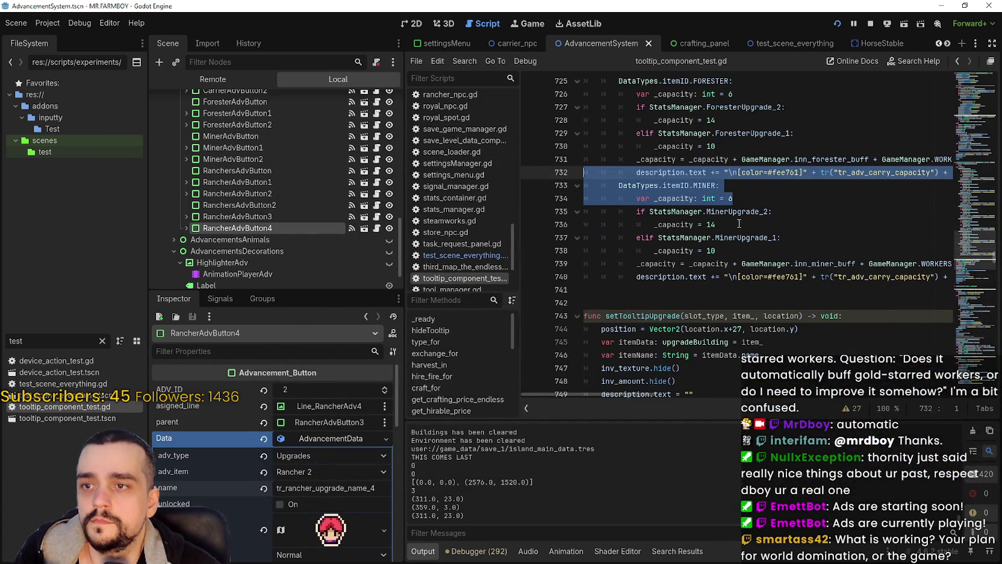
- Scroll up to line 680 and place the caret in get_description_capacity's match block
scroll(716, 242, up, 2)
scroll(716, 242, up, 15)
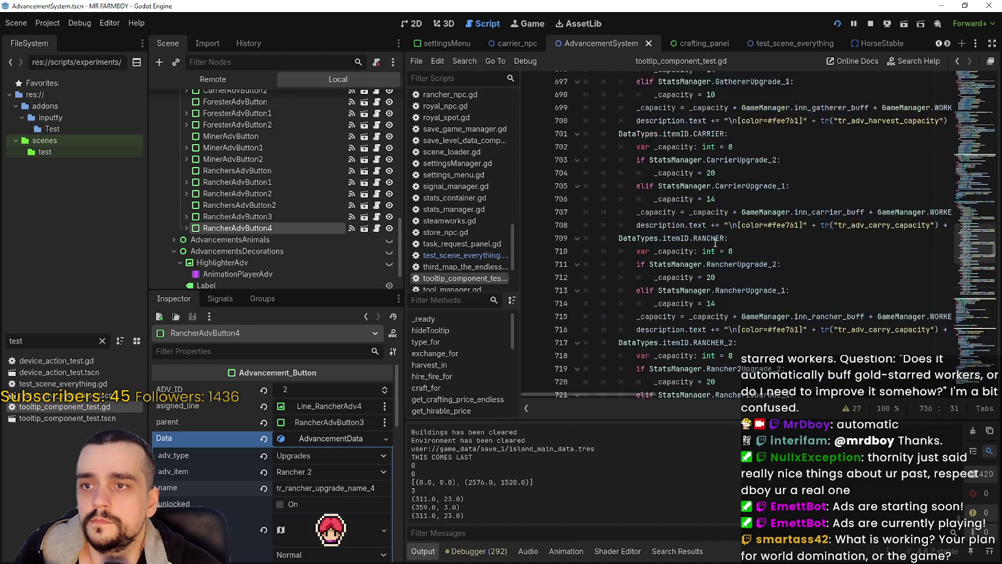
click(723, 203)
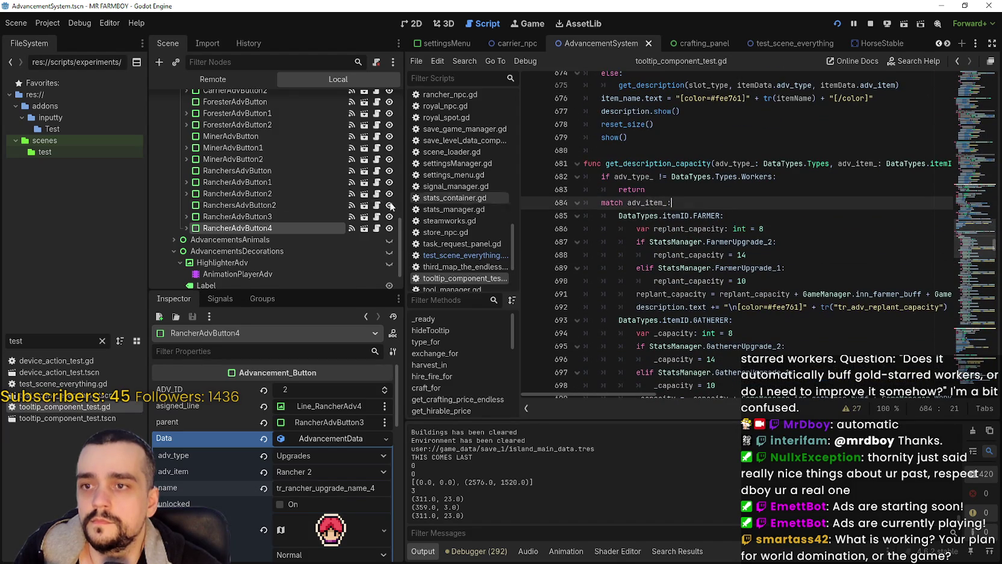
scroll(350, 212, up, 6)
scroll(202, 184, up, 4)
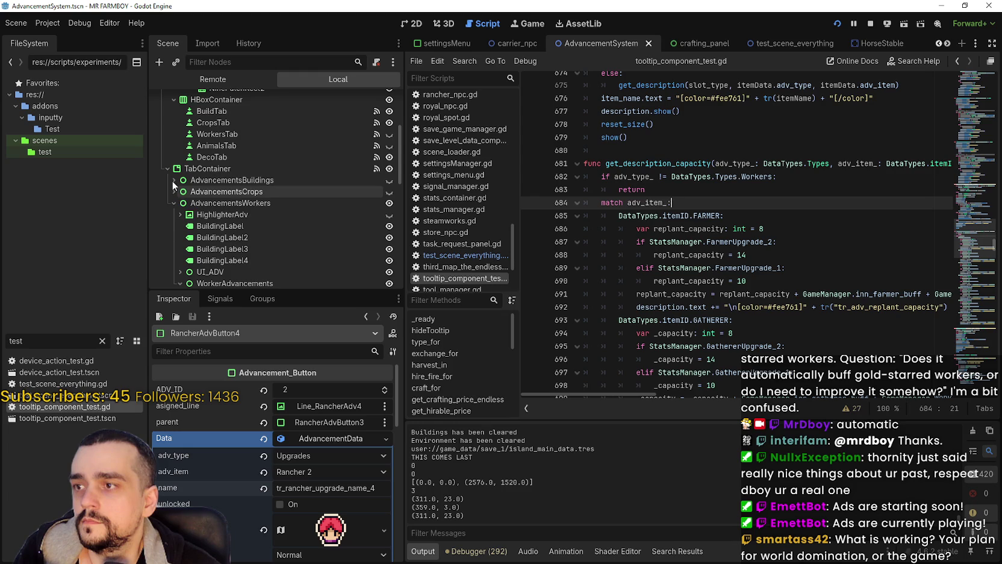
- Expand AdvancementsBuildings and BuildingAdvancements in the Scene tree
click(174, 180)
scroll(272, 217, down, 5)
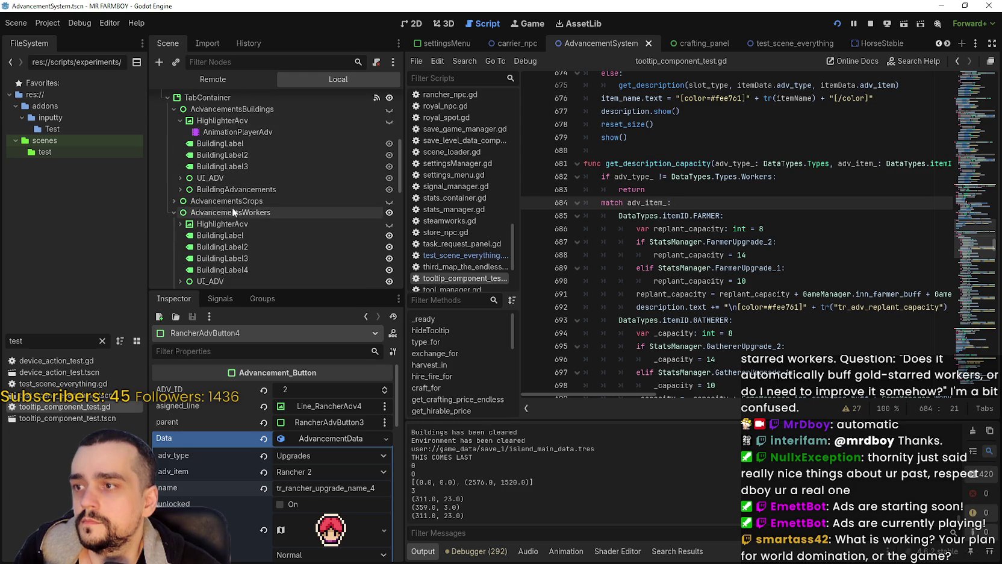
click(180, 190)
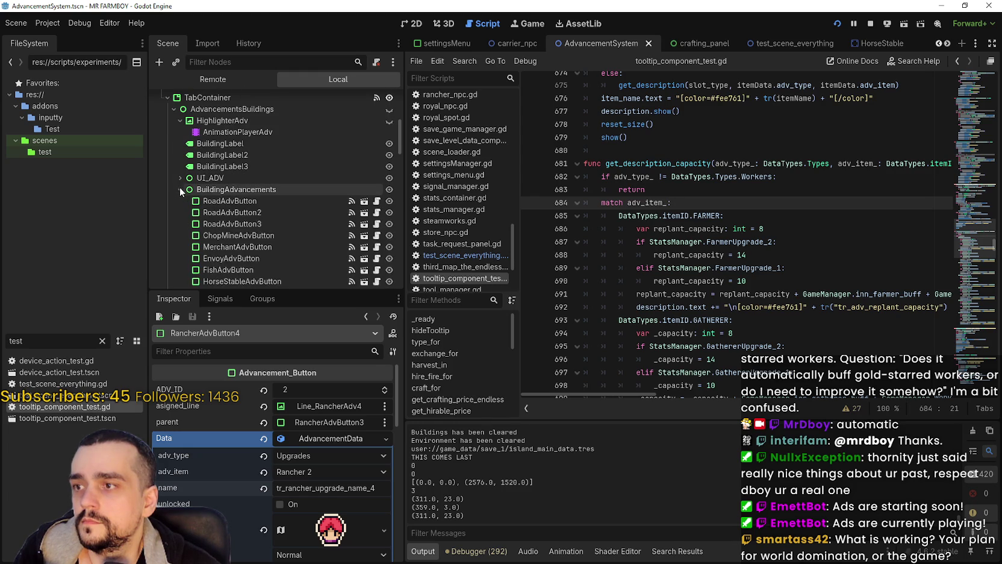
scroll(269, 197, down, 5)
- Inspect RoadAdvButton, RoadAdvButton2 and RoadAdvButton3, then switch back to the running game
click(263, 132)
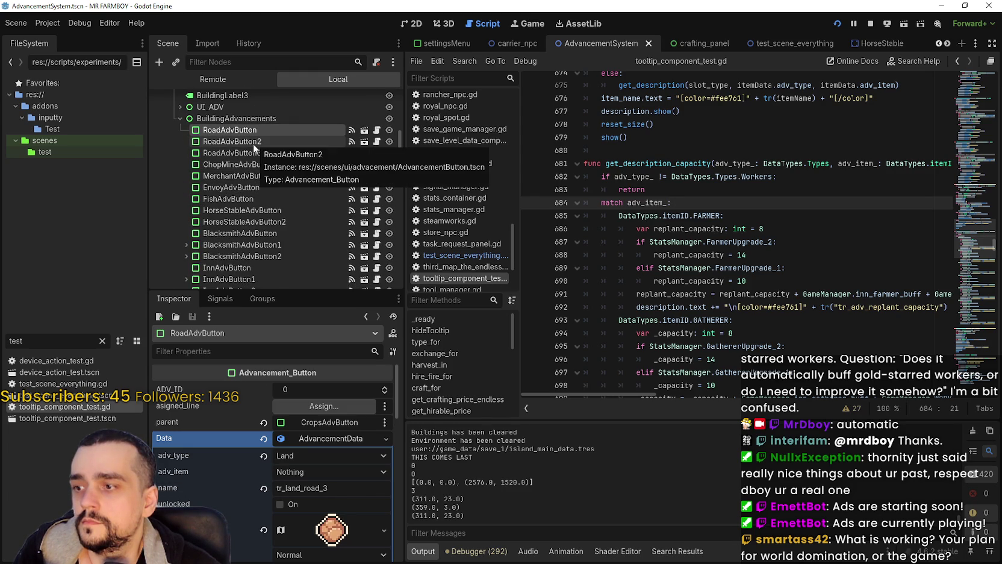
click(254, 144)
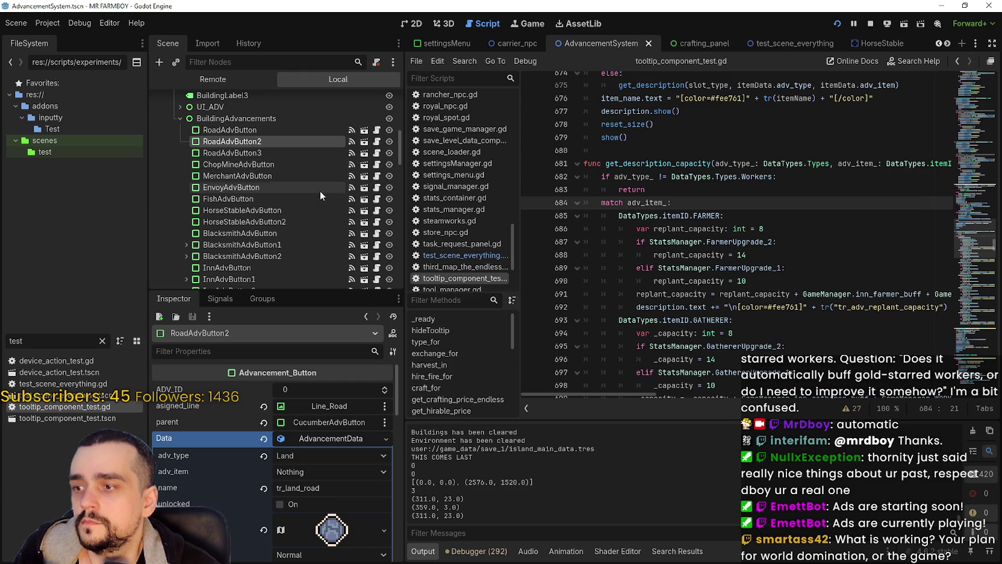
click(285, 156)
scroll(303, 492, down, 2)
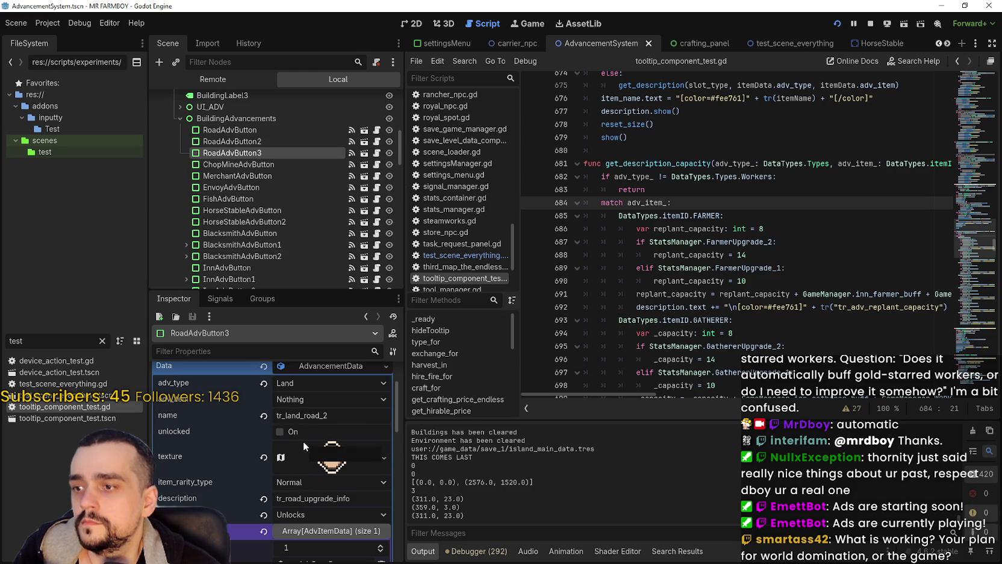
scroll(303, 441, down, 1)
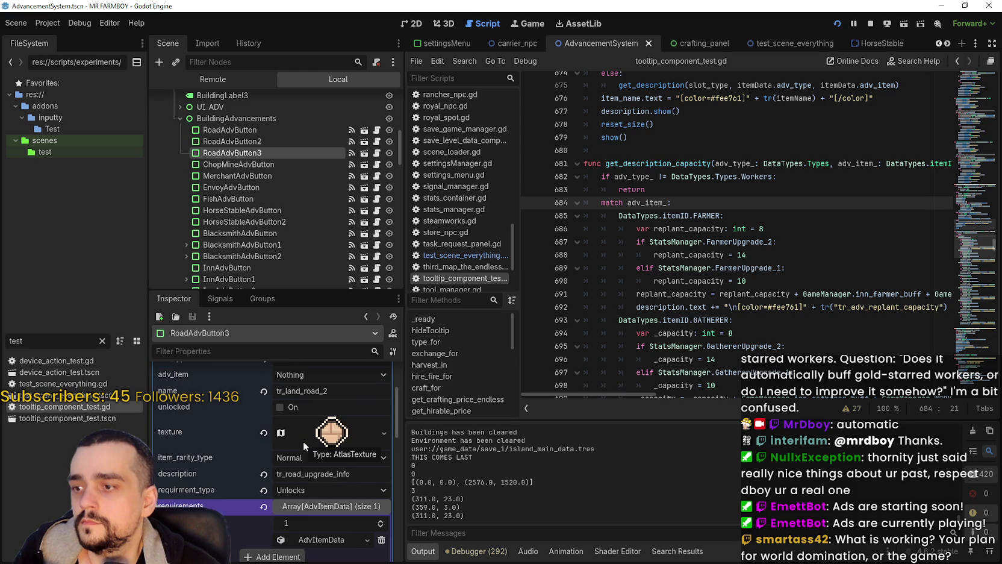
scroll(242, 465, up, 3)
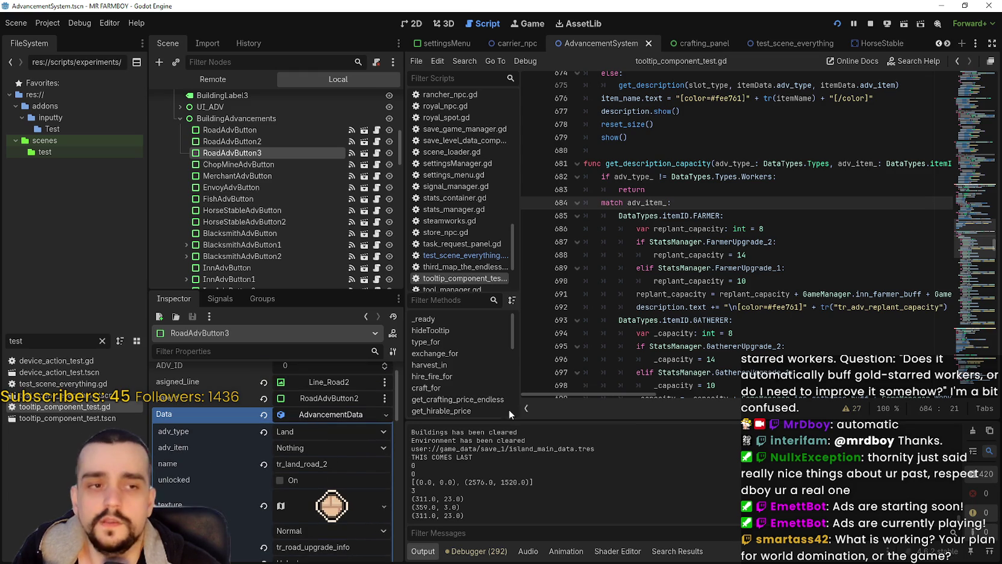
key(alt+Tab)
mouse_move(489, 221)
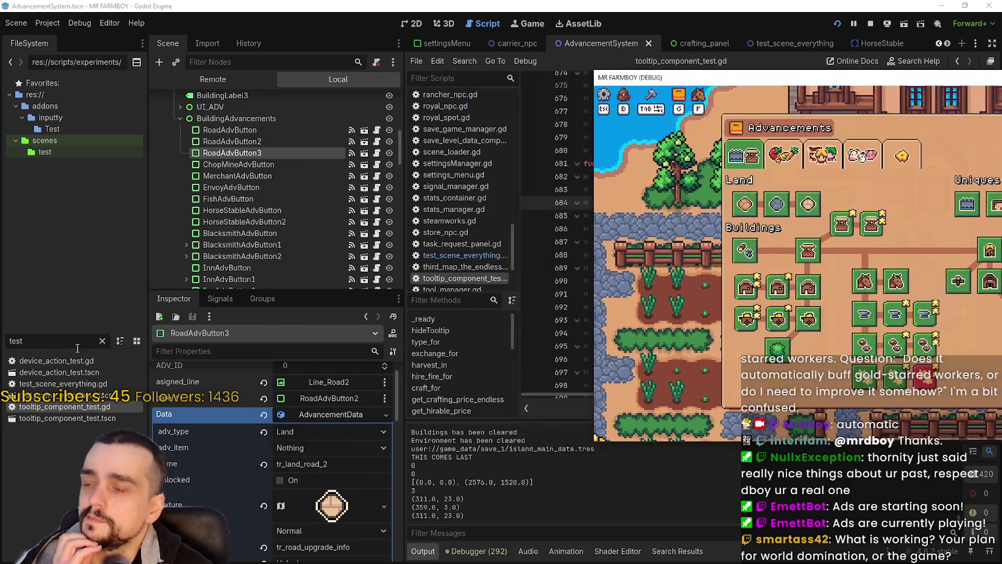
- Filter the FileSystem dock for 'farmer' and open farmer_npc.tscn
click(9, 341)
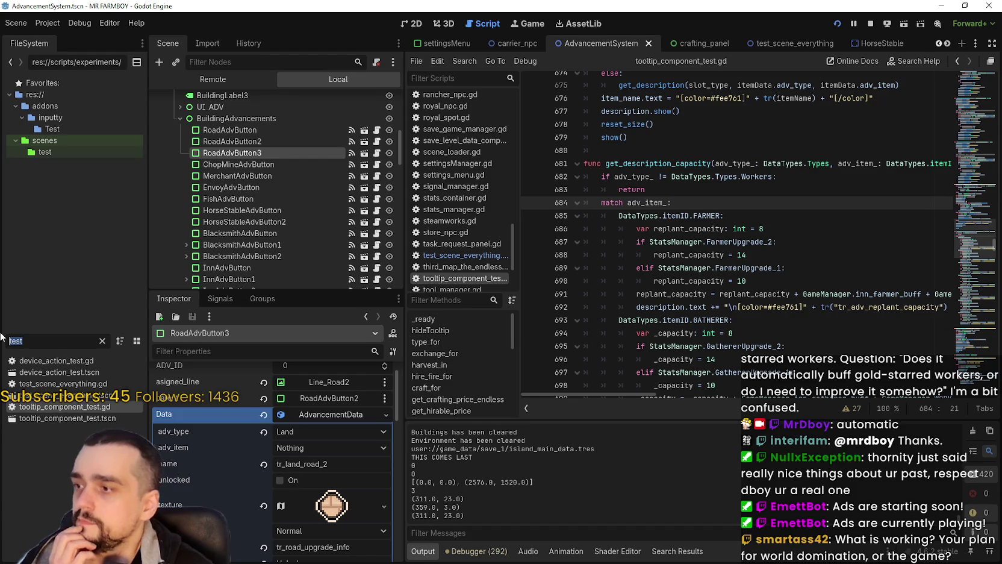
text(farmr)
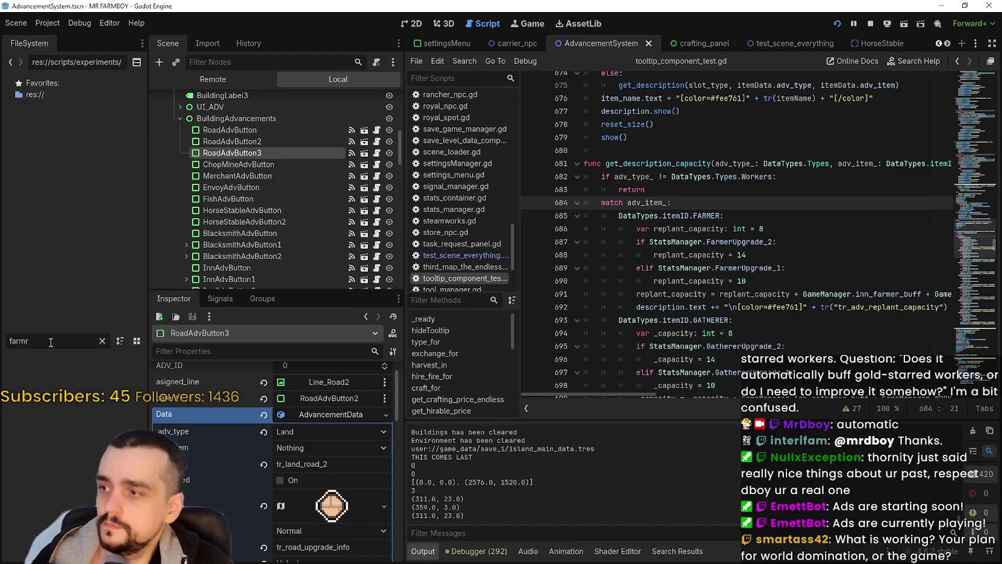
key(BackSpace)
key(BackSpace)
text(n)
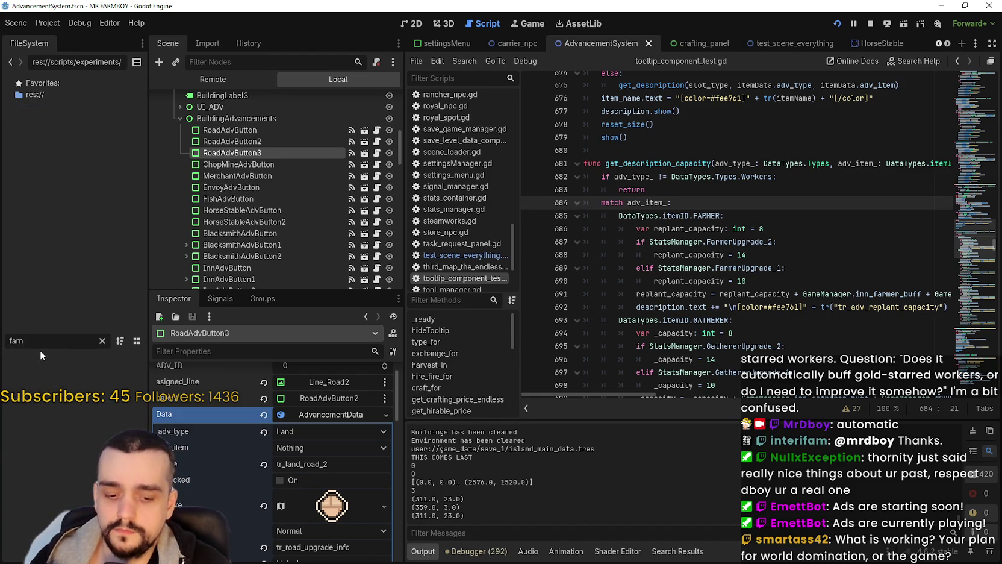
key(BackSpace)
text(mer)
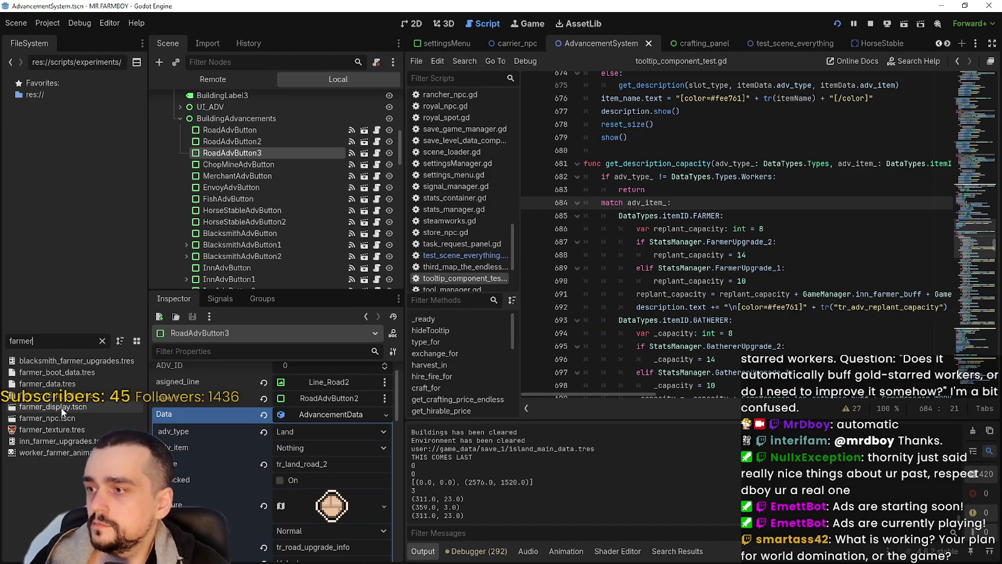
double_click(61, 413)
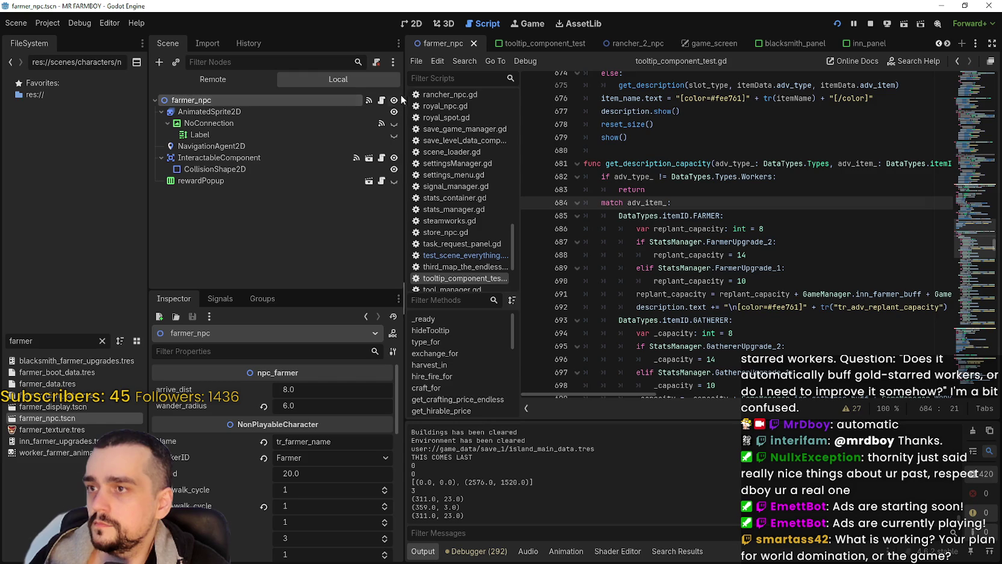
click(382, 100)
click(673, 176)
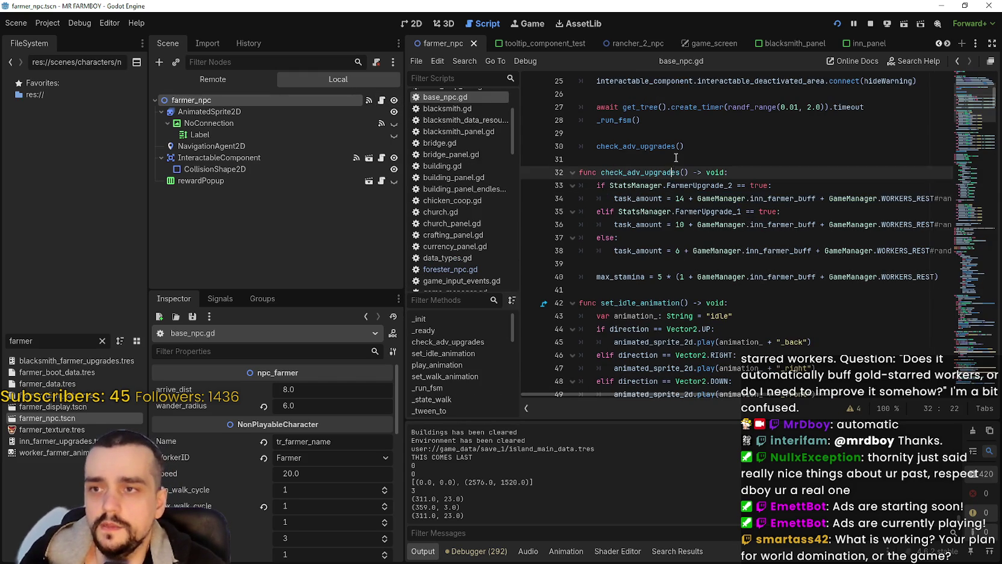
click(970, 88)
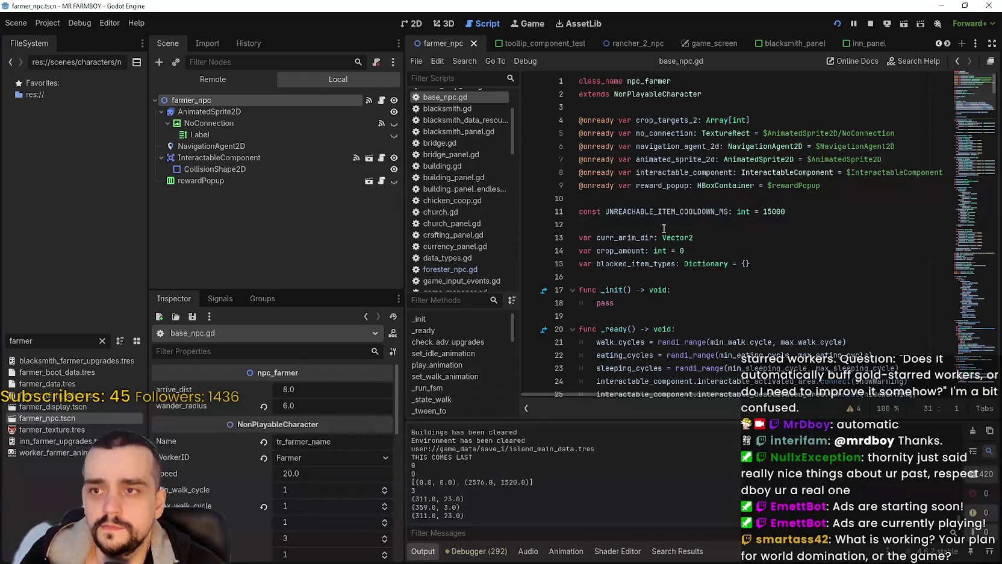
right_click(664, 94)
click(696, 262)
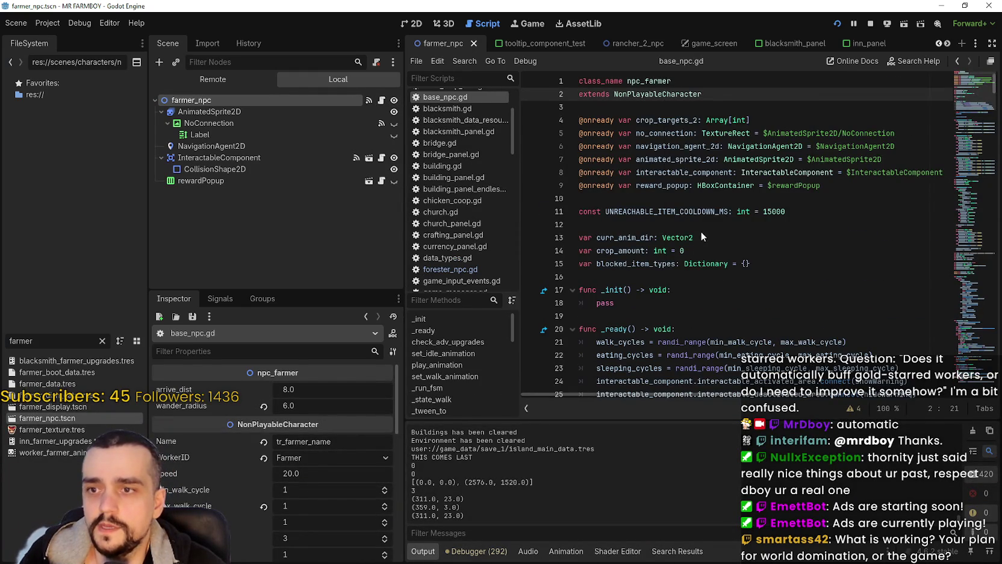
click(973, 211)
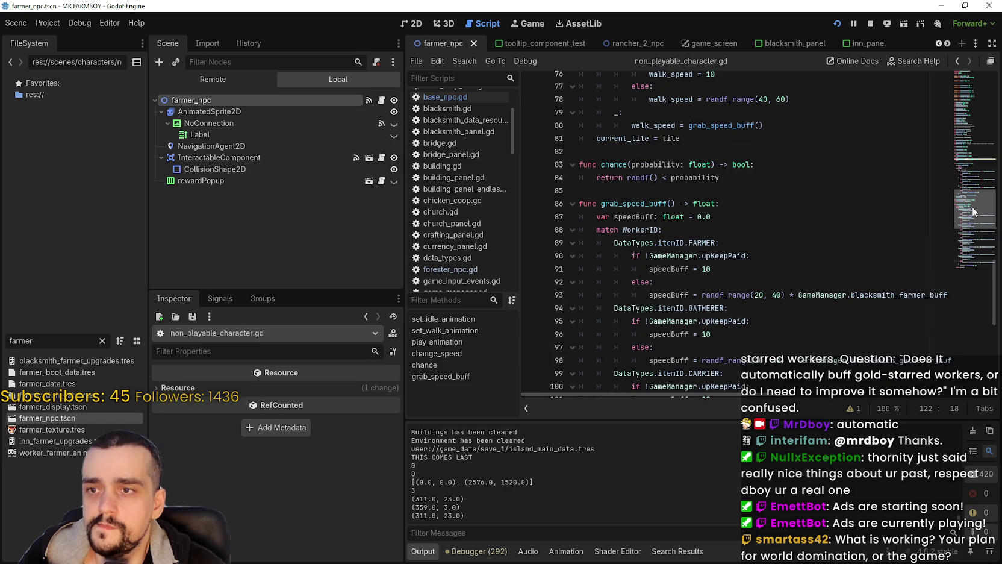
drag(973, 211, 976, 184)
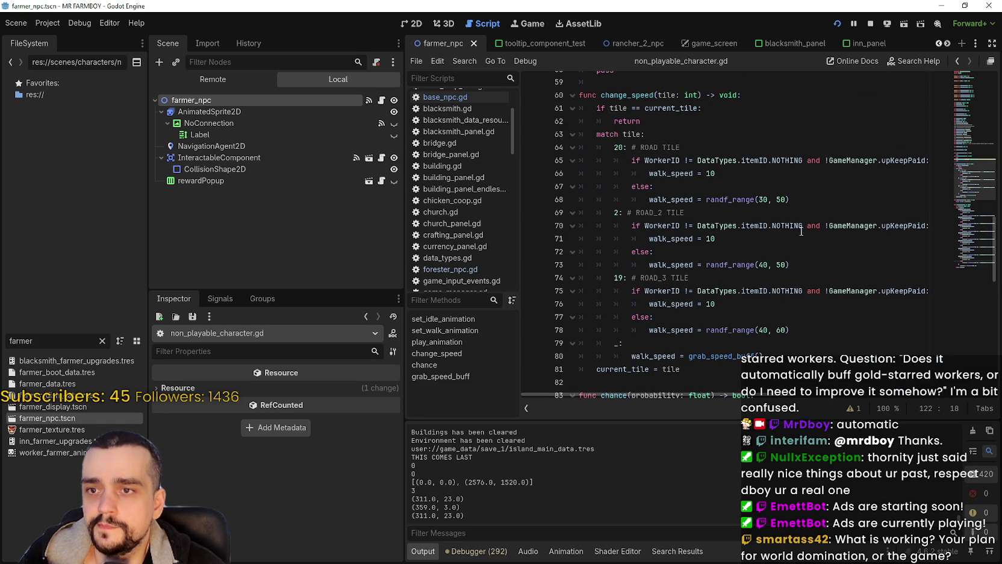
scroll(755, 392, right, 3)
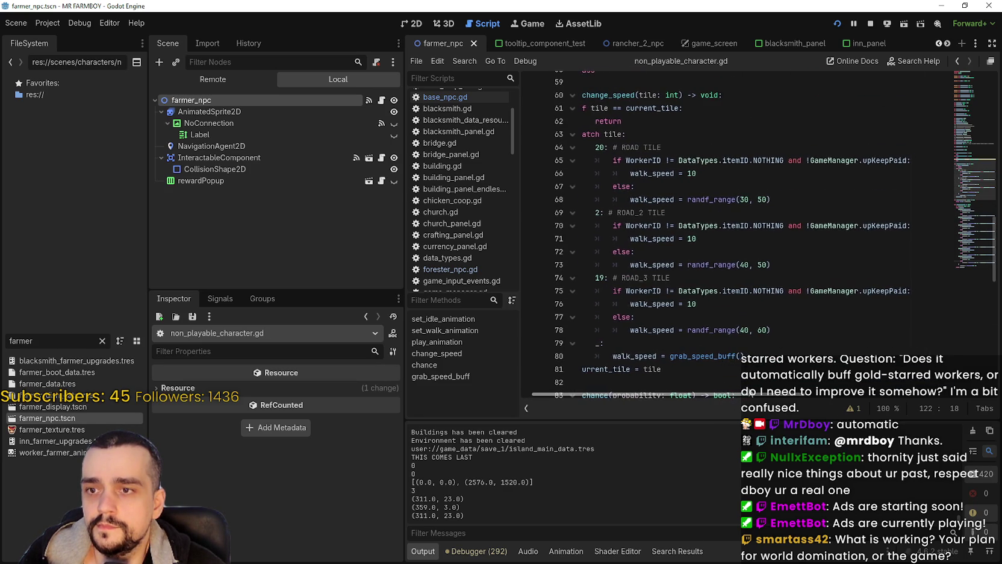
scroll(747, 391, left, 3)
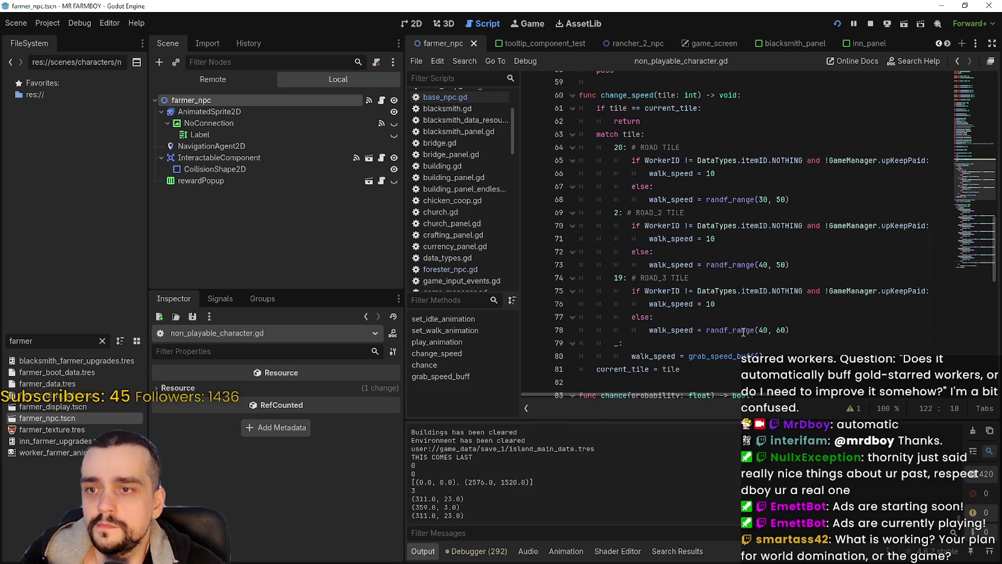
double_click(762, 330)
scroll(825, 338, down, 6)
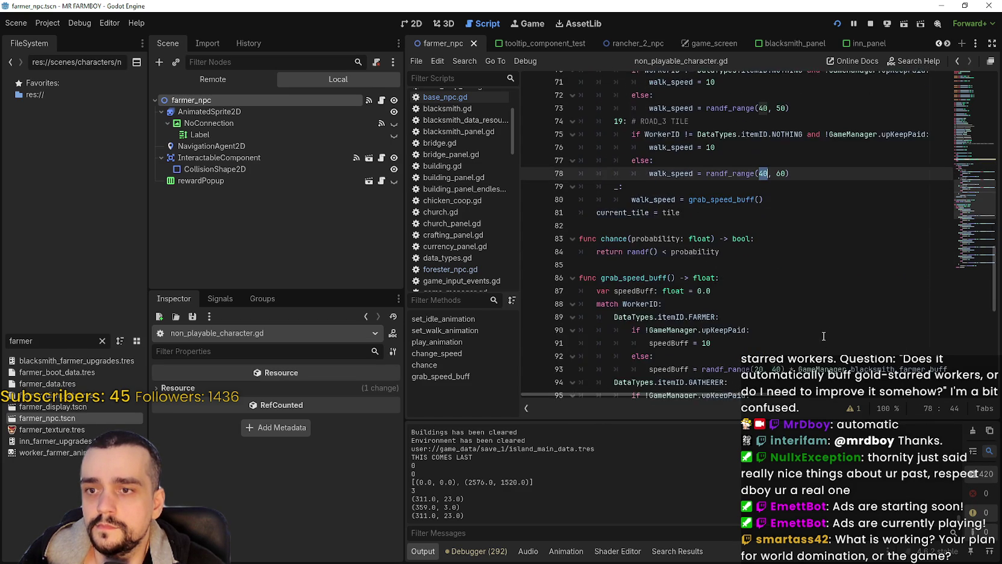
scroll(821, 325, up, 4)
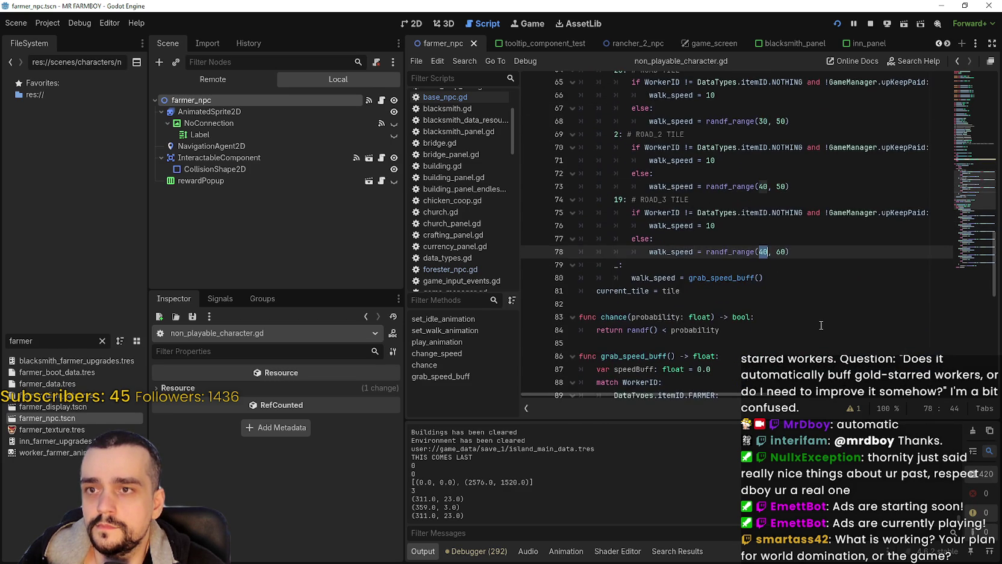
scroll(821, 323, up, 1)
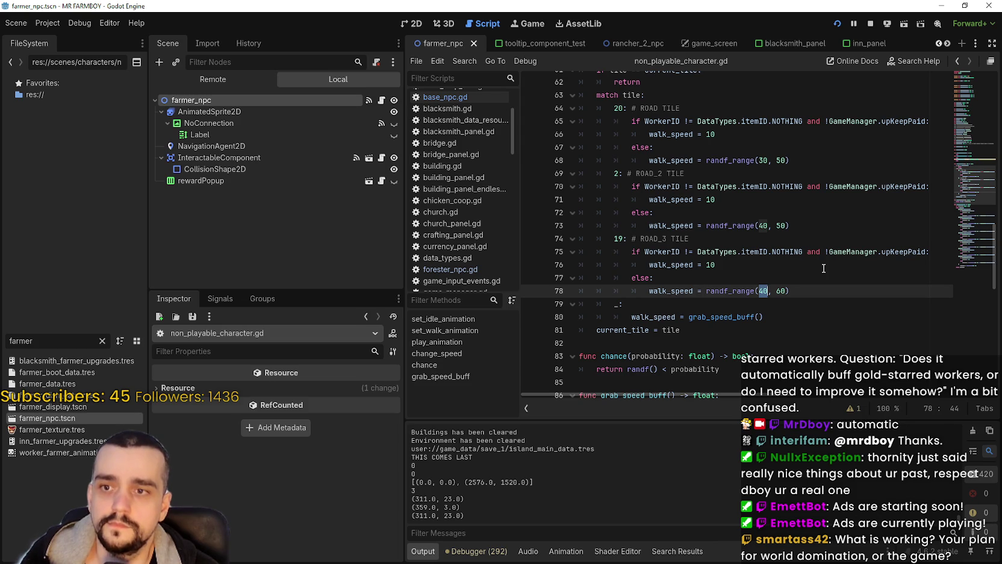
drag(756, 160, 786, 160)
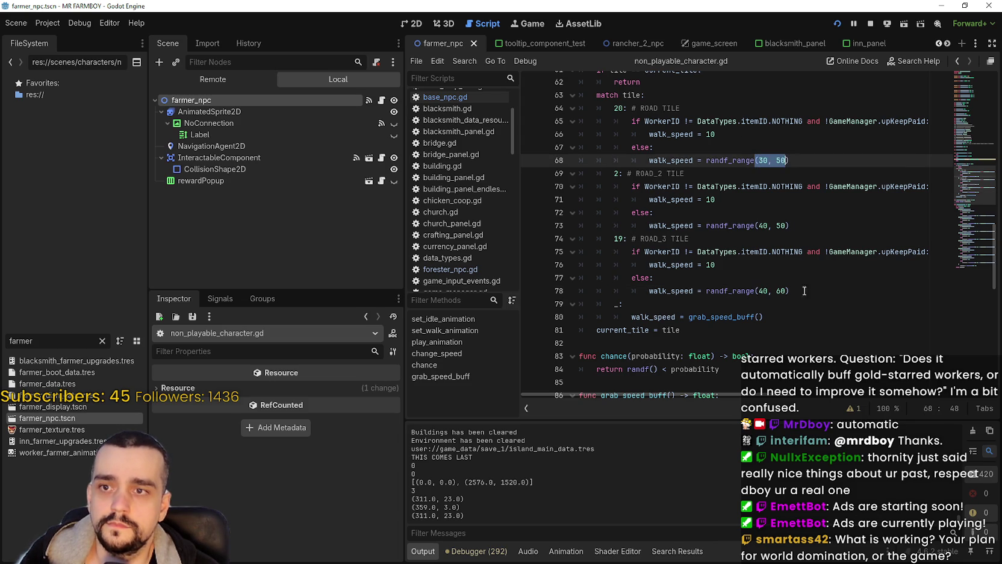
drag(759, 226, 787, 226)
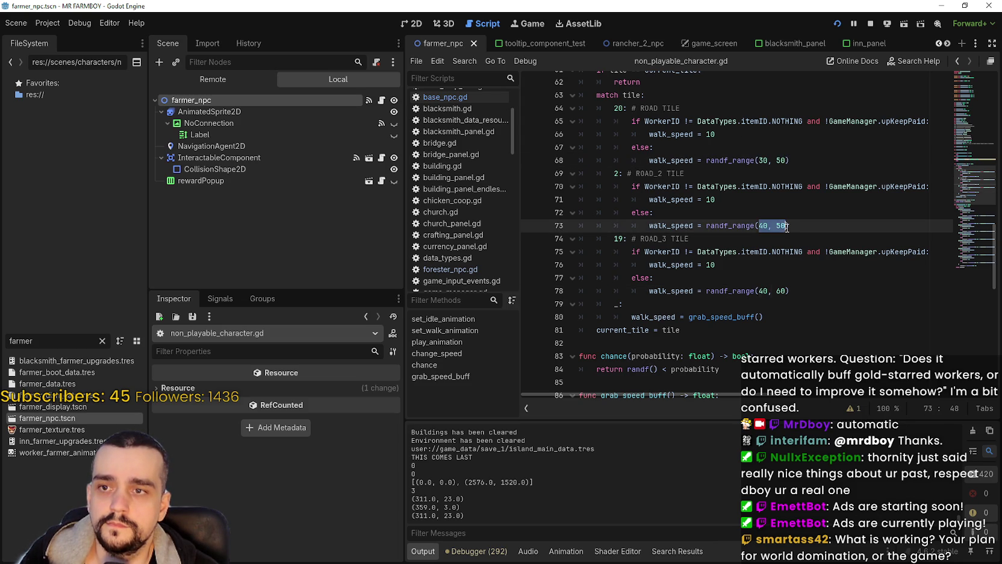
drag(759, 291, 788, 291)
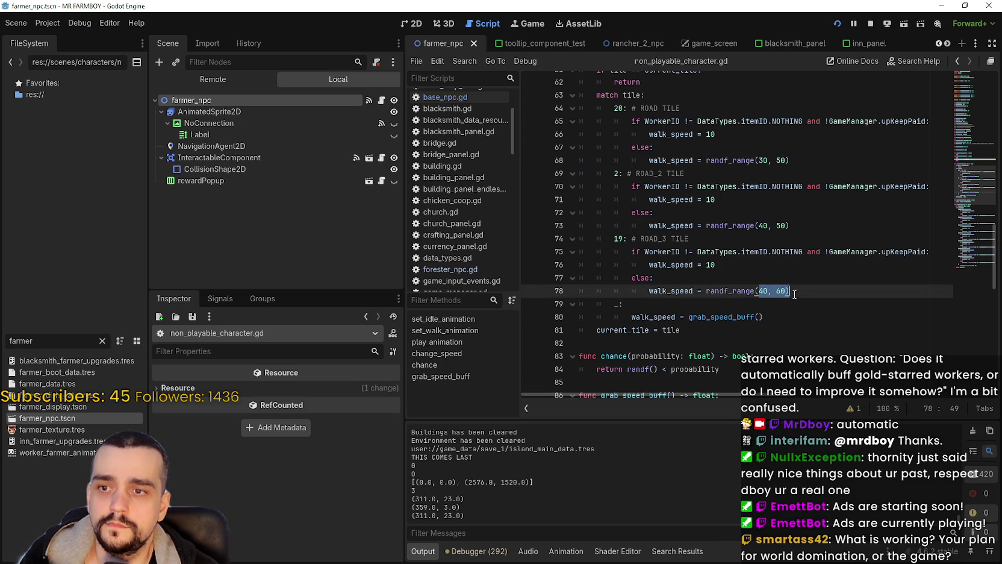
scroll(793, 298, down, 5)
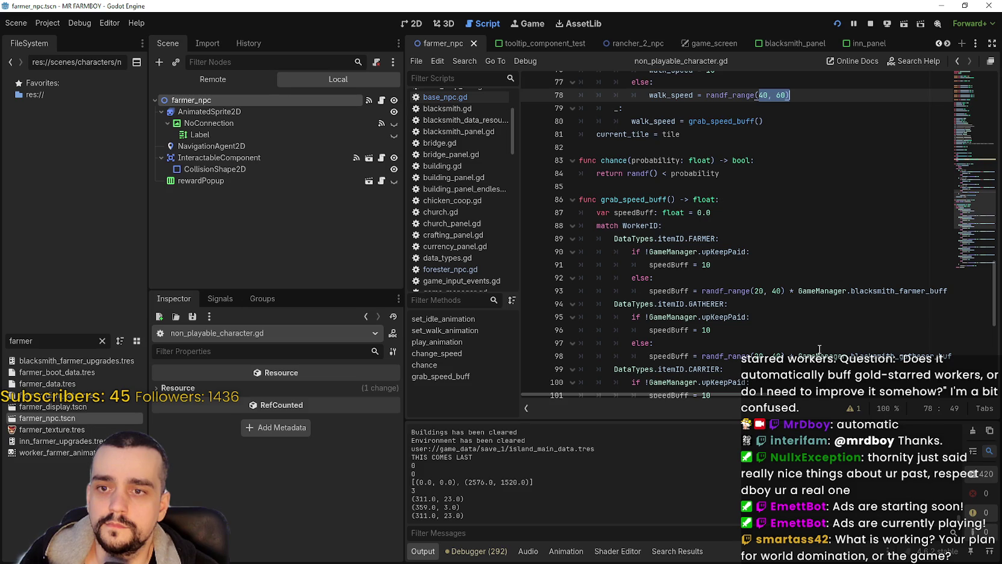
mouse_move(783, 396)
mouse_down()
mouse_move(812, 398)
mouse_move(782, 397)
mouse_up()
scroll(776, 332, down, 1)
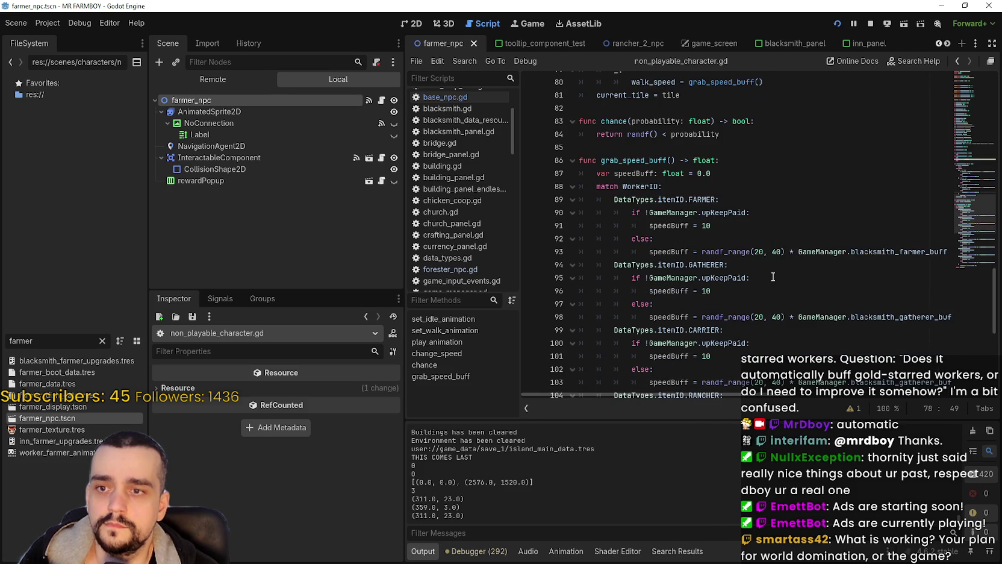
drag(781, 252, 757, 252)
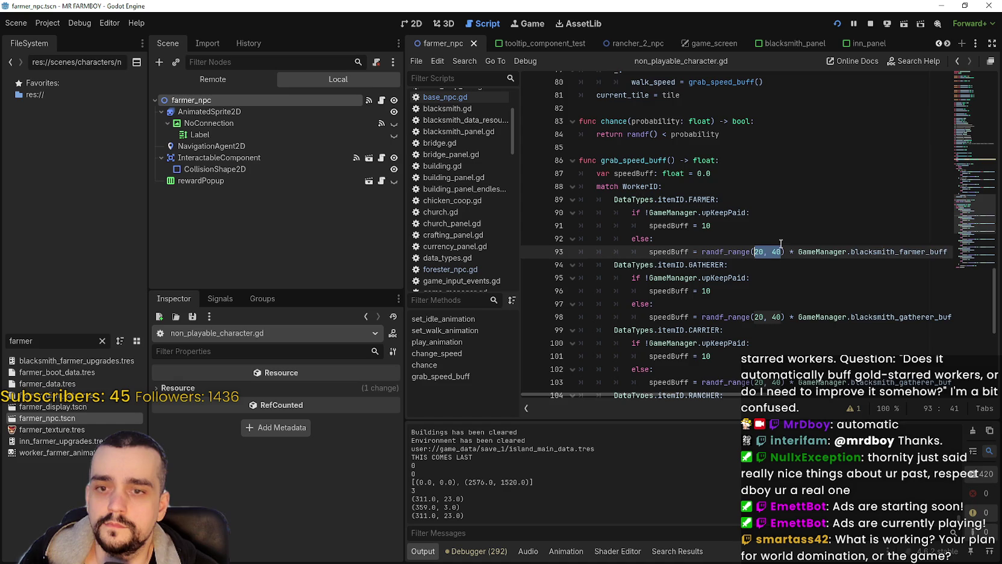
scroll(786, 304, up, 3)
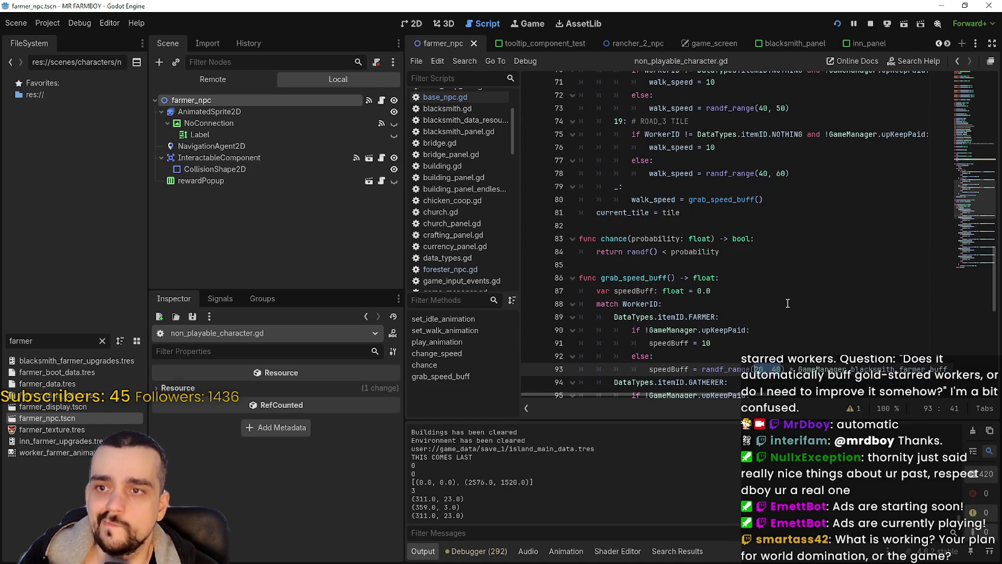
scroll(788, 304, down, 2)
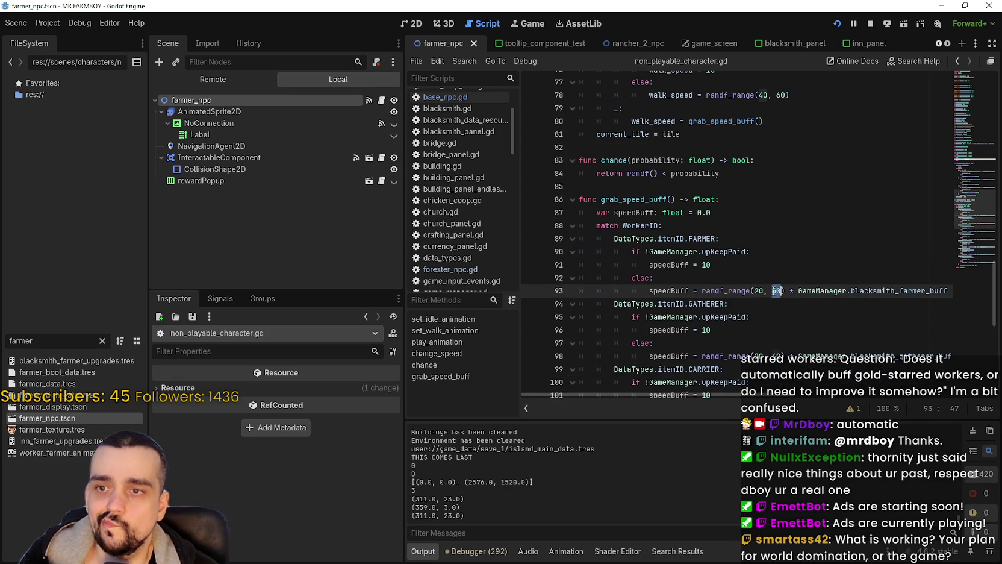
scroll(790, 315, up, 6)
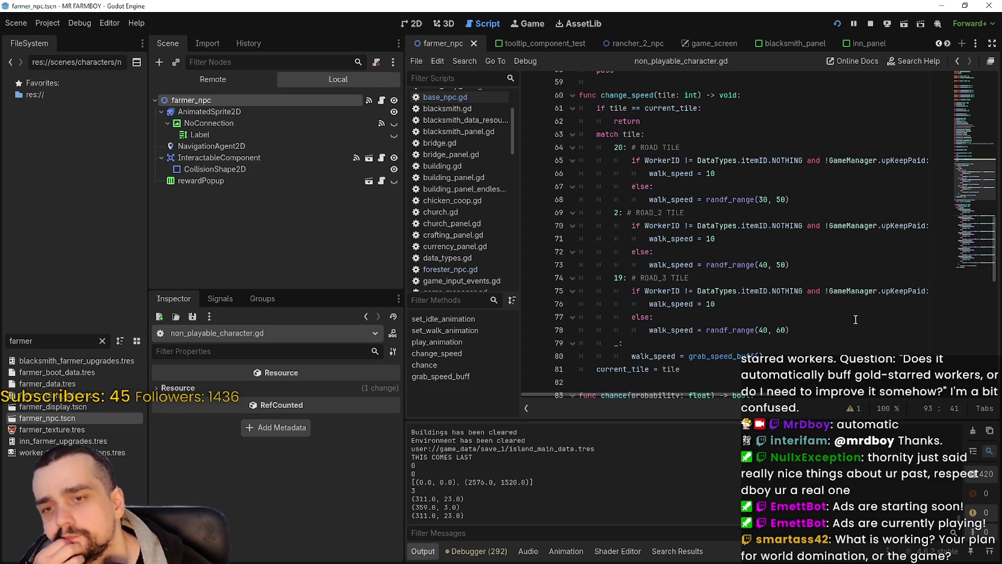
double_click(781, 330)
text(60)
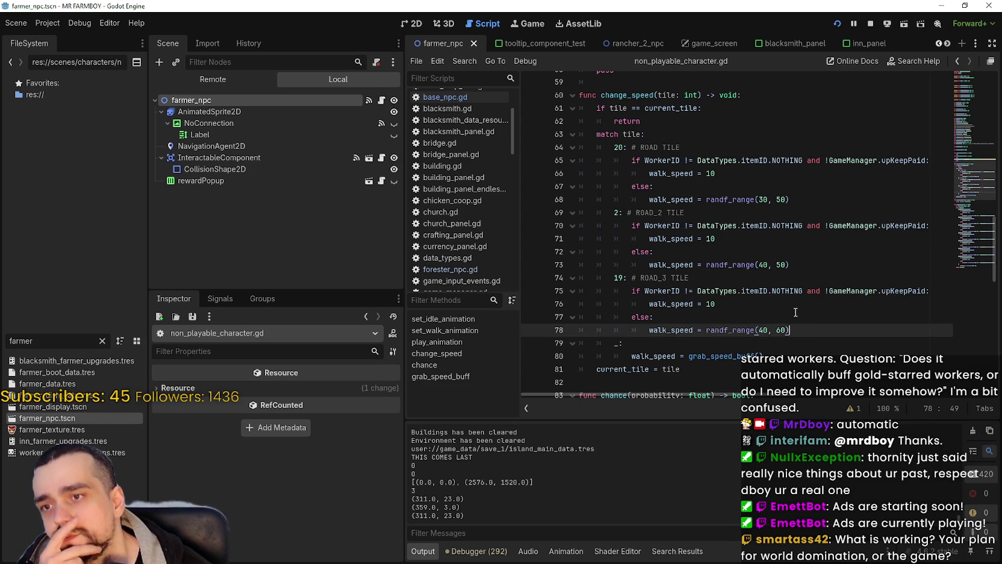
scroll(773, 303, down, 8)
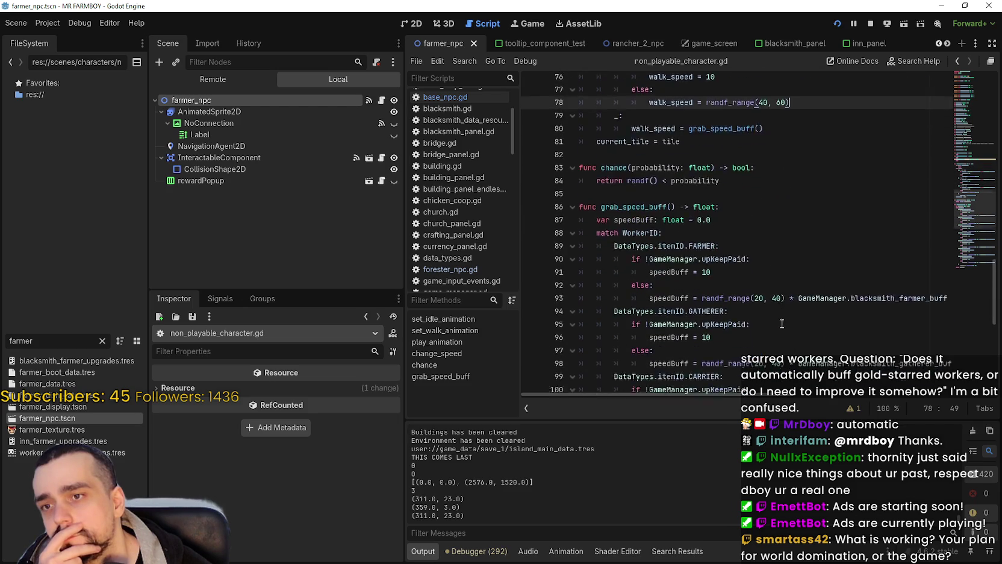
scroll(773, 302, down, 1)
drag(781, 303, 755, 304)
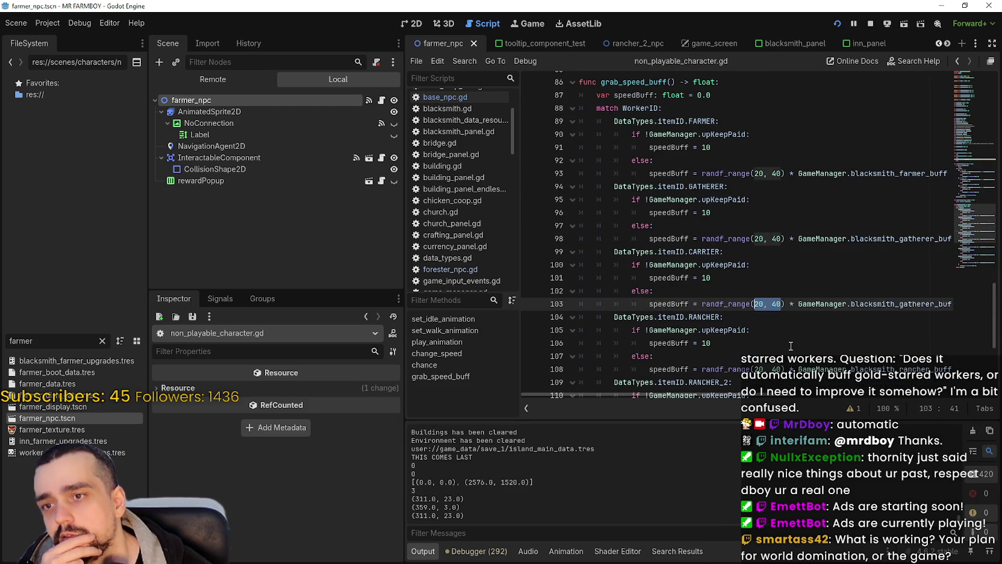
mouse_move(699, 395)
mouse_down()
mouse_move(783, 396)
mouse_move(679, 373)
mouse_up()
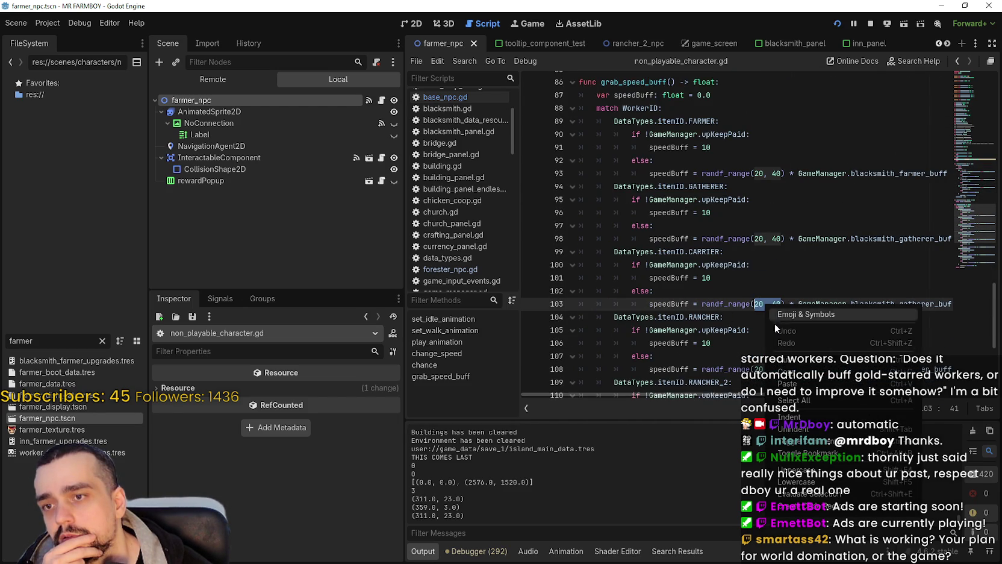
scroll(745, 315, up, 4)
scroll(752, 284, up, 6)
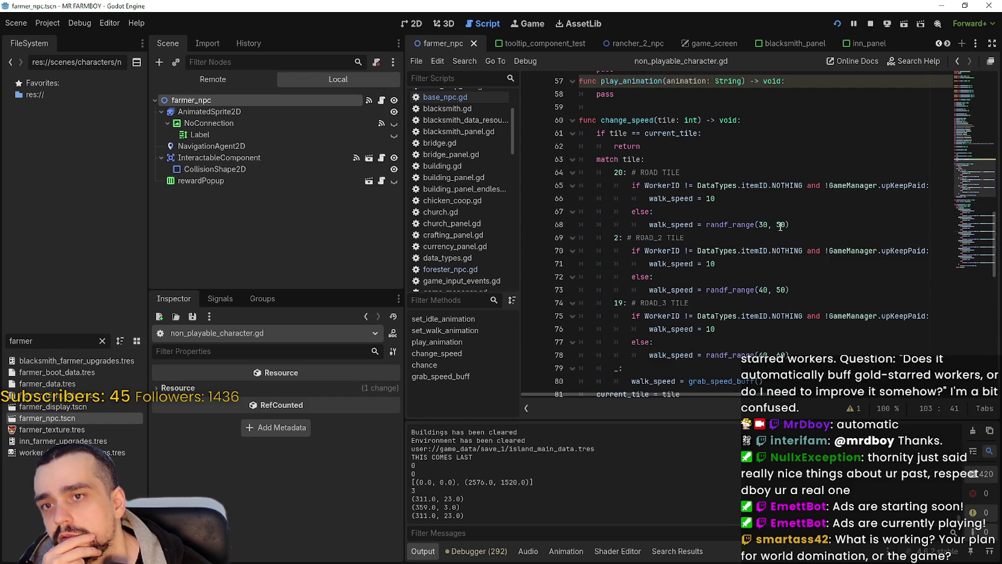
drag(786, 225, 762, 226)
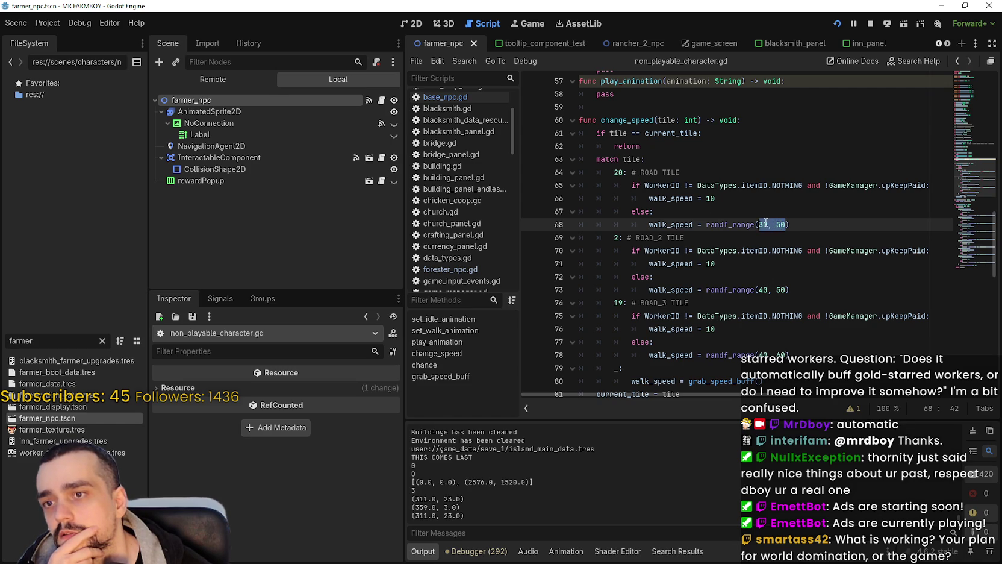
scroll(787, 225, down, 6)
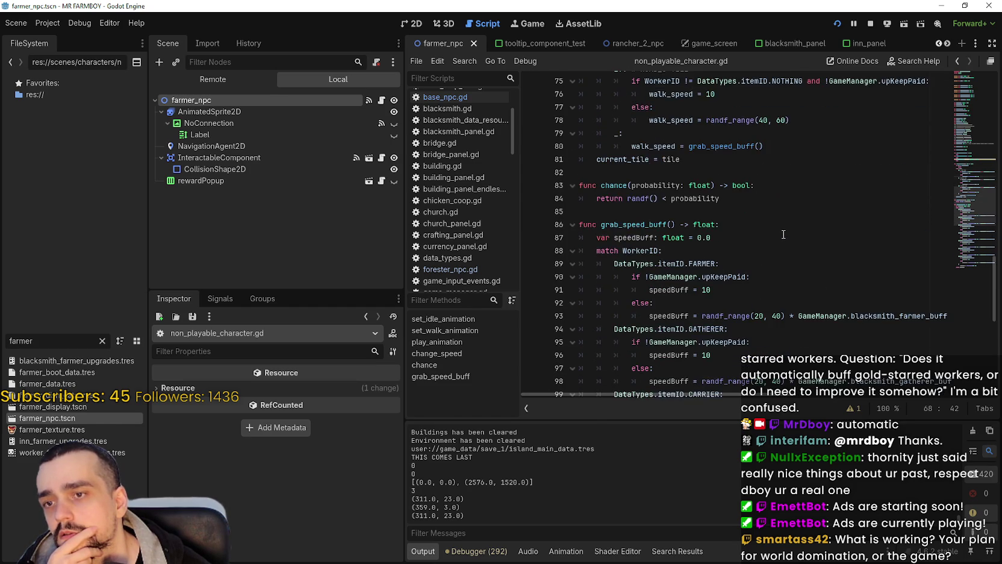
scroll(784, 235, down, 1)
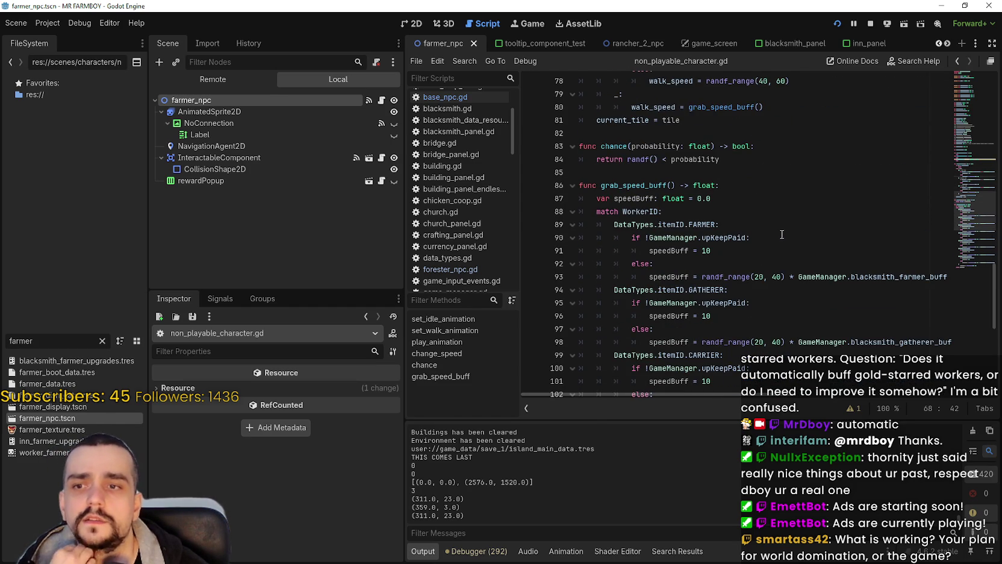
scroll(774, 192, up, 6)
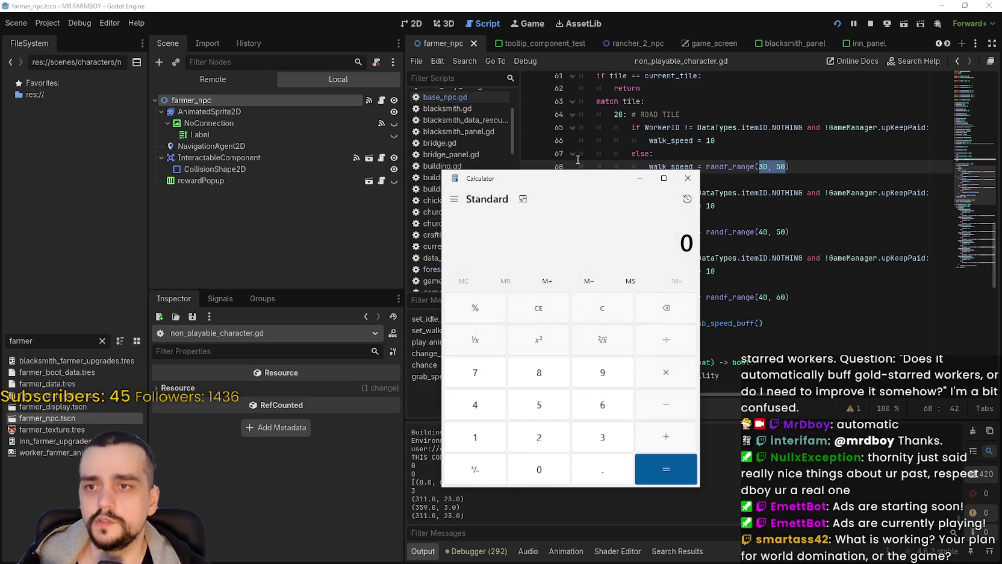
- Move the calculator clear of the speed code and compute 50 × 1.6
mouse_move(566, 188)
mouse_down()
mouse_move(265, 196)
mouse_move(288, 201)
mouse_up()
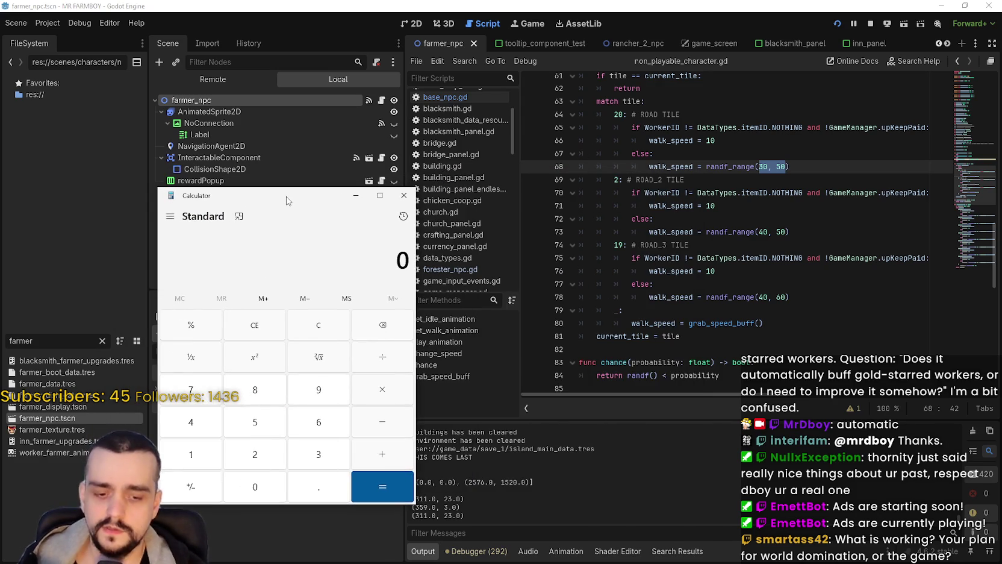
text(30)
key(Escape)
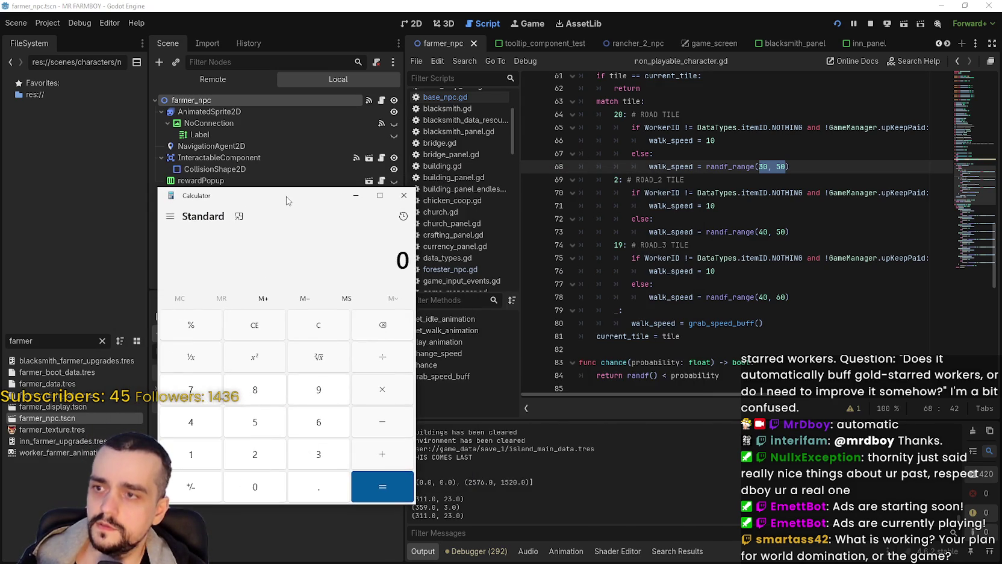
text(50 × )
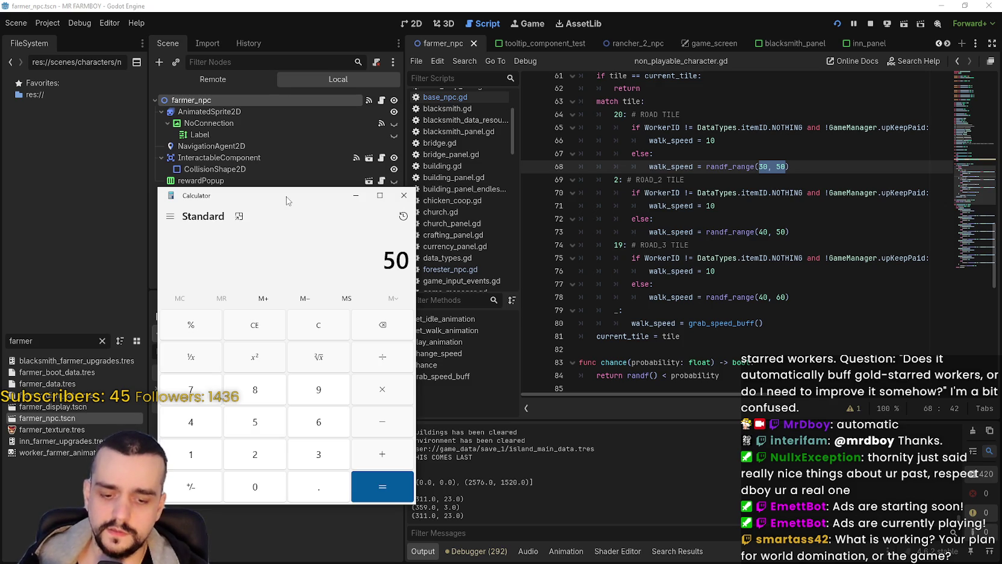
text(1.6)
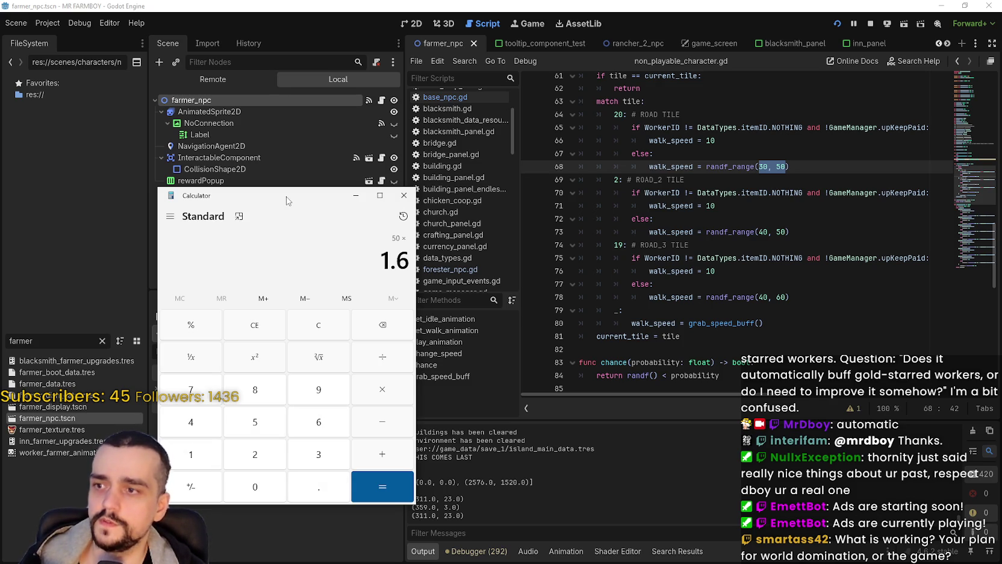
key(Return)
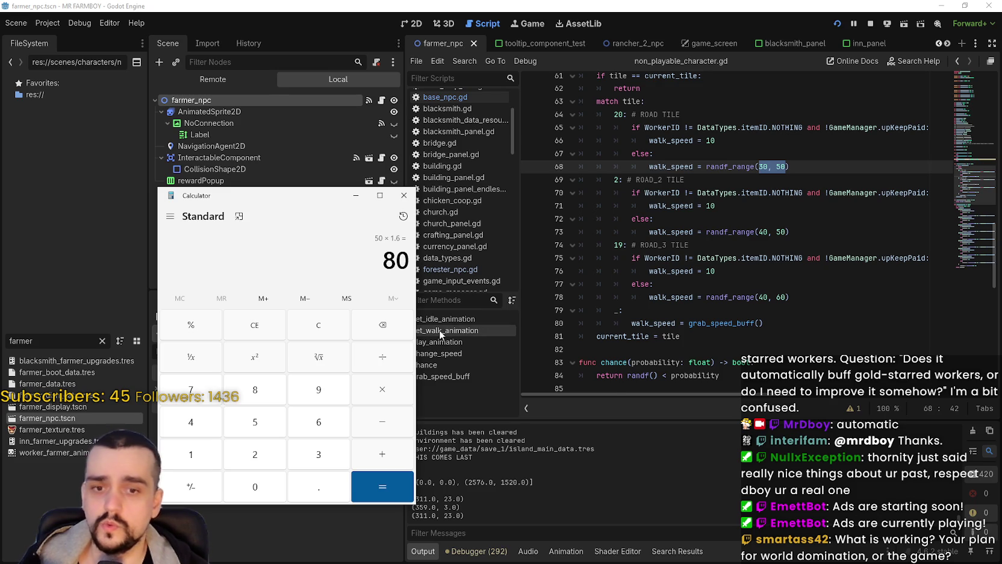
scroll(458, 274, down, 1)
scroll(723, 245, down, 6)
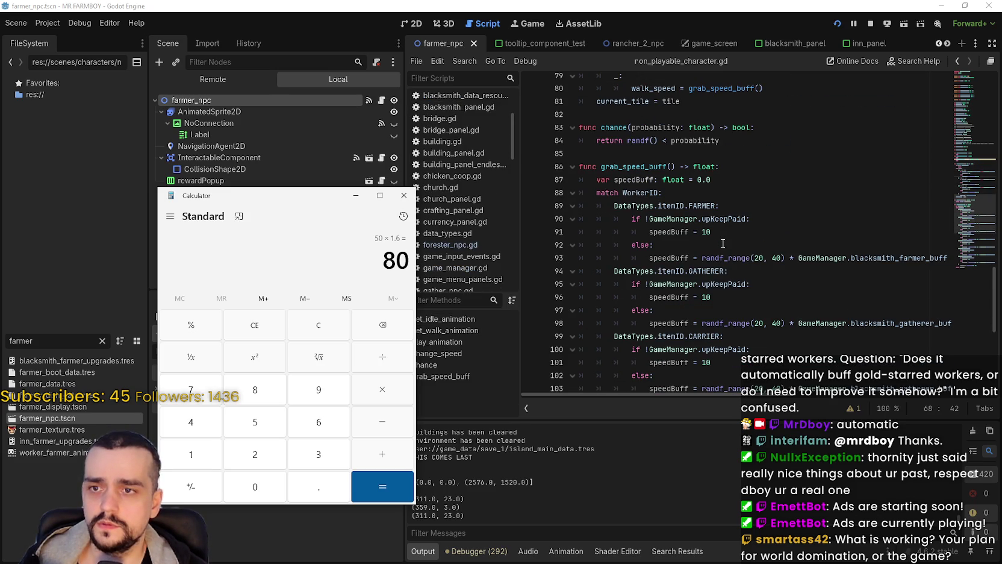
scroll(723, 243, down, 2)
scroll(723, 241, up, 2)
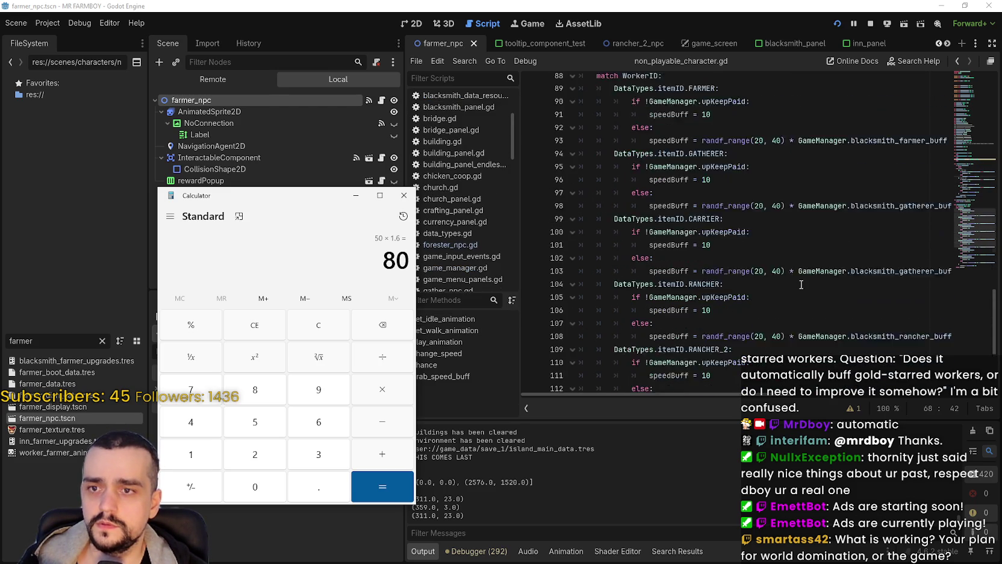
- Calculate 40 ÷ 1.6, giving 25
click(319, 325)
text(4)
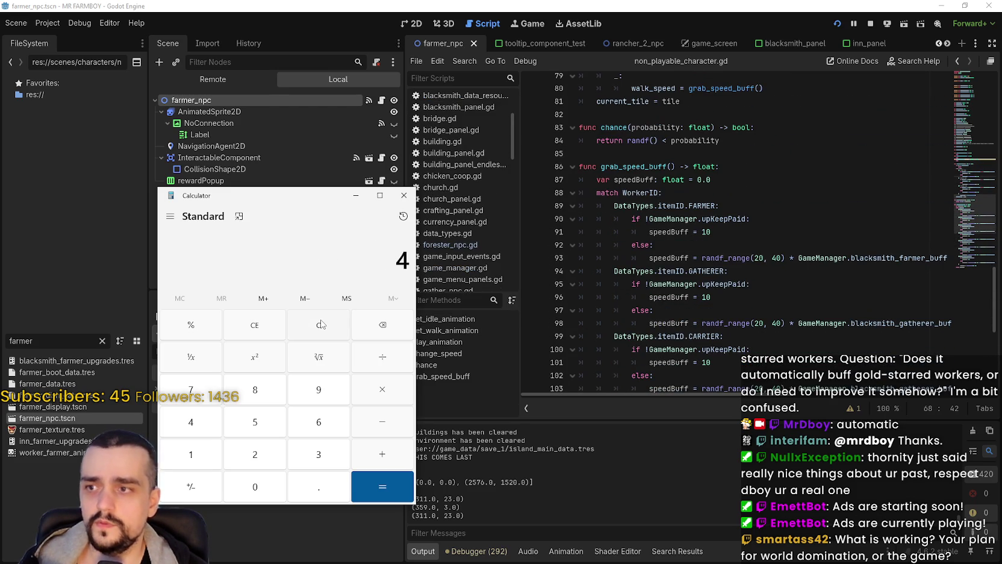
text(0)
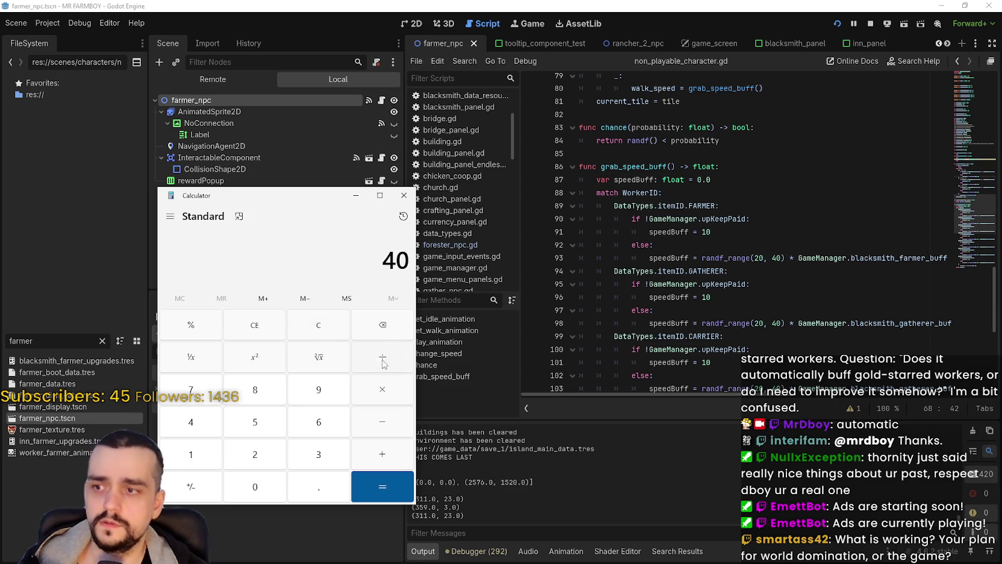
click(383, 360)
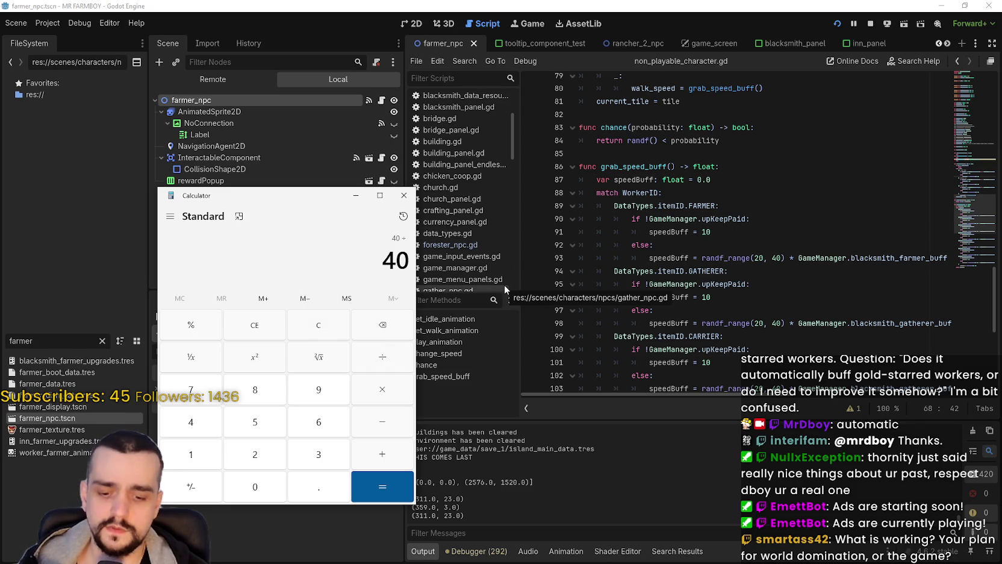
text(1.6)
key(Return)
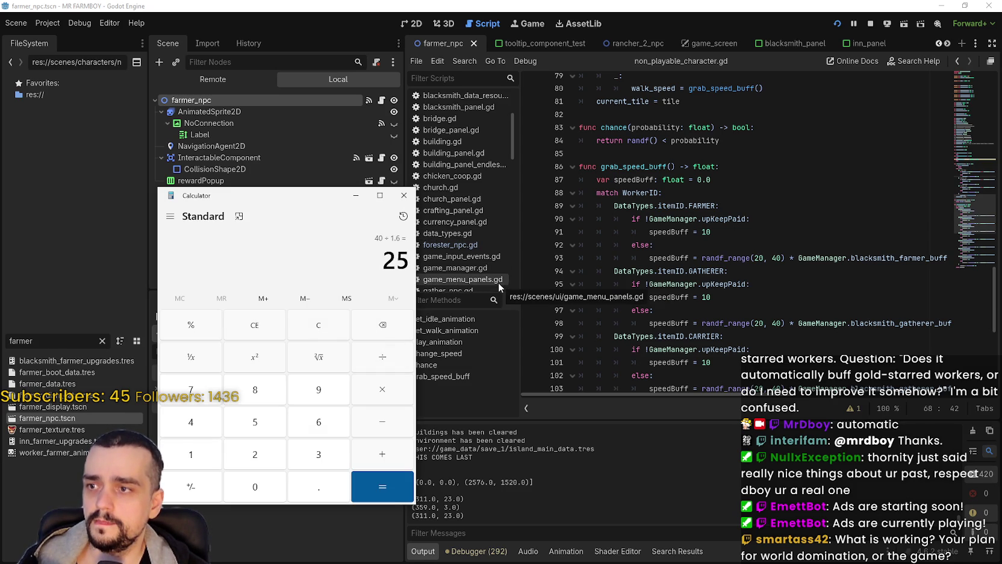
- Calculate 40 × 1.6, giving 64
text(4)
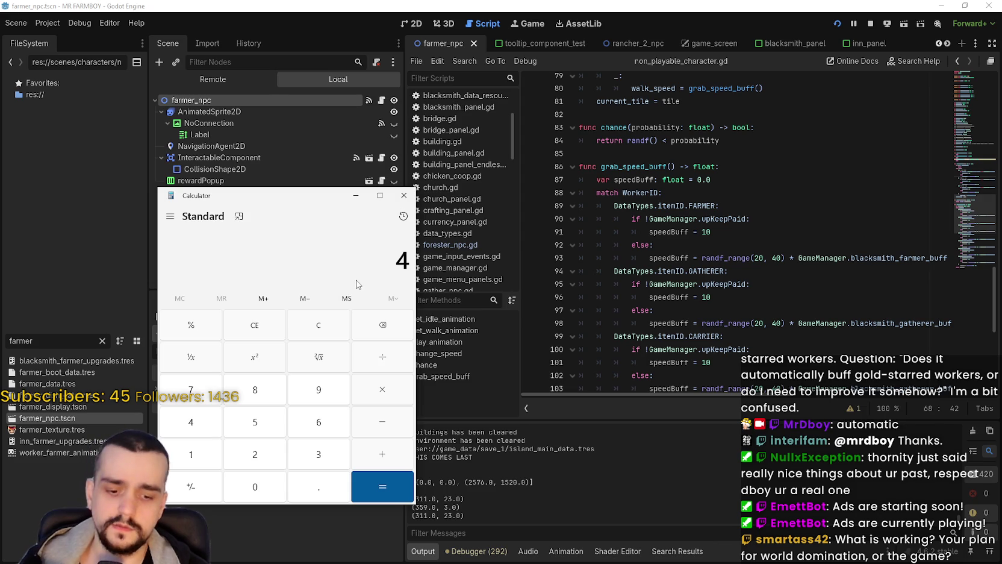
text(0)
click(395, 390)
text(1.6)
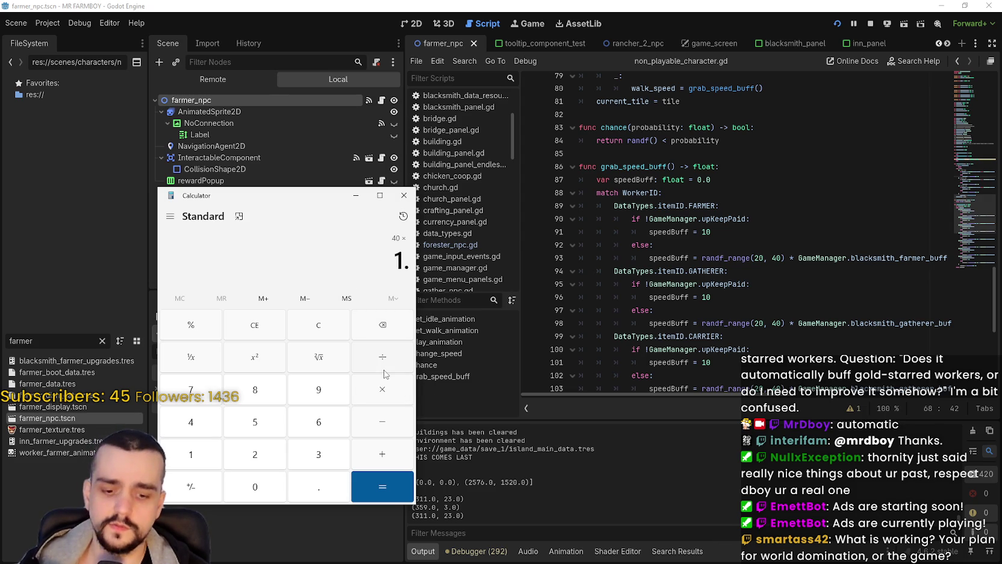
key(Return)
scroll(777, 282, down, 2)
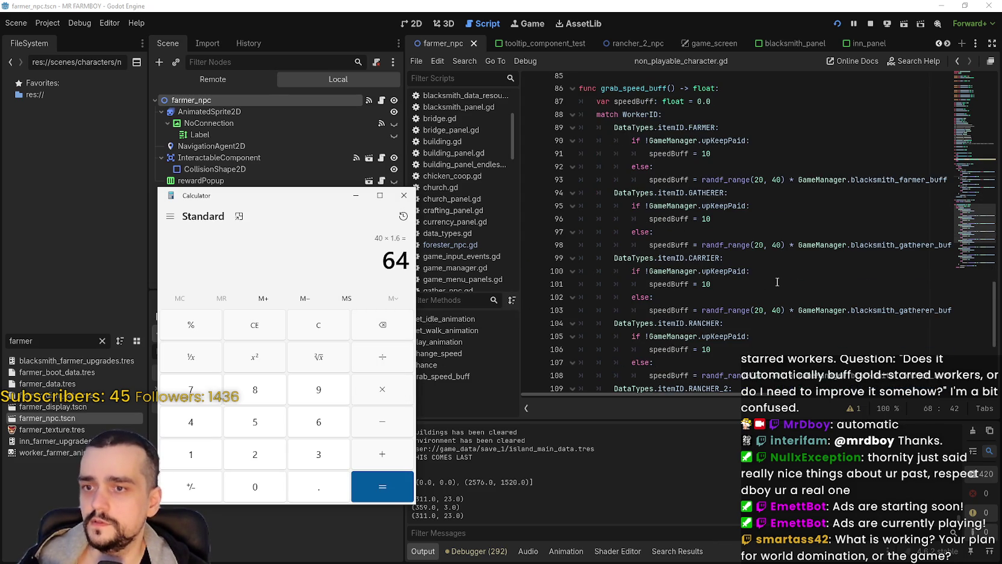
scroll(759, 293, down, 1)
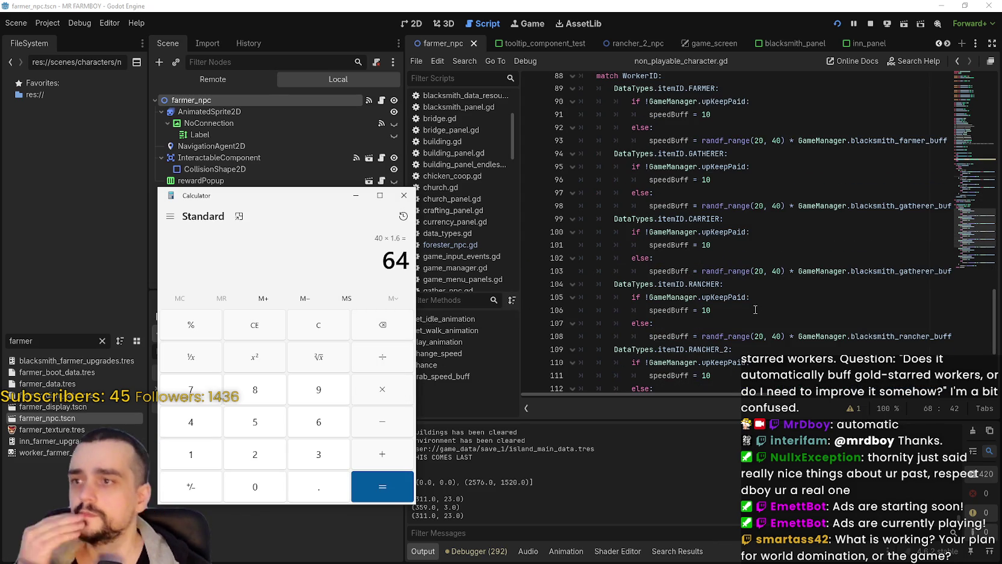
scroll(756, 309, up, 2)
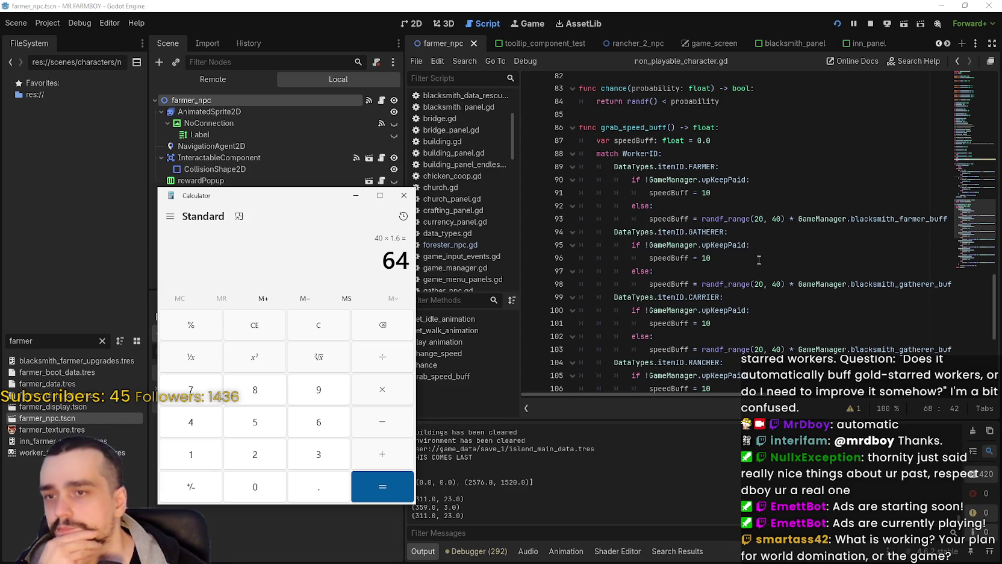
scroll(759, 260, up, 4)
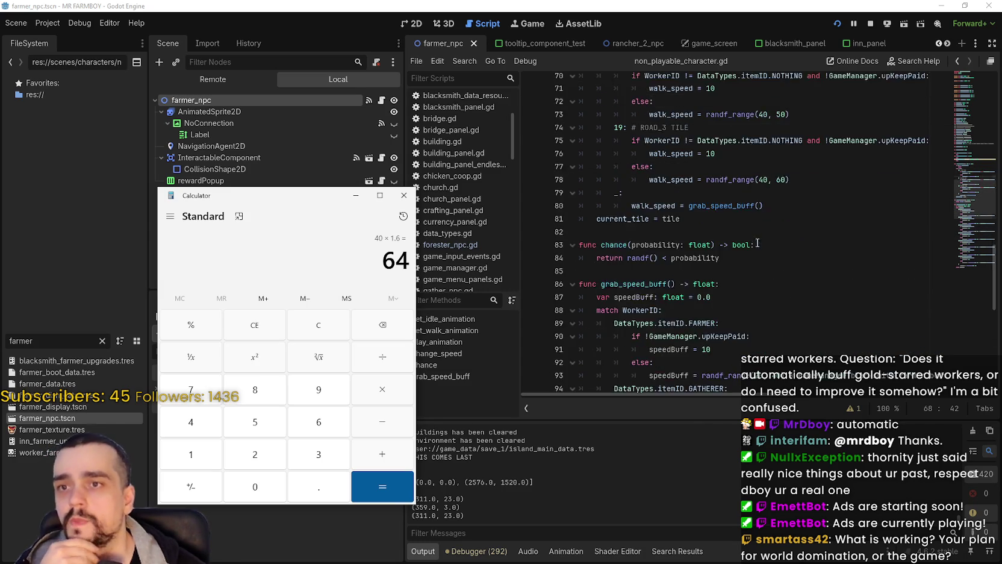
scroll(758, 243, up, 4)
- Edit the ROAD TILE and ROAD_2 speed bounds toward randf_range(20, 40)
click(762, 206)
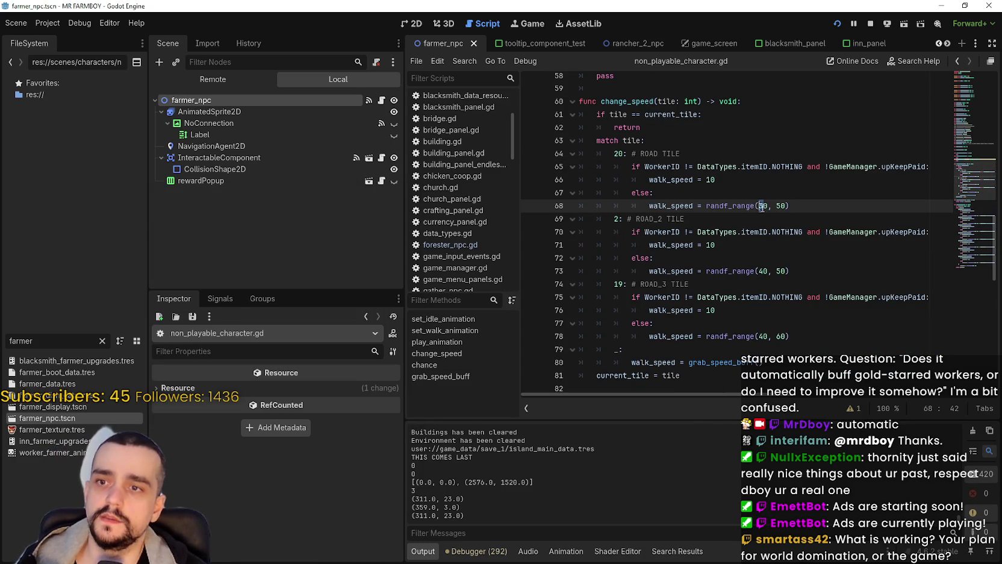
key(Delete)
text(3)
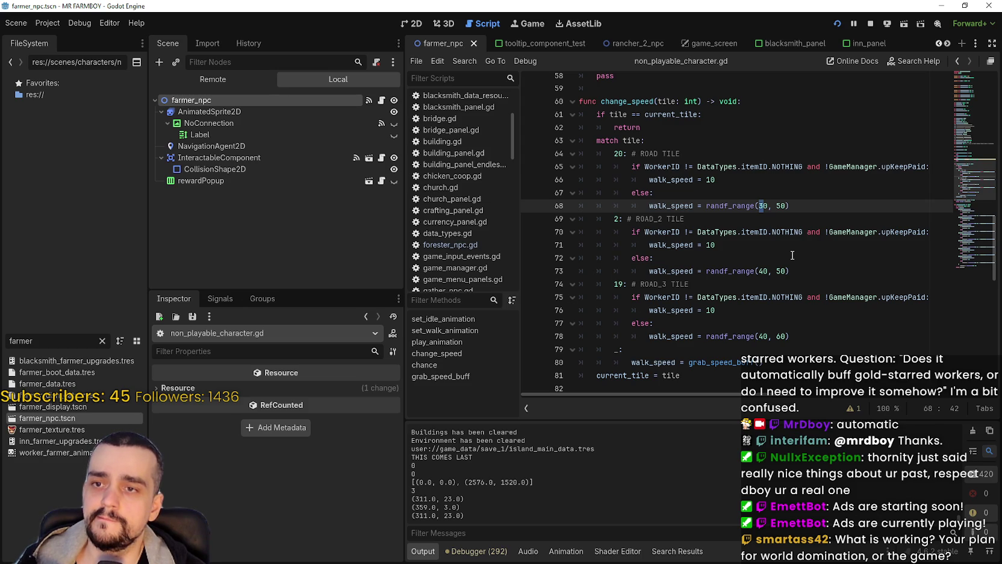
click(762, 271)
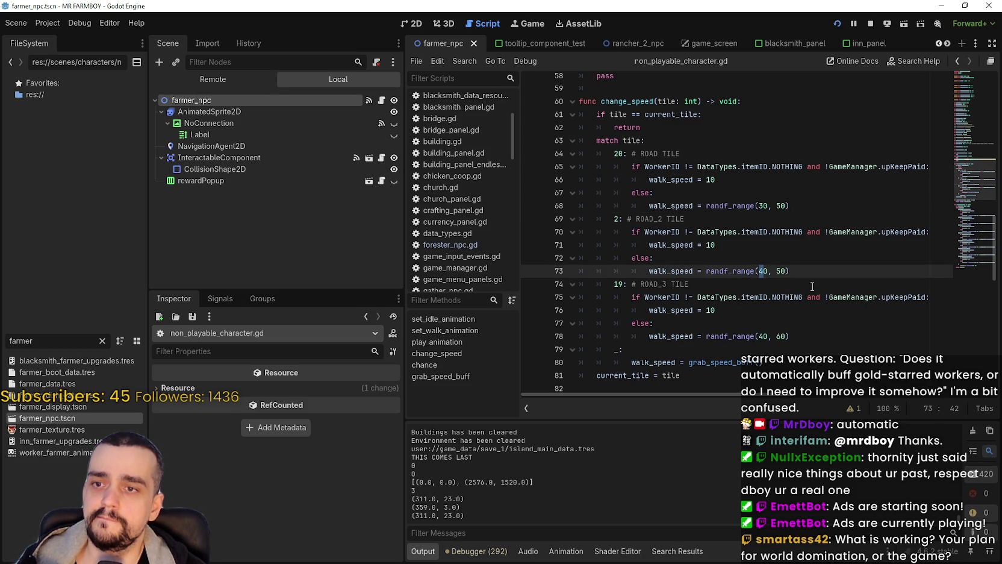
text(2)
key(Right)
key(Right)
key(Right)
key(Delete)
text(4)
- Set the ROAD_3 range to randf_range(20, 40) and restore the ROAD TILE minimum to 20
click(762, 335)
key(BackSpace)
text(2)
key(Right)
key(Right)
key(Right)
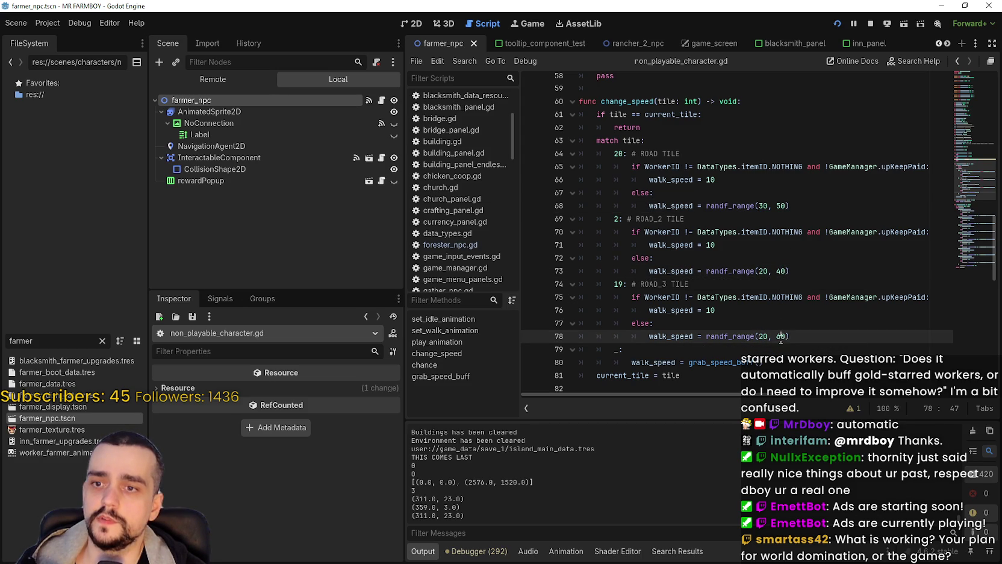
key(Delete)
text(4)
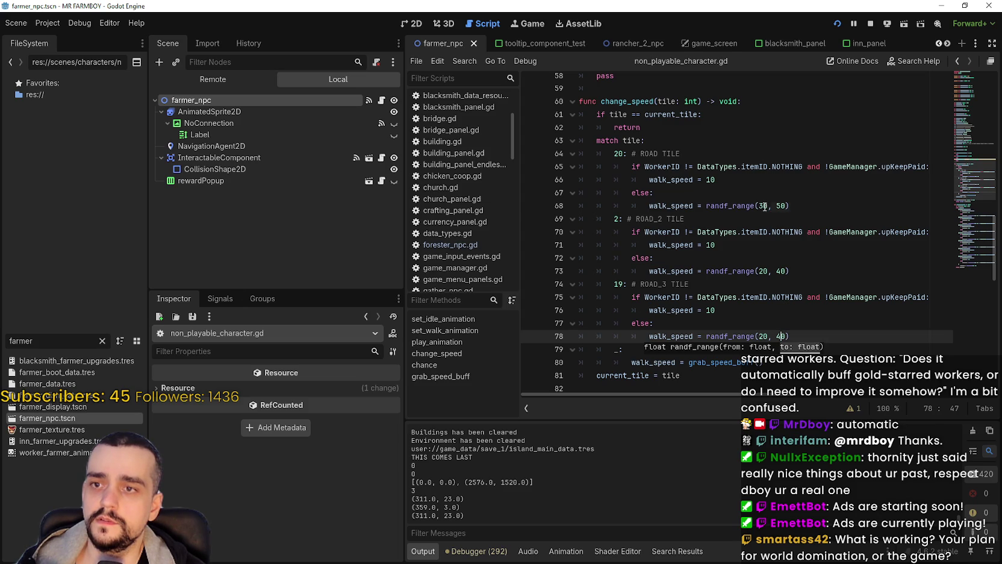
click(763, 206)
key(BackSpace)
text(2)
click(780, 207)
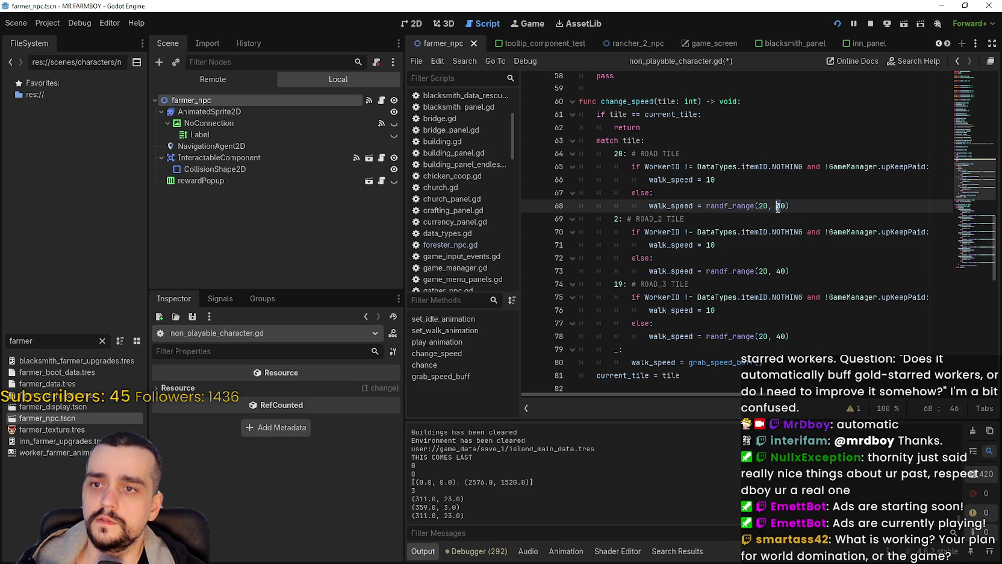
key(Right)
key(Right)
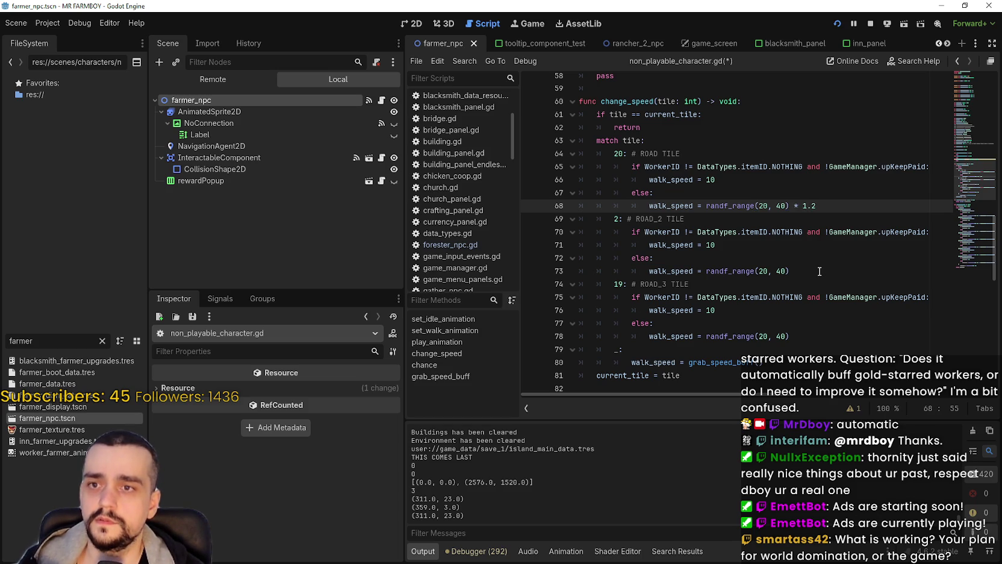
- Append a * 1.3 multiplier to the ROAD_2 speed line and a multiplier to the ROAD_3 line
click(819, 271)
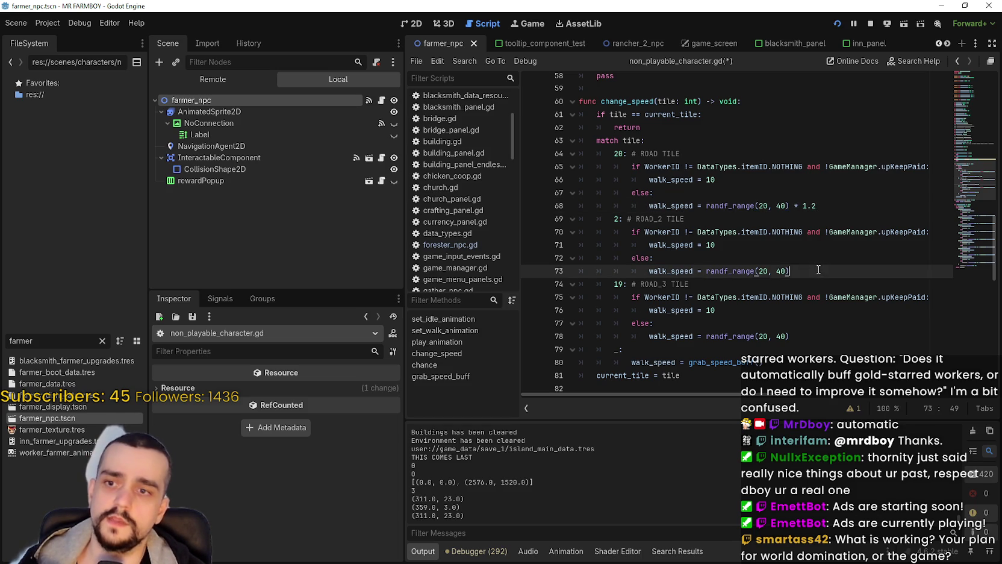
scroll(817, 241, down, 3)
scroll(815, 209, up, 1)
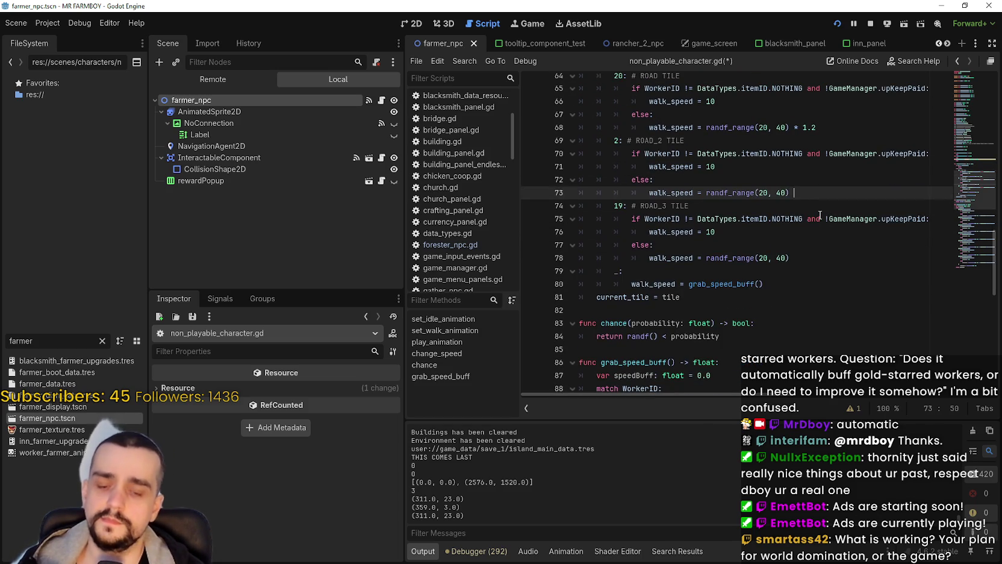
text(* 1.3)
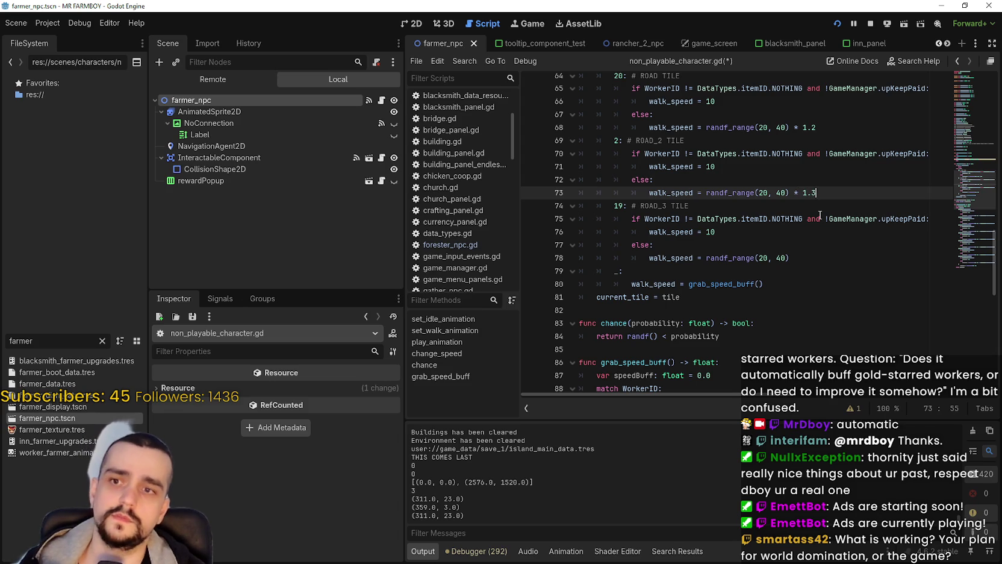
click(807, 255)
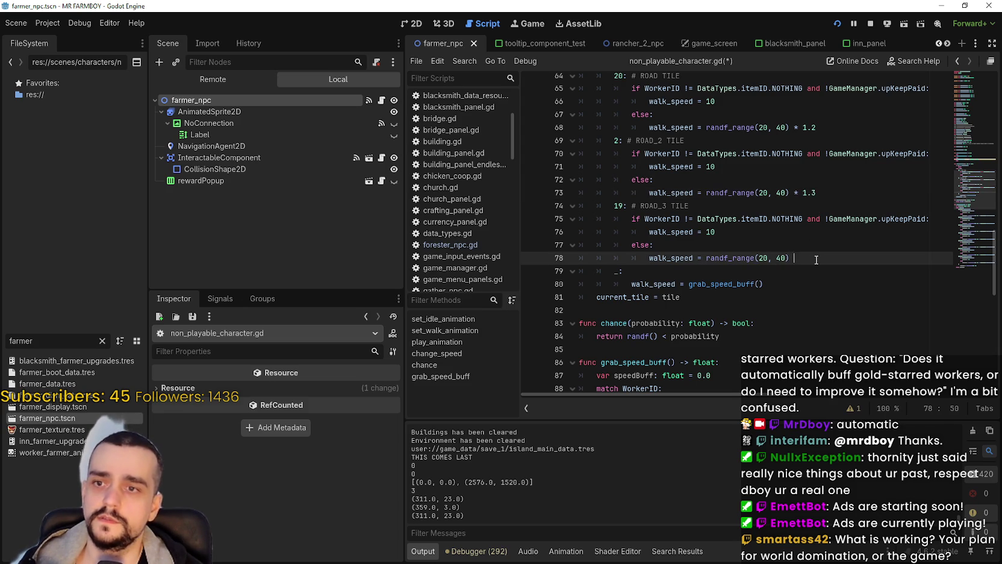
text(* 1.4)
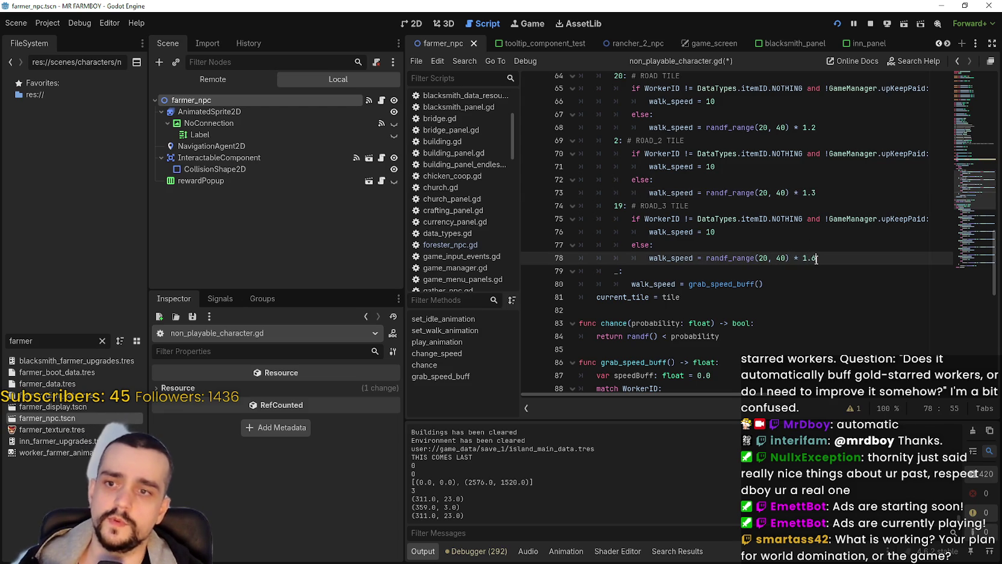
scroll(819, 253, up, 2)
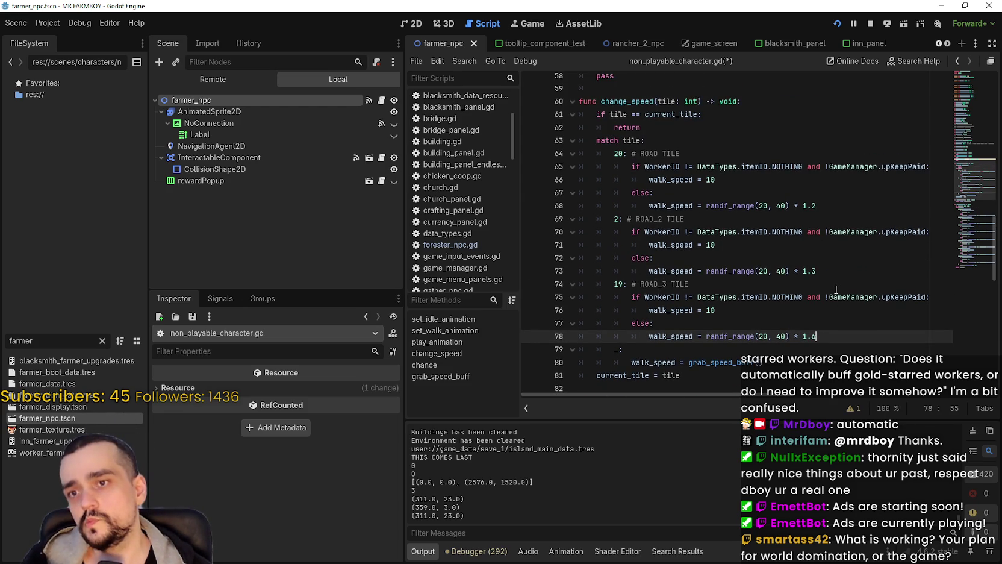
click(836, 252)
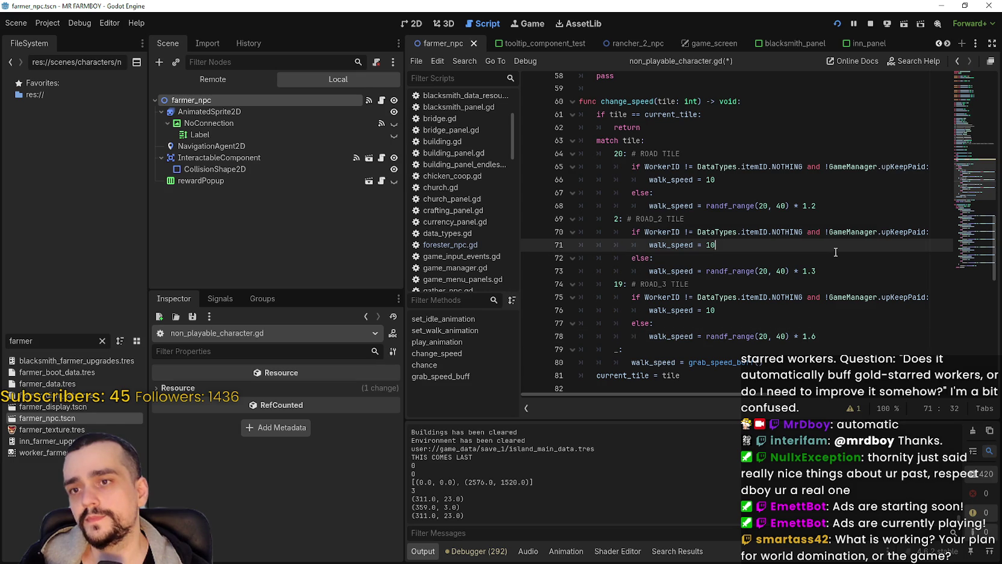
- Delete the * 1.2 multiplier from the ROAD TILE speed on line 68
drag(817, 206, 791, 205)
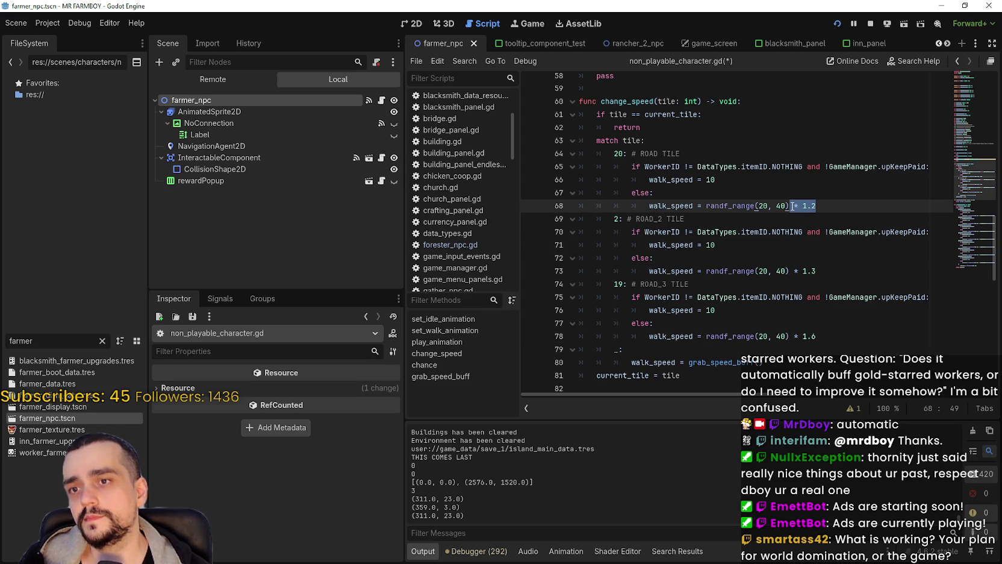
key(BackSpace)
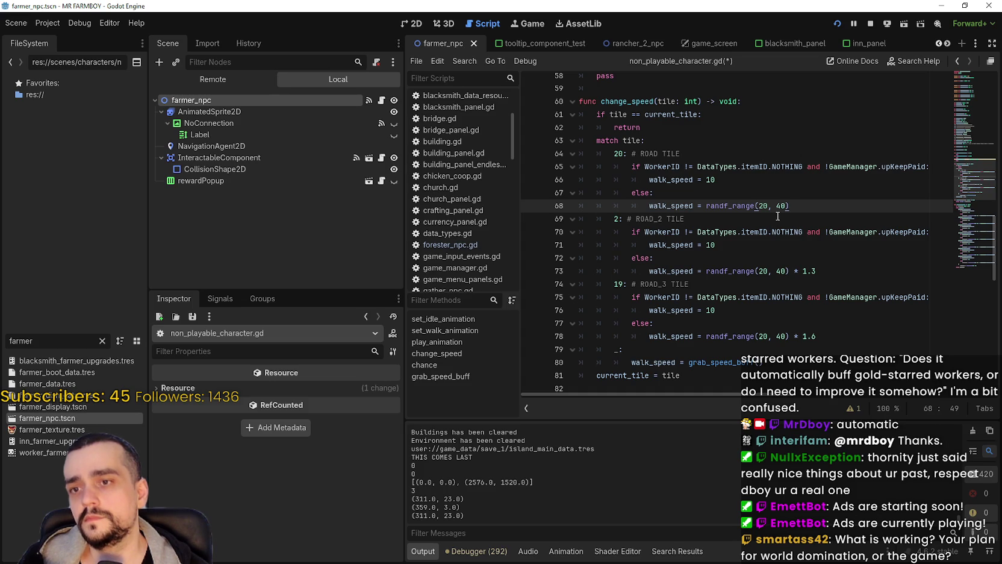
click(760, 206)
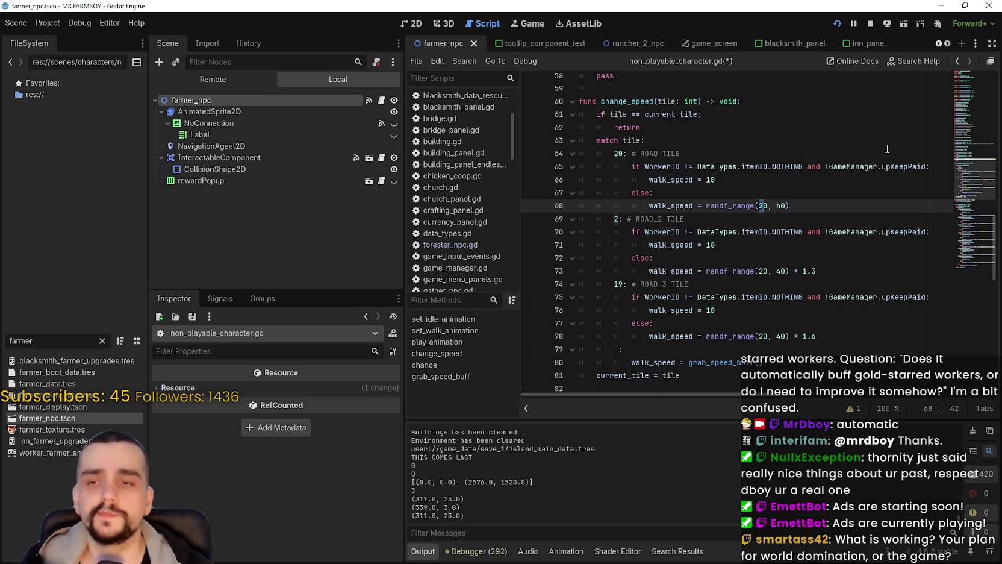
scroll(844, 203, down, 2)
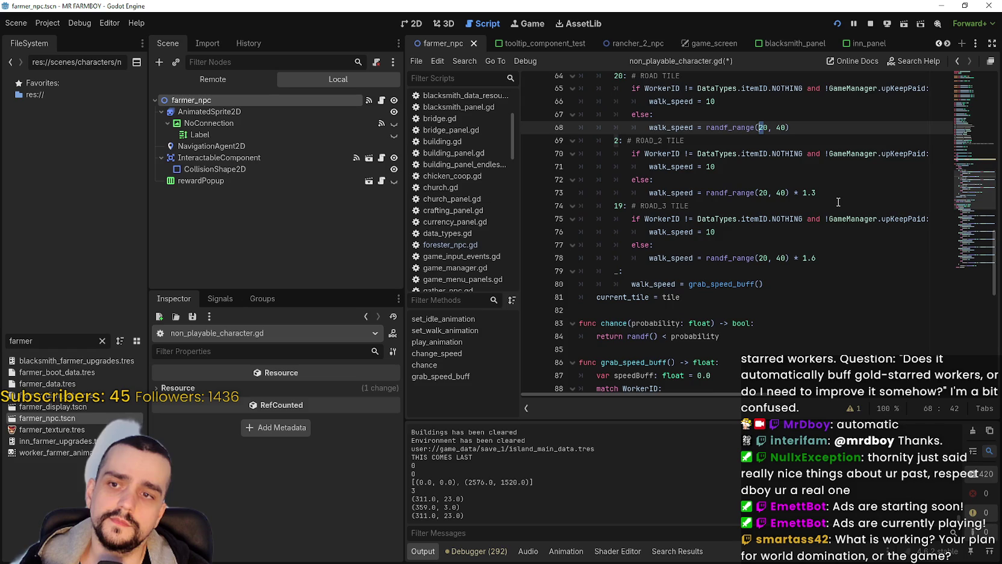
scroll(839, 201, up, 2)
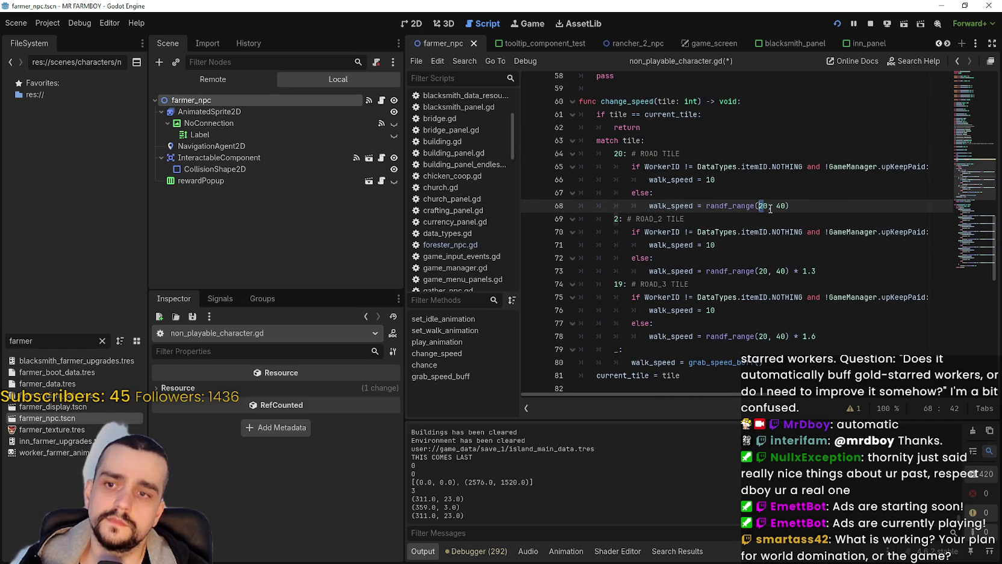
- Calculate 20 × 1.3 = 26 and 20 × 1.6 = 32 in Calculator
key(alt+Tab)
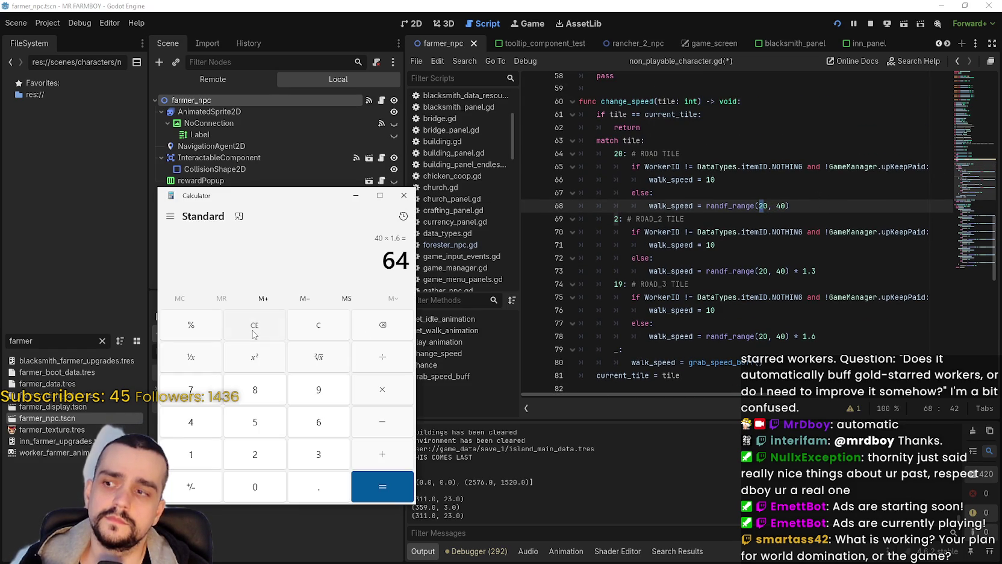
click(254, 328)
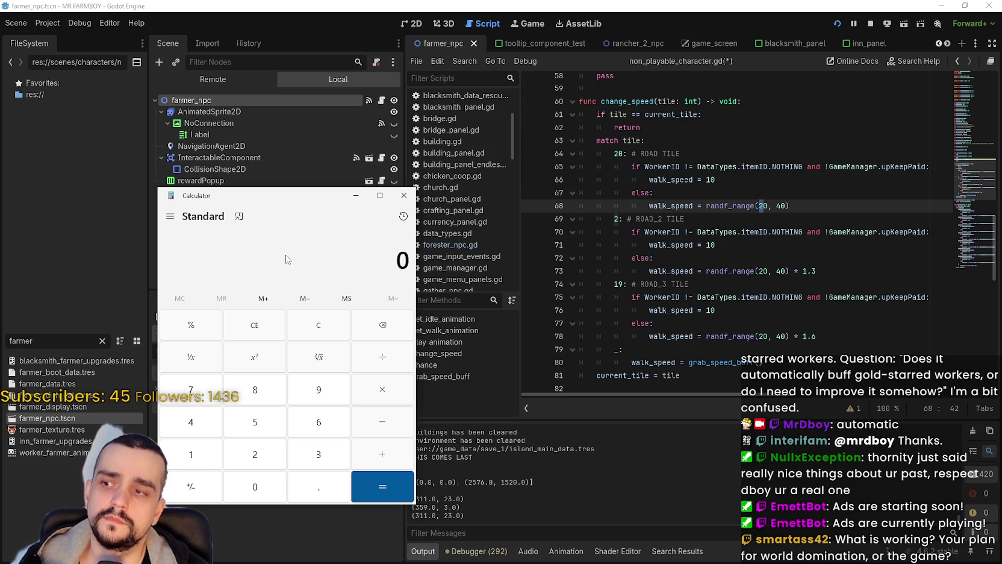
text(20)
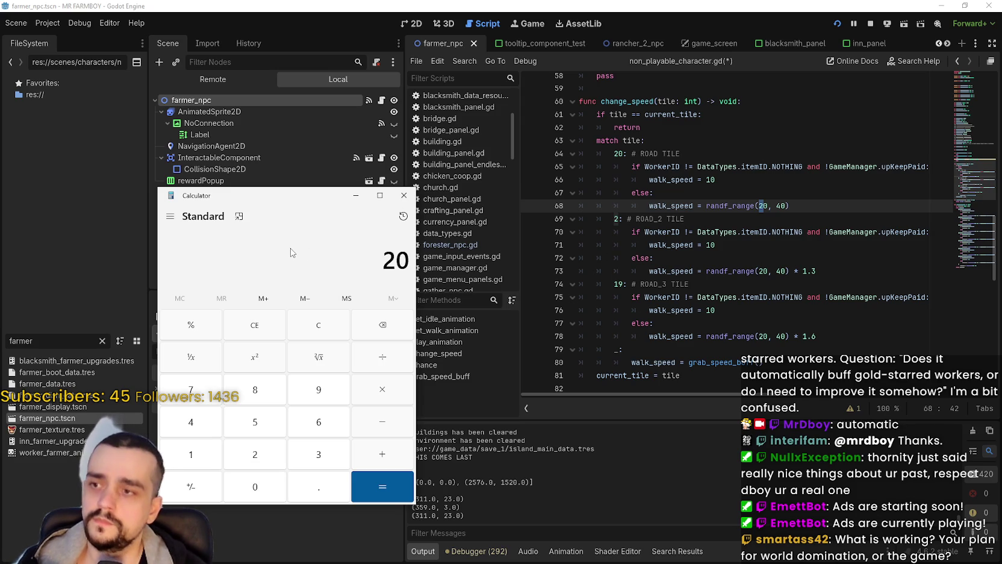
click(378, 387)
text(1)
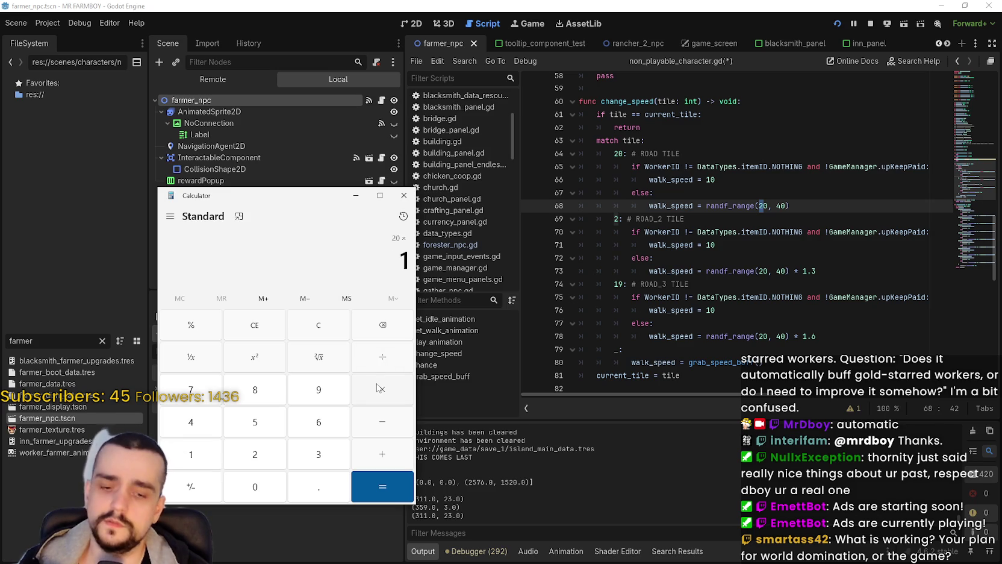
text(.3)
key(Return)
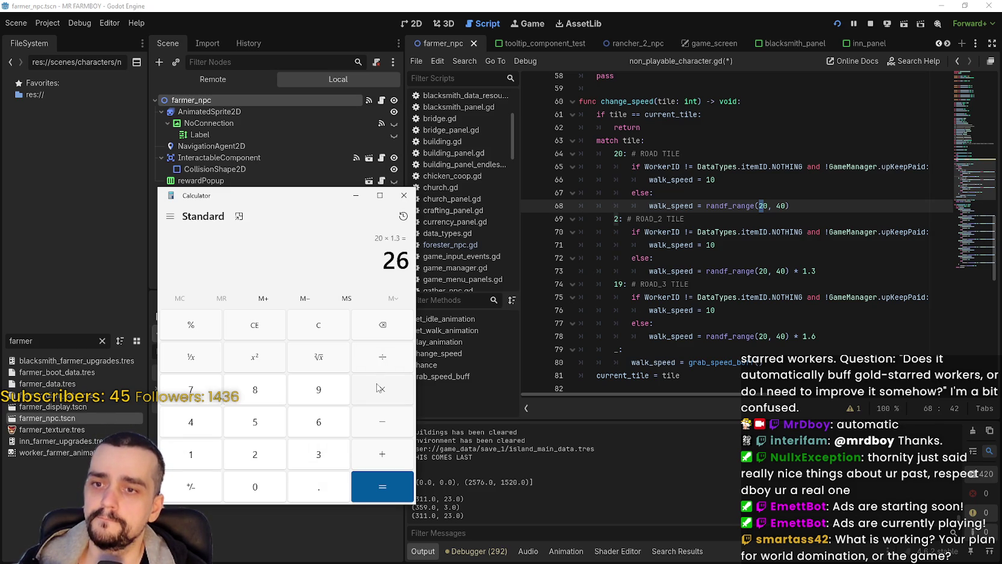
text(20)
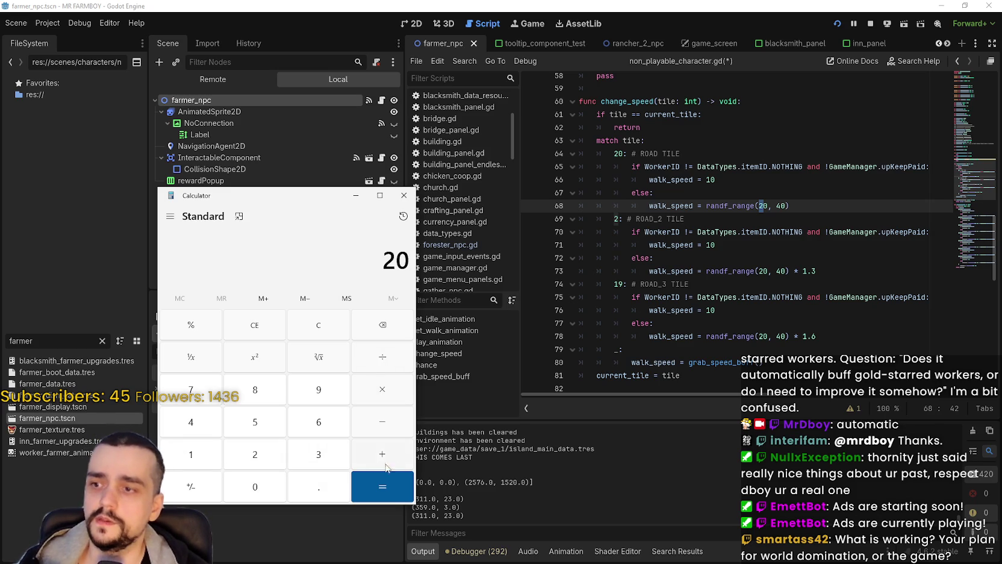
click(382, 400)
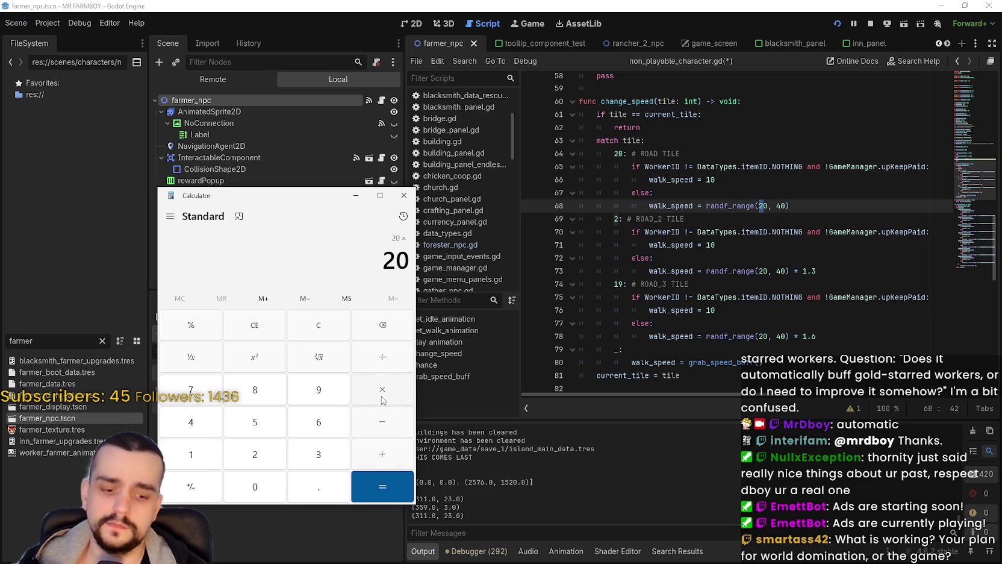
text(1.6)
key(Return)
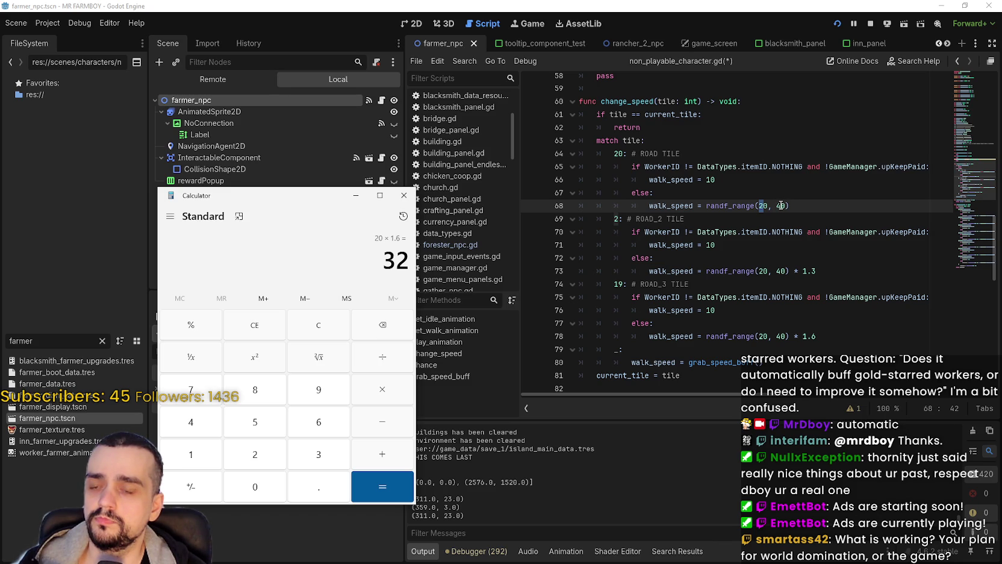
- Change line 68 to randf_range(30, 50) and save the script
click(778, 206)
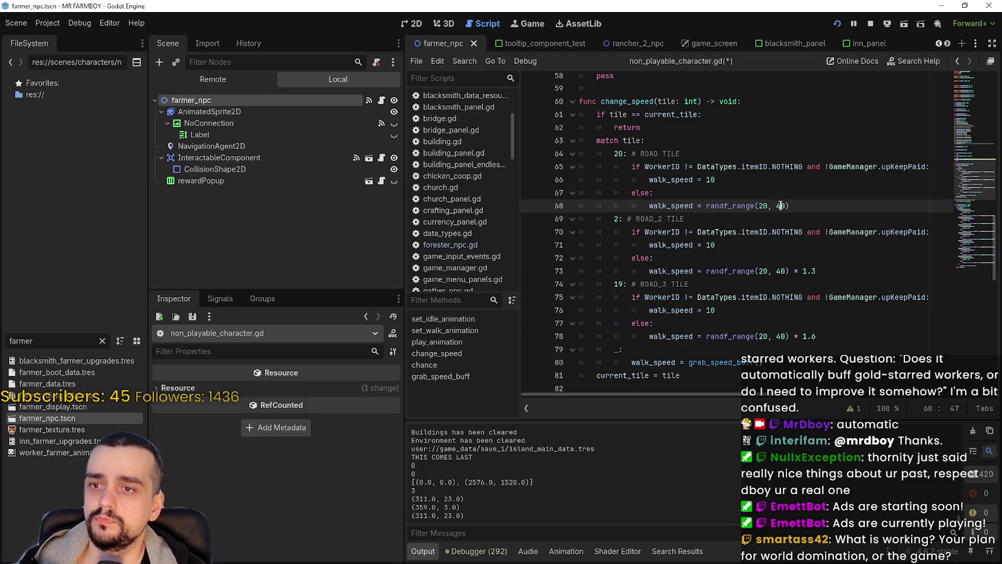
key(Delete)
text(5)
key(End)
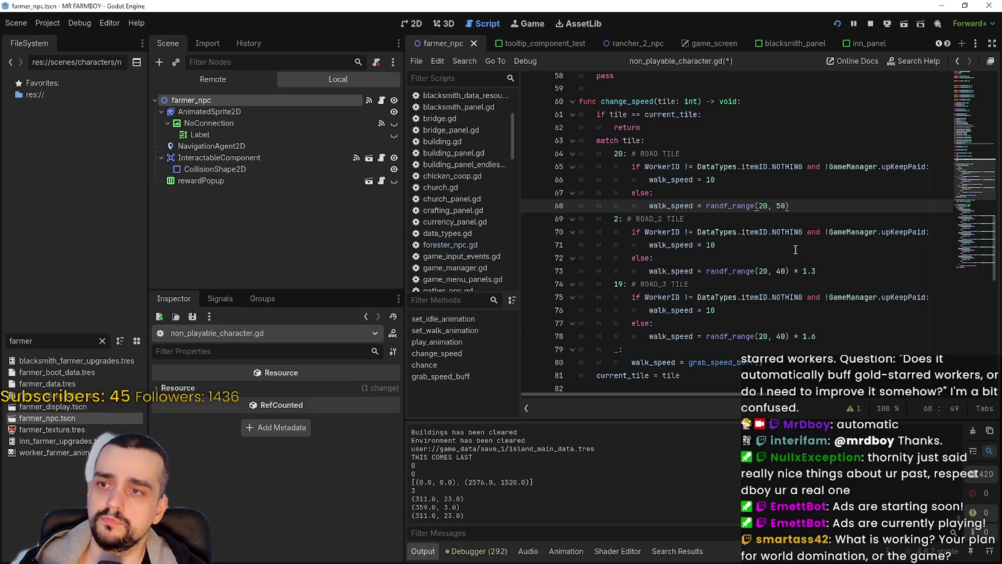
scroll(794, 247, down, 5)
scroll(786, 233, up, 4)
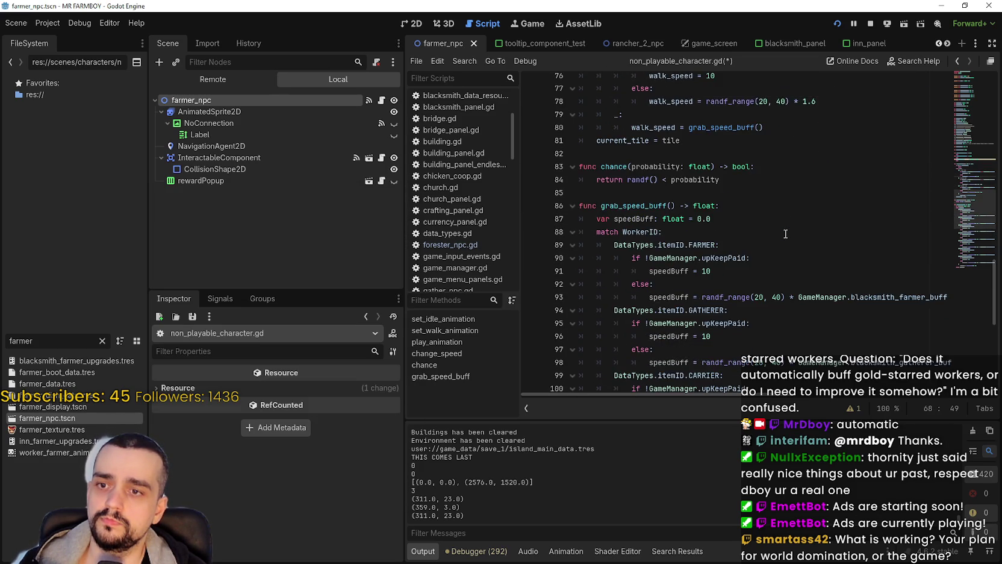
double_click(763, 146)
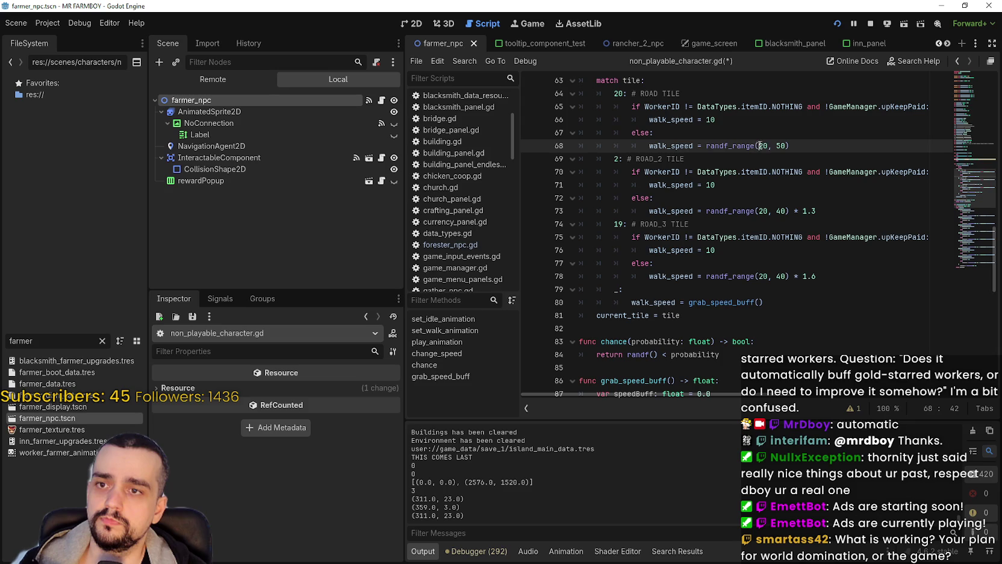
text(30)
click(803, 148)
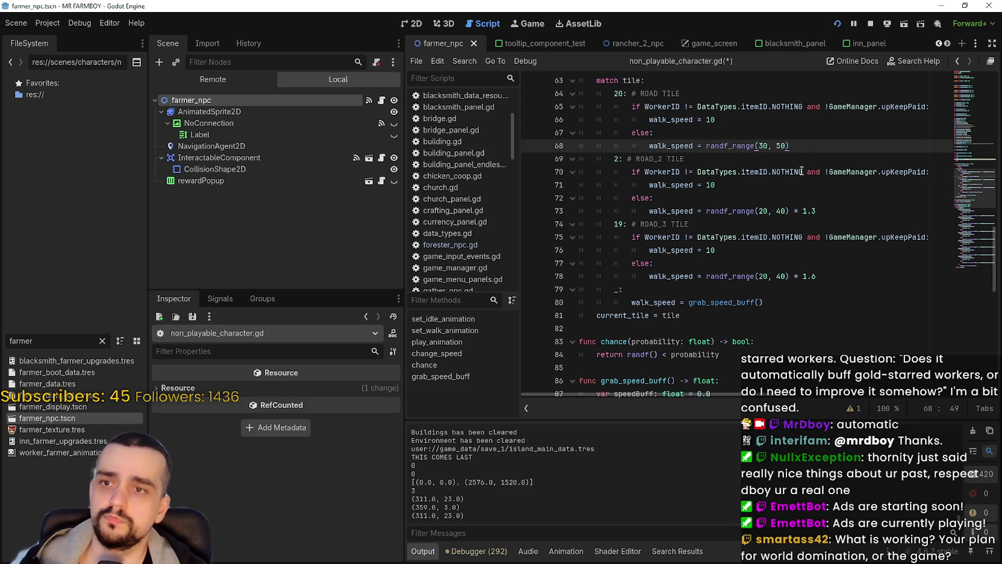
scroll(790, 217, up, 2)
key(ctrl+s)
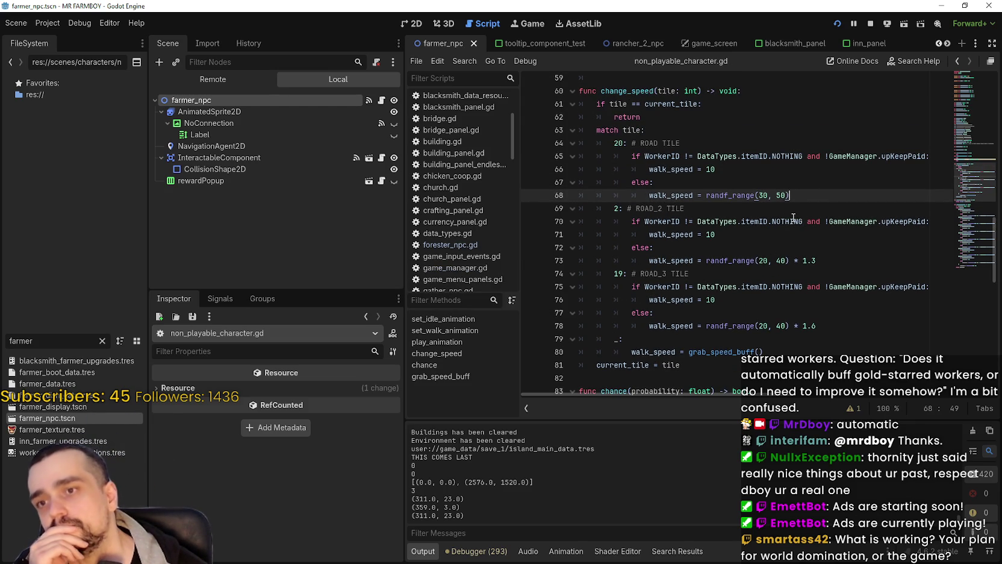
- Try changing the ROAD_3 multiplier, then undo back to the earlier speed values
mouse_move(794, 218)
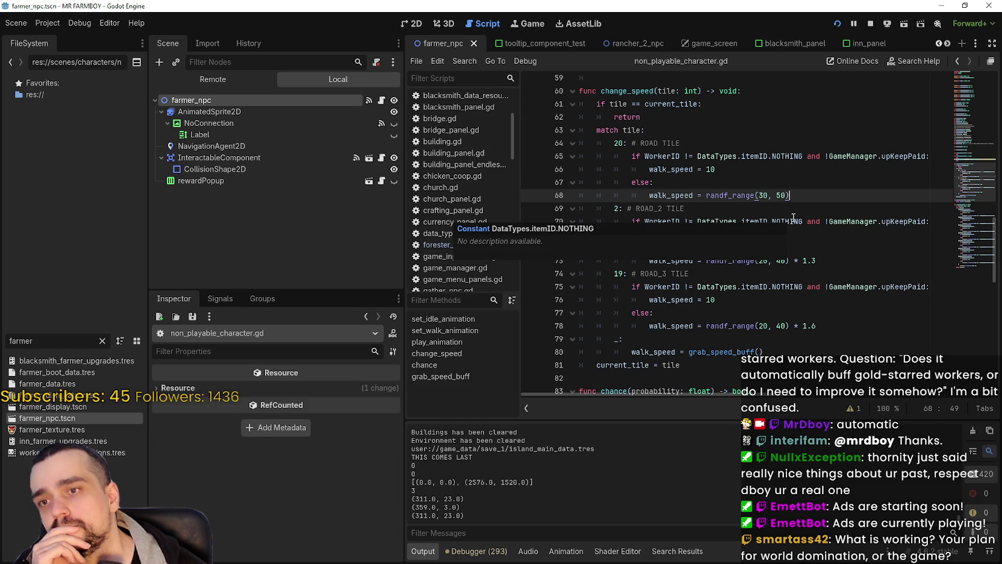
scroll(794, 217, down, 1)
click(828, 288)
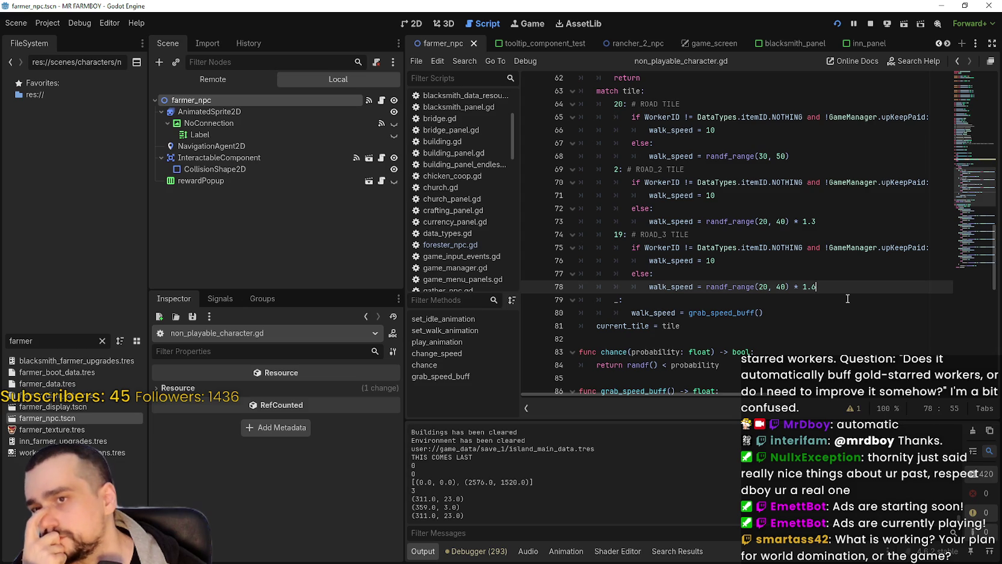
key(BackSpace)
text(0)
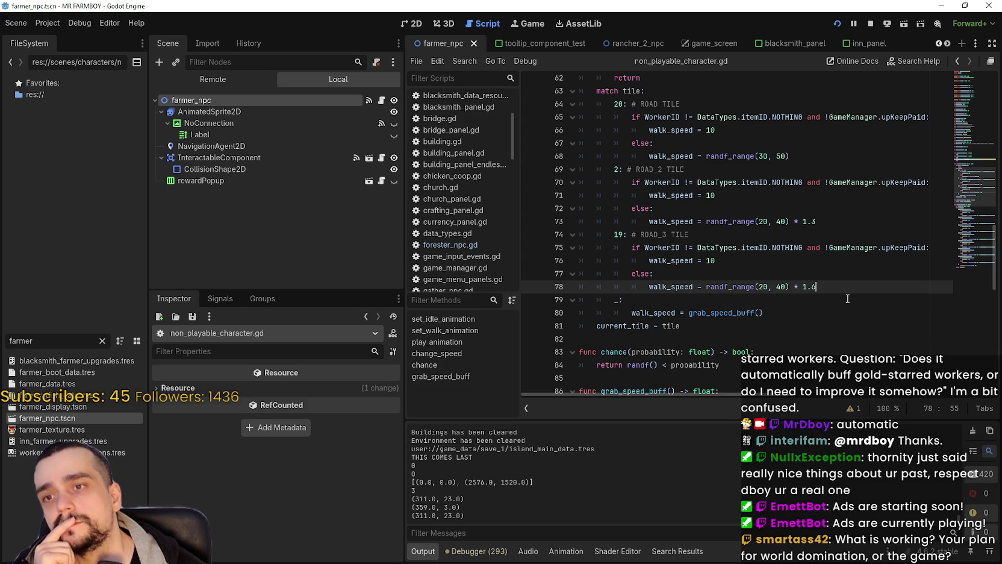
key(BackSpace)
text(0)
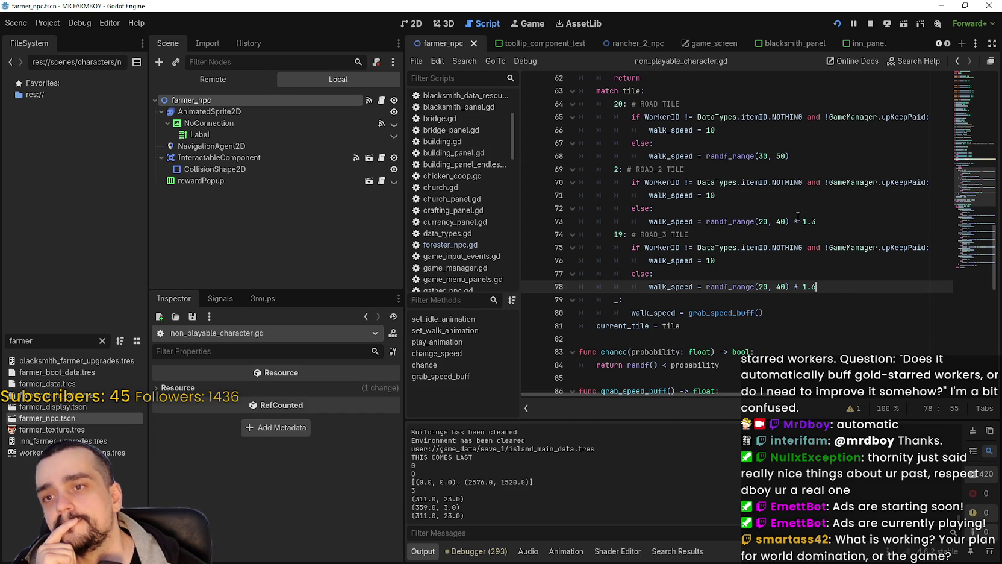
click(761, 222)
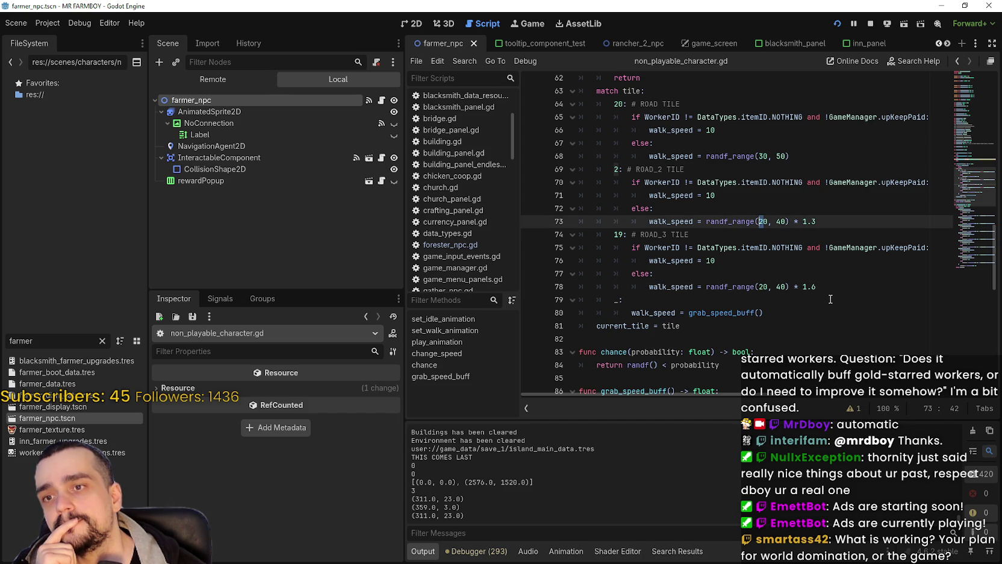
click(813, 247)
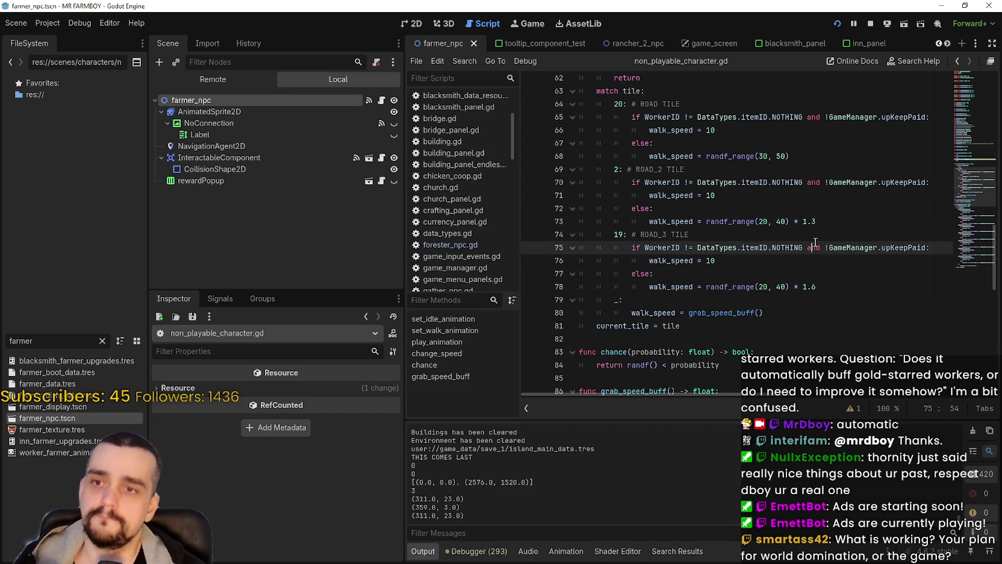
key(ctrl+z)
key(ctrl+z)
key(ctrl+z)
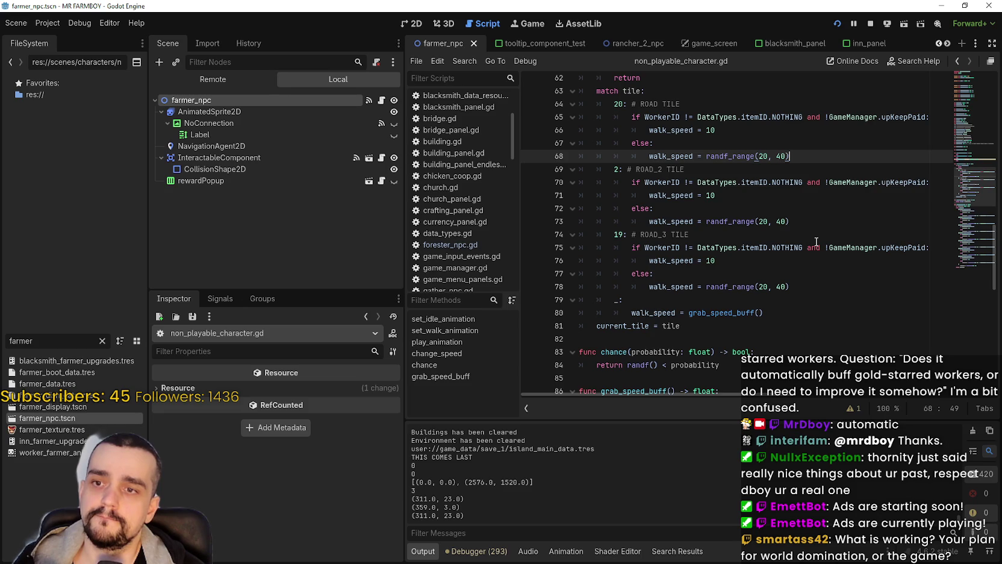
- Redo the explicit range edits and set the ROAD_3 upper bound to 60
key(ctrl+y)
key(ctrl+y)
key(ctrl+y)
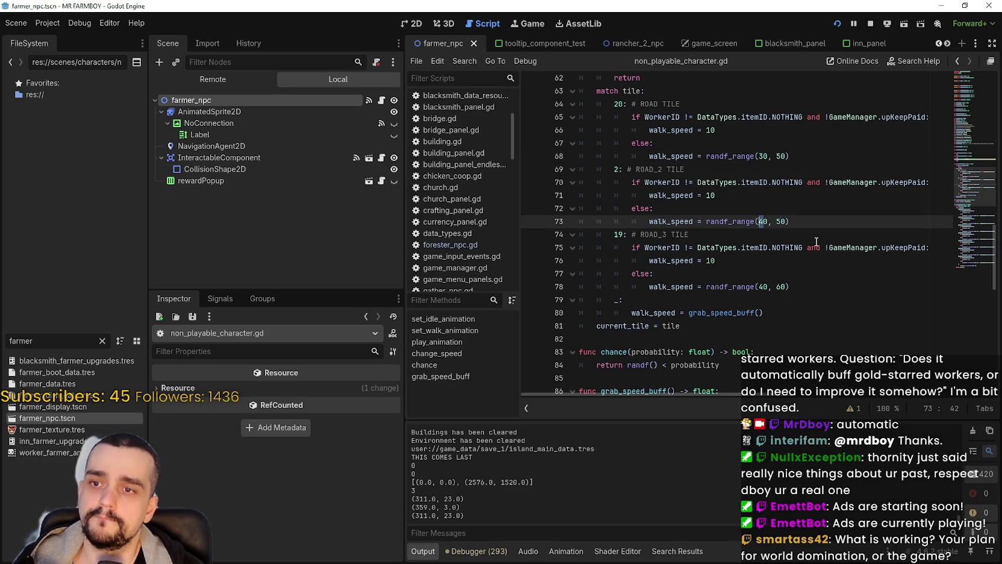
key(ctrl+y)
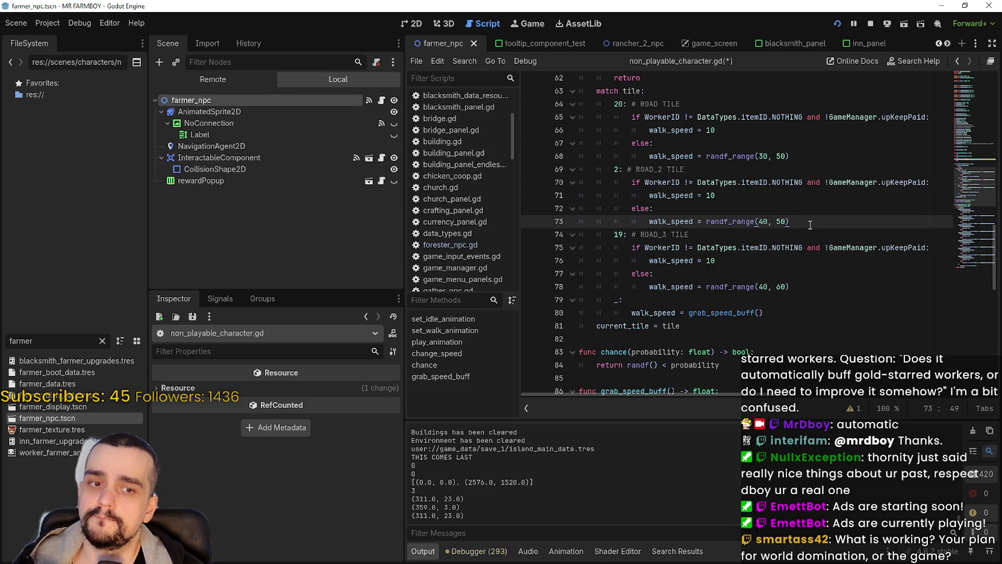
click(807, 261)
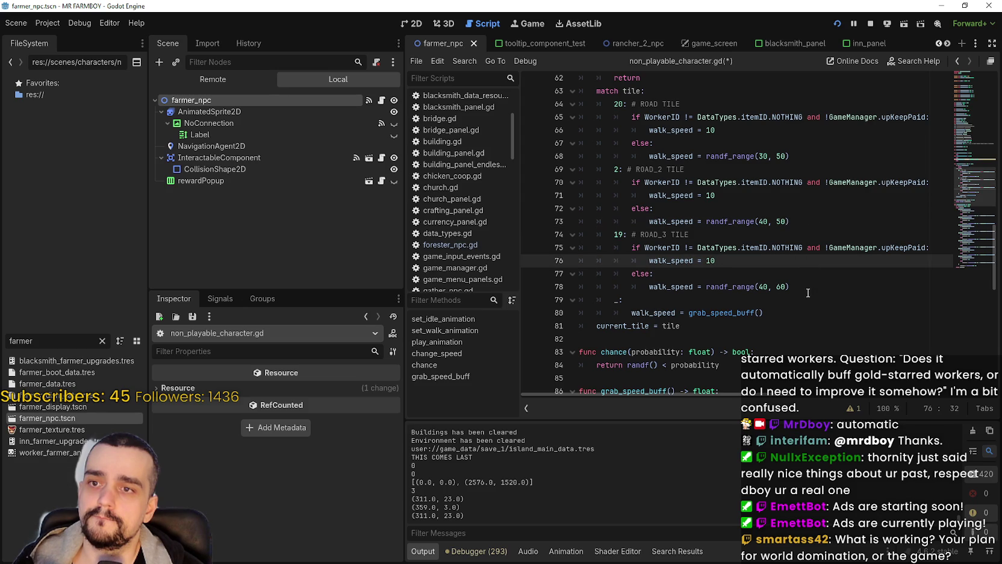
click(778, 287)
key(BackSpace)
text(6)
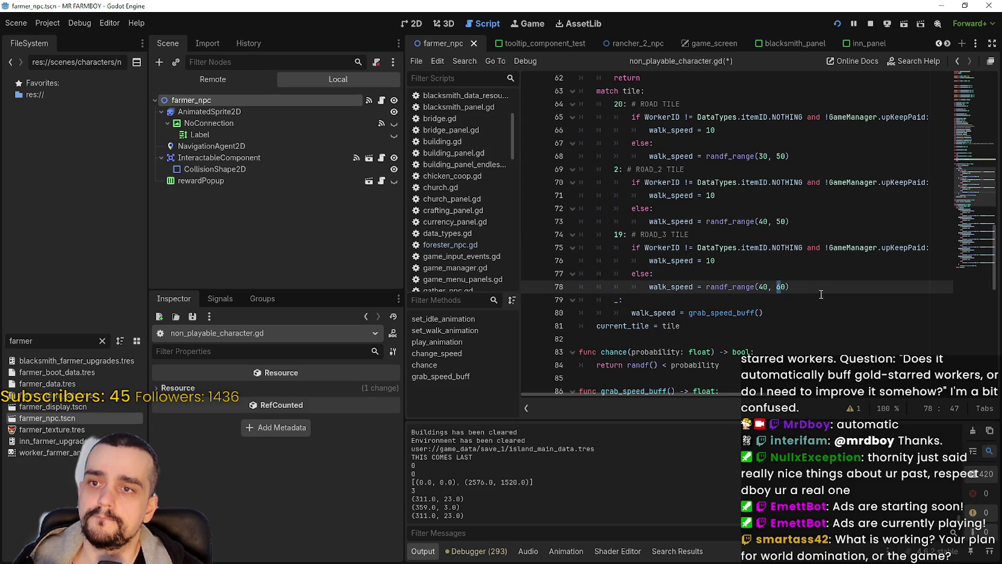
click(815, 287)
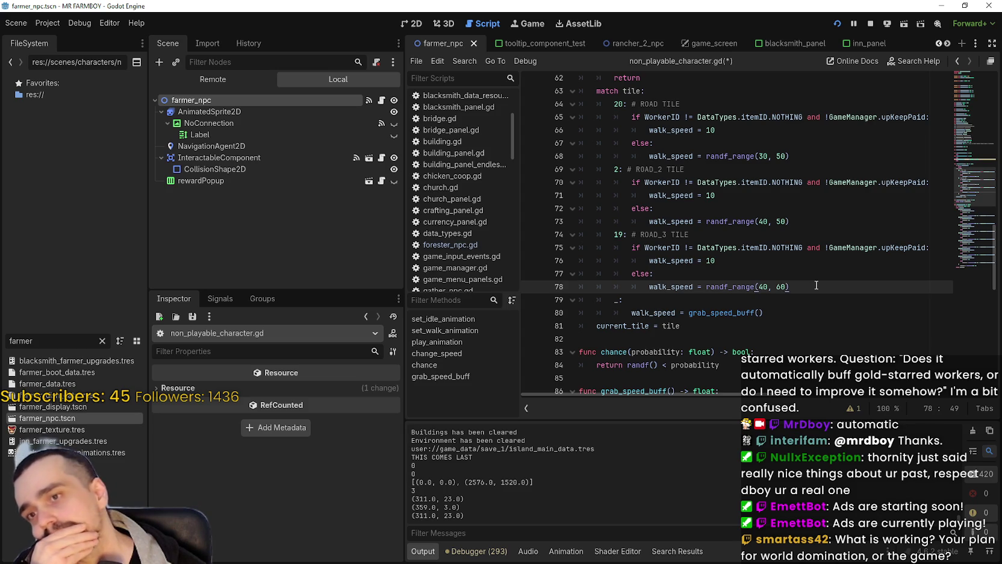
- Review the 60 bound on line 78 and the 30 lower bound on line 68
scroll(817, 285, down, 2)
scroll(816, 285, up, 2)
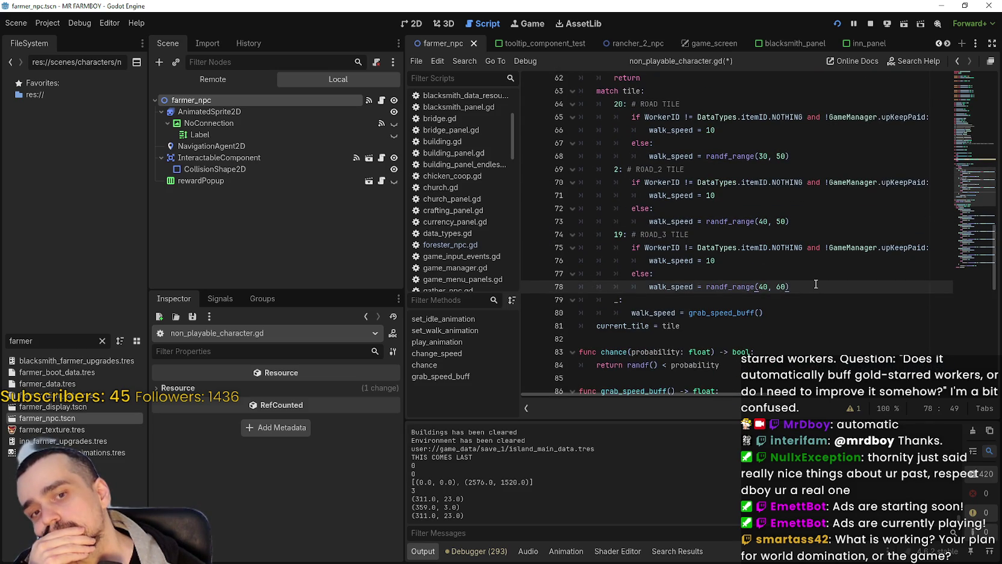
click(784, 286)
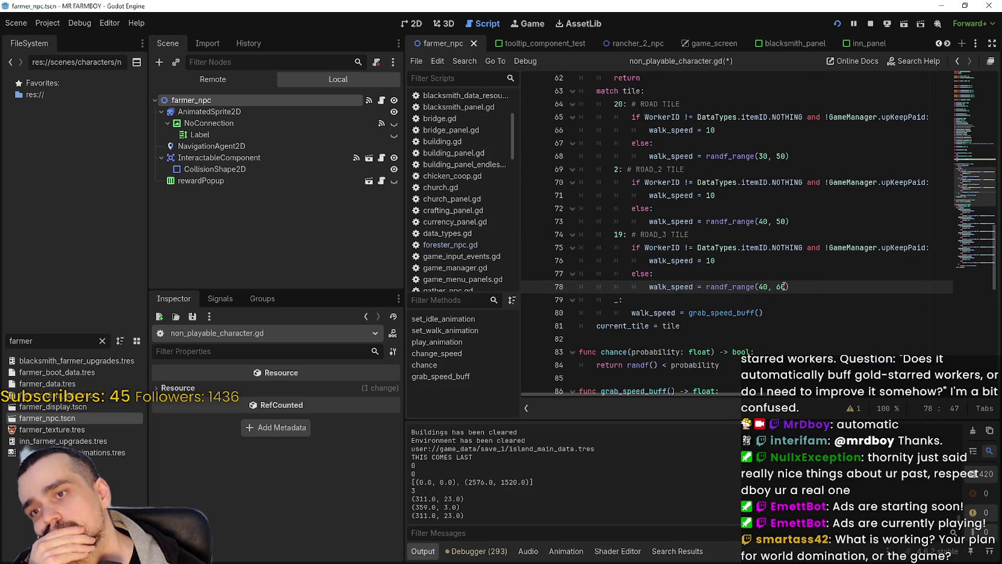
key(shift+Right)
key(Up)
key(Up)
key(Up)
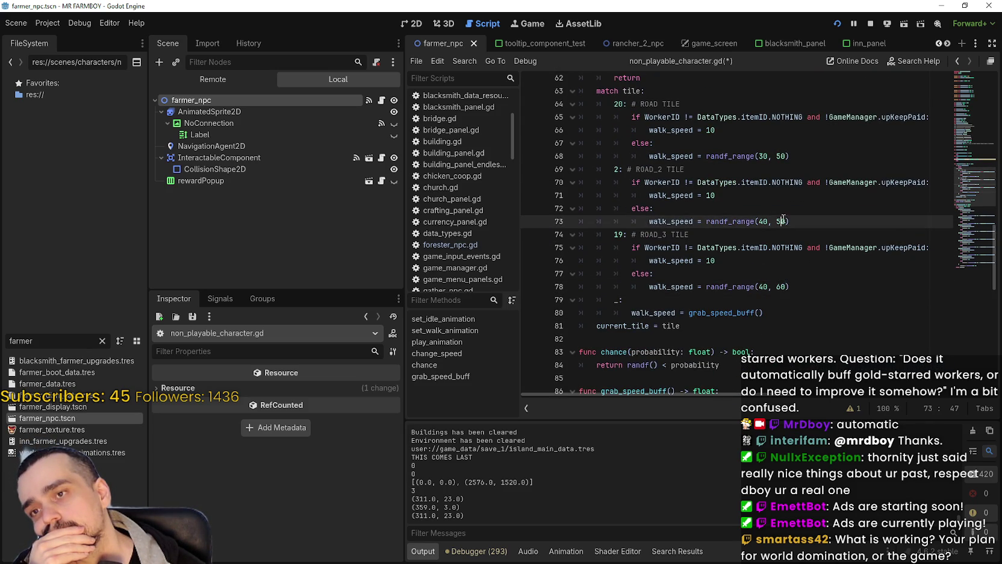
scroll(829, 301, up, 1)
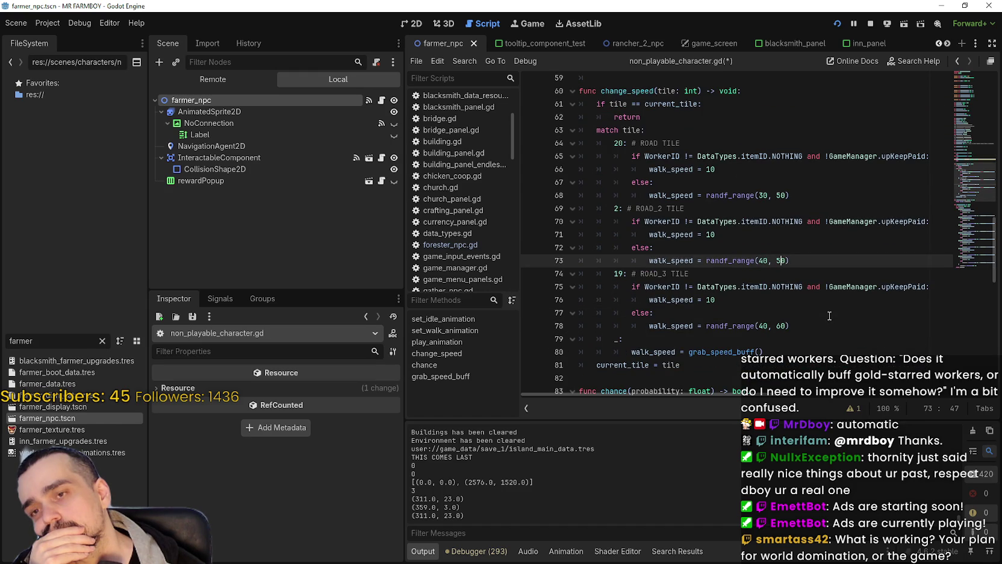
double_click(761, 195)
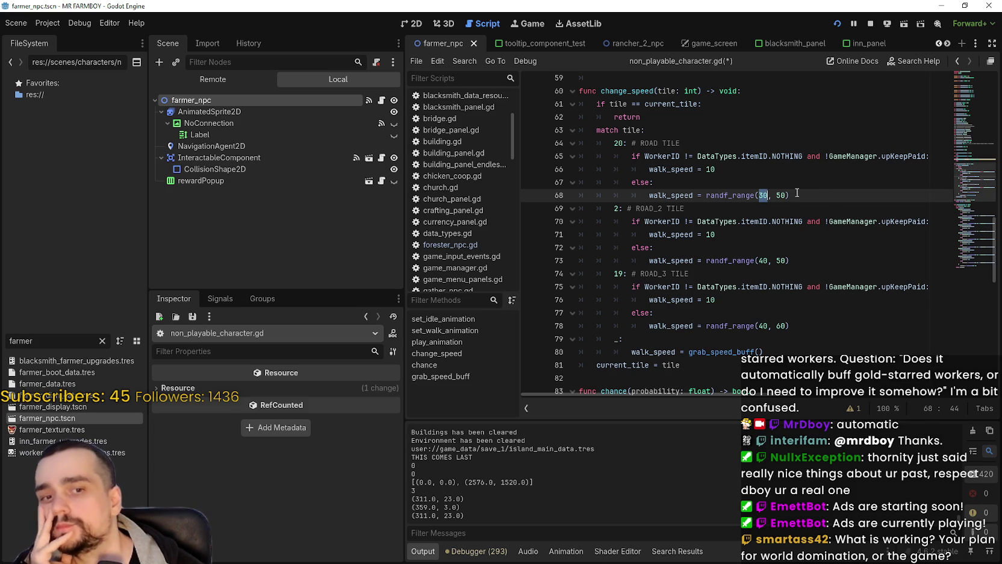
click(779, 195)
scroll(841, 304, down, 6)
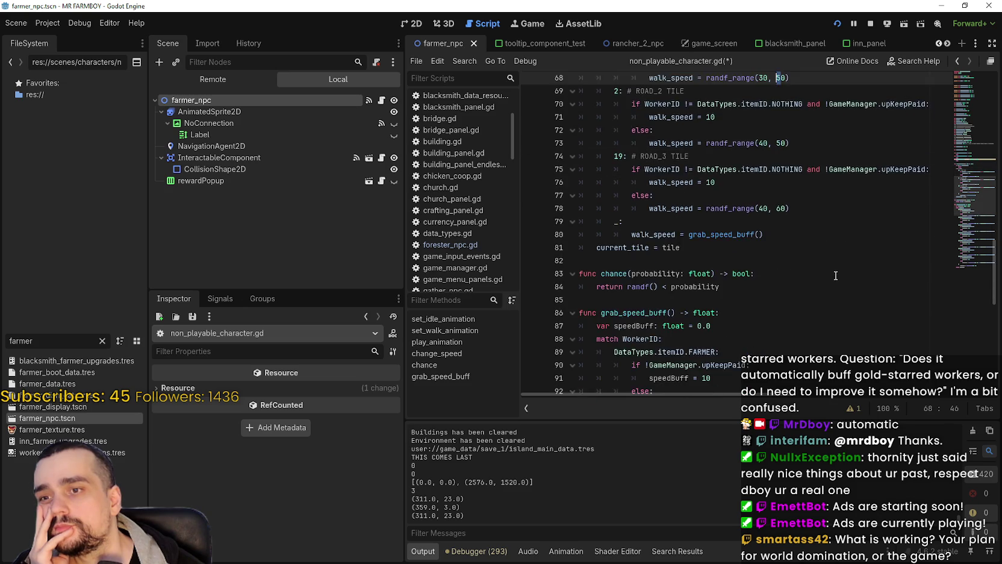
scroll(846, 318, up, 6)
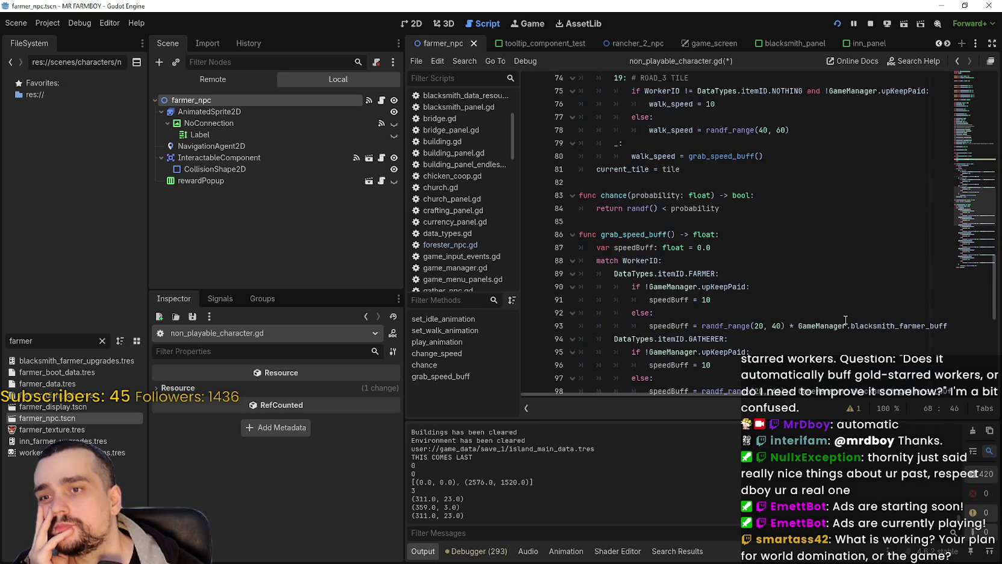
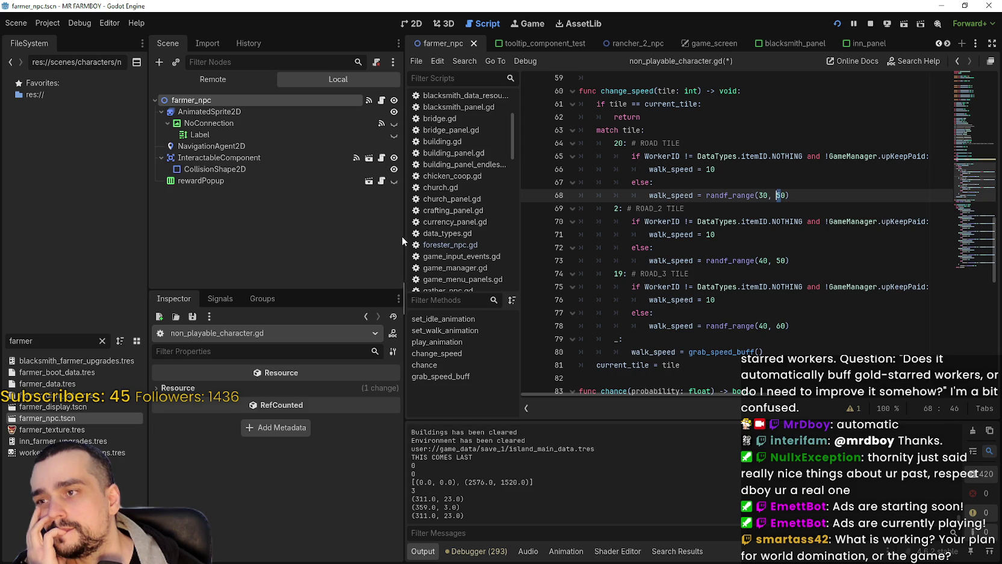
- Widen the script editor and check the Road Tile tooltip in the running game
drag(403, 236, 323, 239)
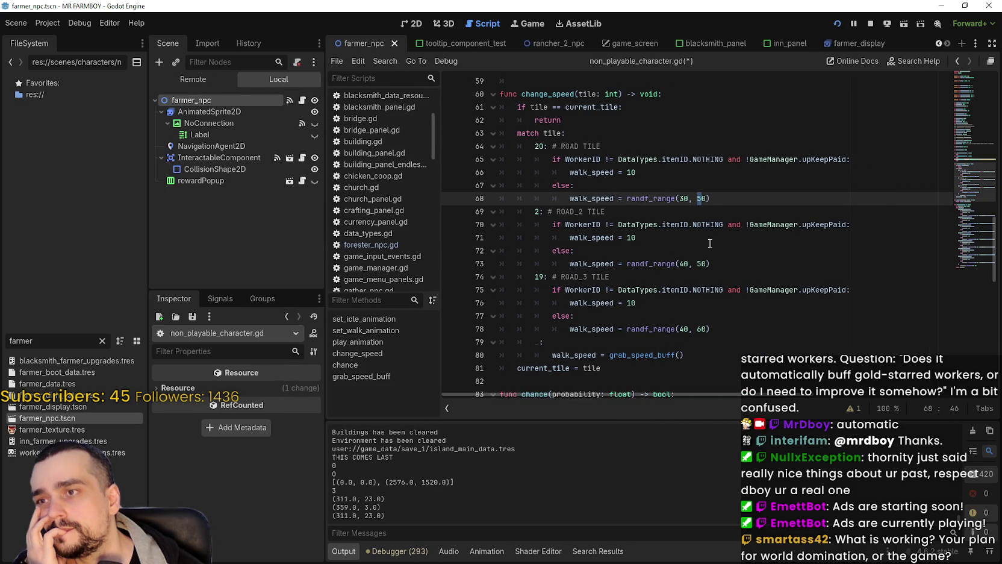
click(699, 212)
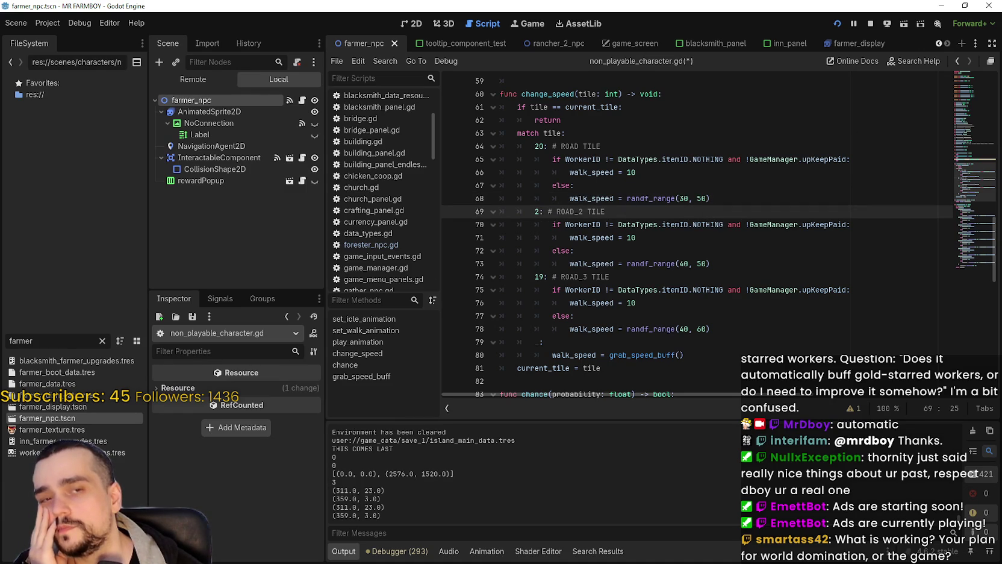
key(alt+Tab)
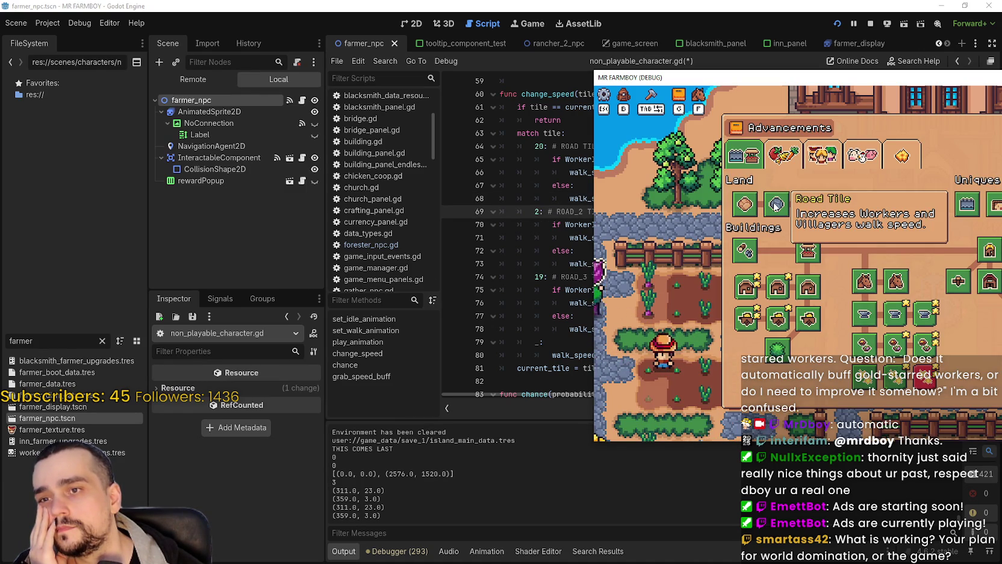
mouse_move(777, 209)
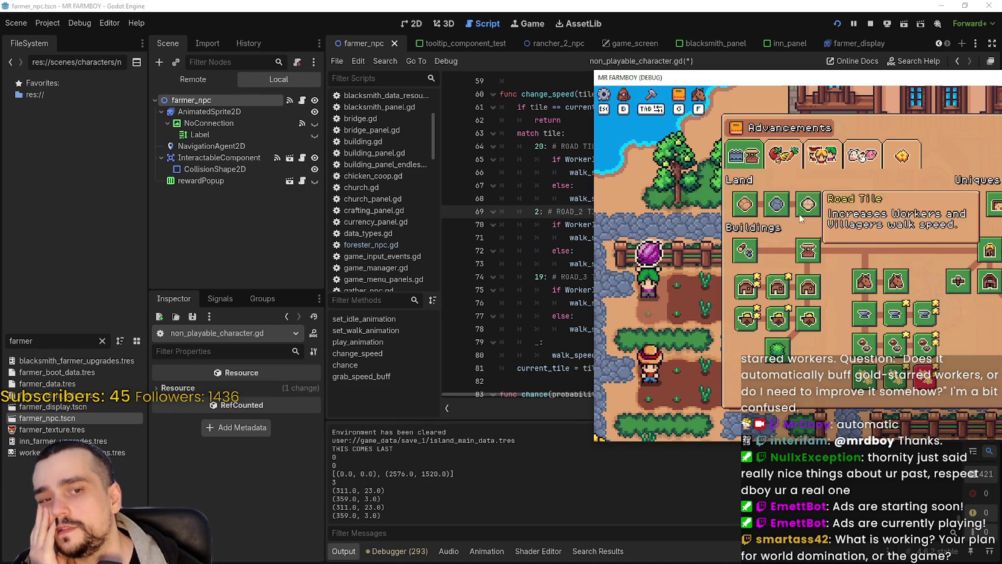
click(578, 252)
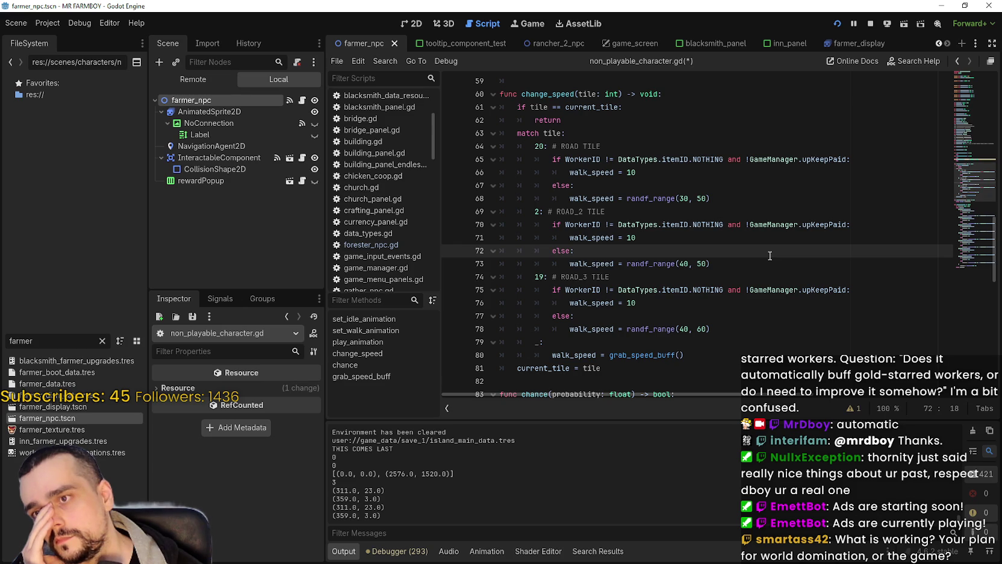
- Review the ROAD_2 walk-speed range and the grab_speed_buff code in the NPC script
key(alt+Tab)
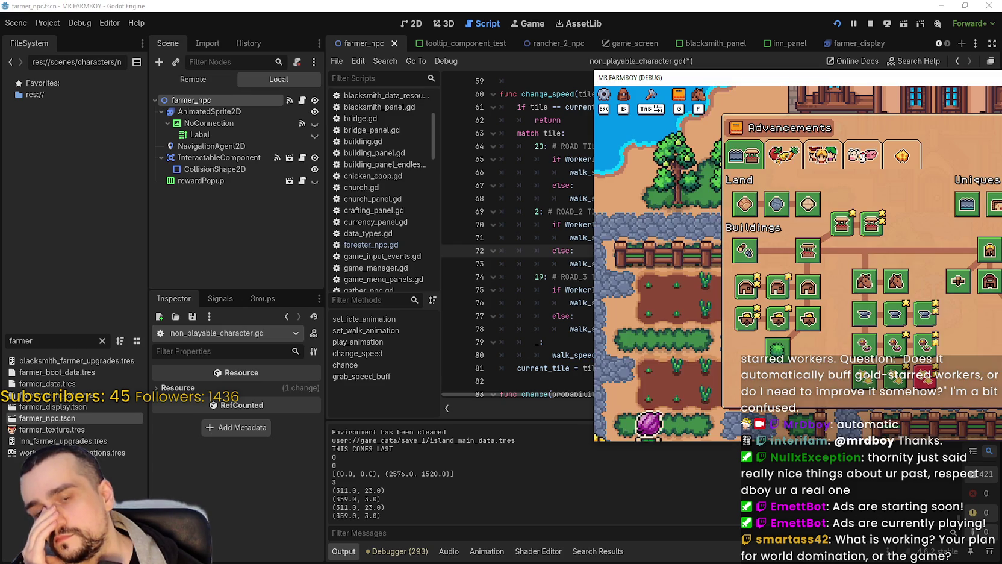
key(alt+Tab)
key(Up)
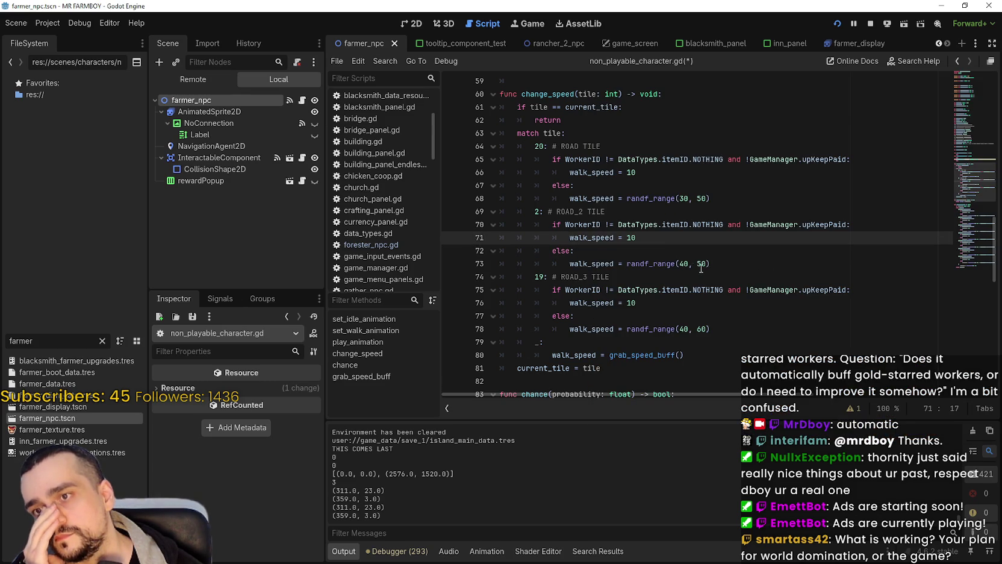
double_click(685, 264)
scroll(720, 279, down, 3)
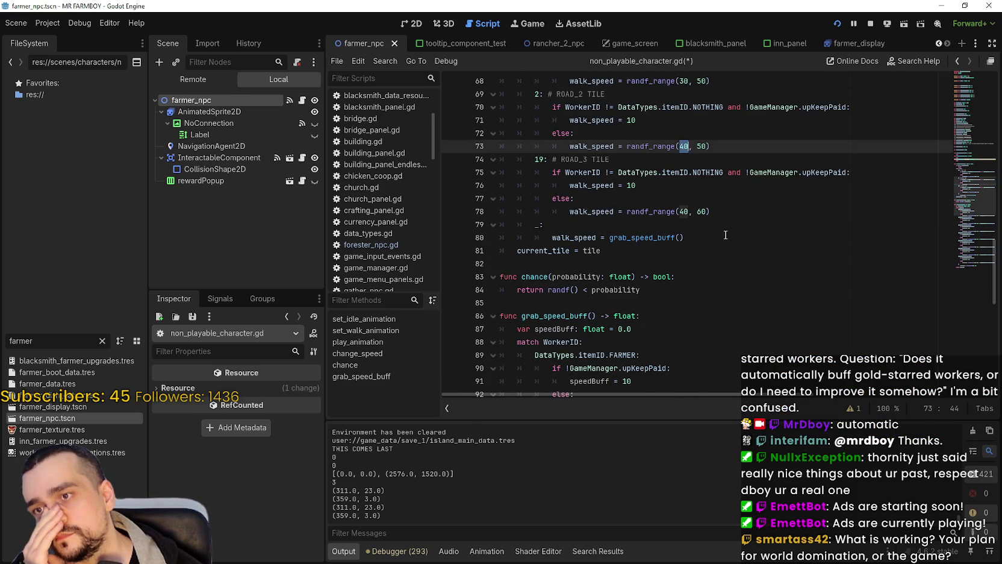
click(726, 235)
scroll(720, 247, down, 4)
click(711, 266)
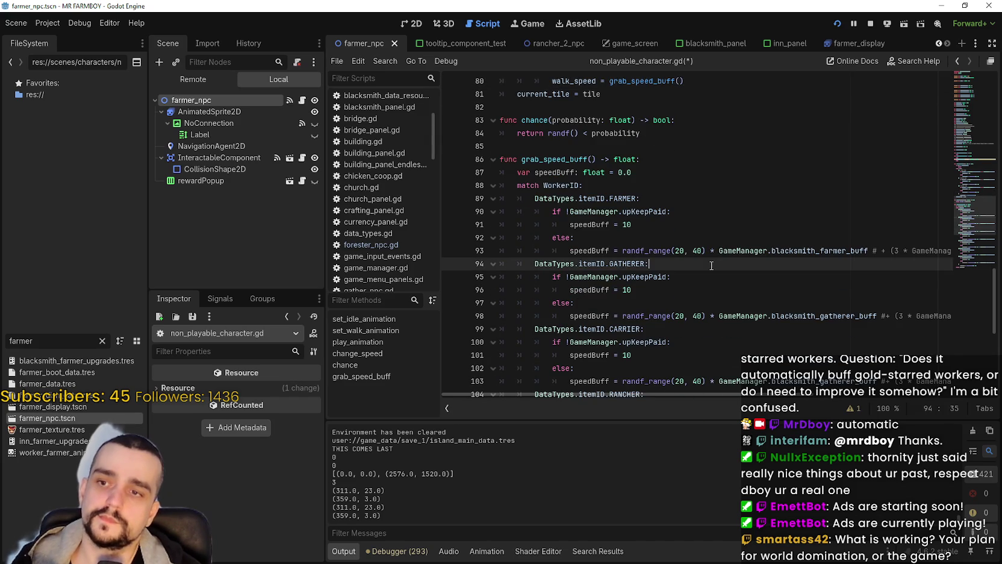
click(558, 226)
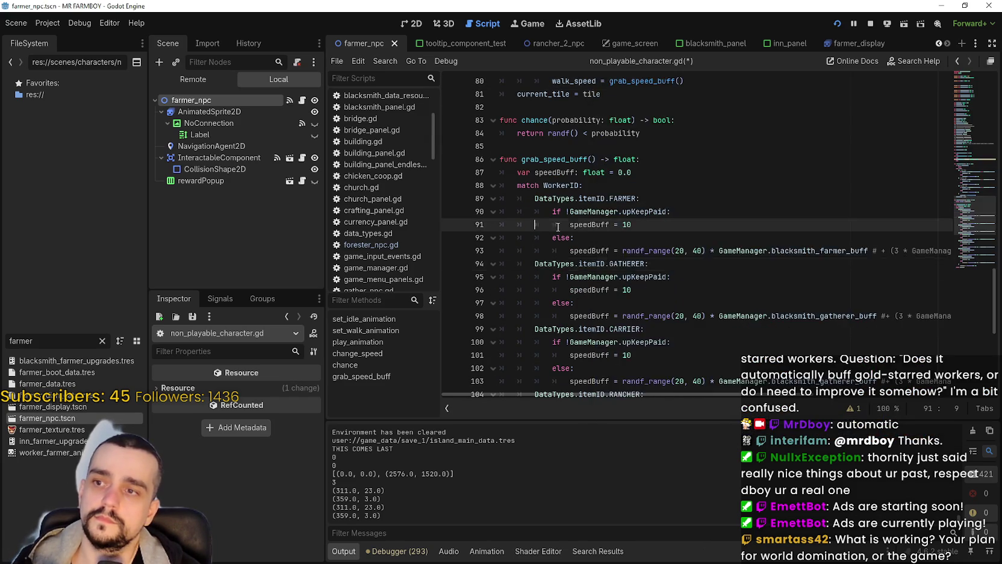
scroll(558, 227, up, 6)
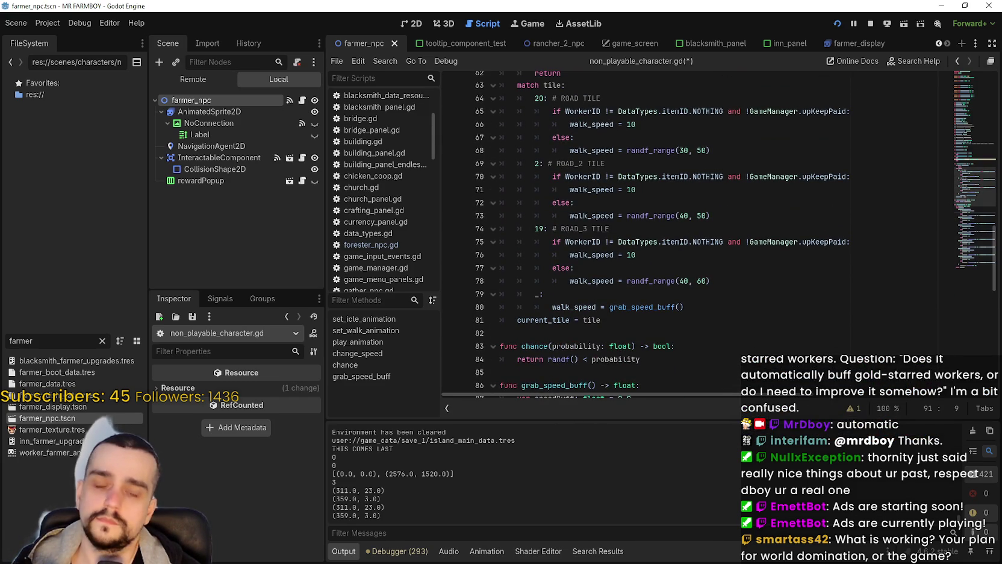
key(XF86Calculator)
- Compute 20 × 1.6 = 32 in Calculator, then clear it
text(2)
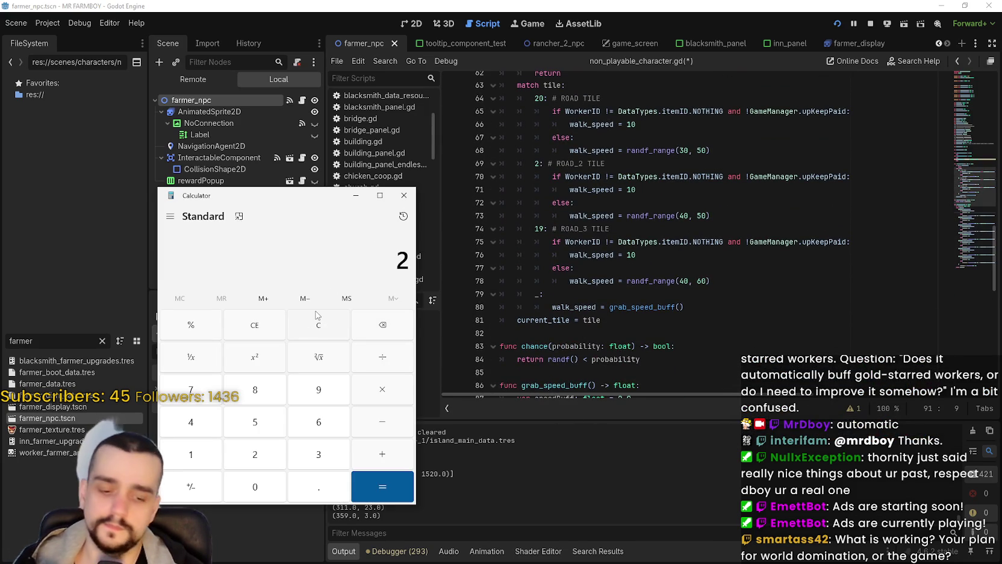
text(0)
click(401, 390)
text(1.)
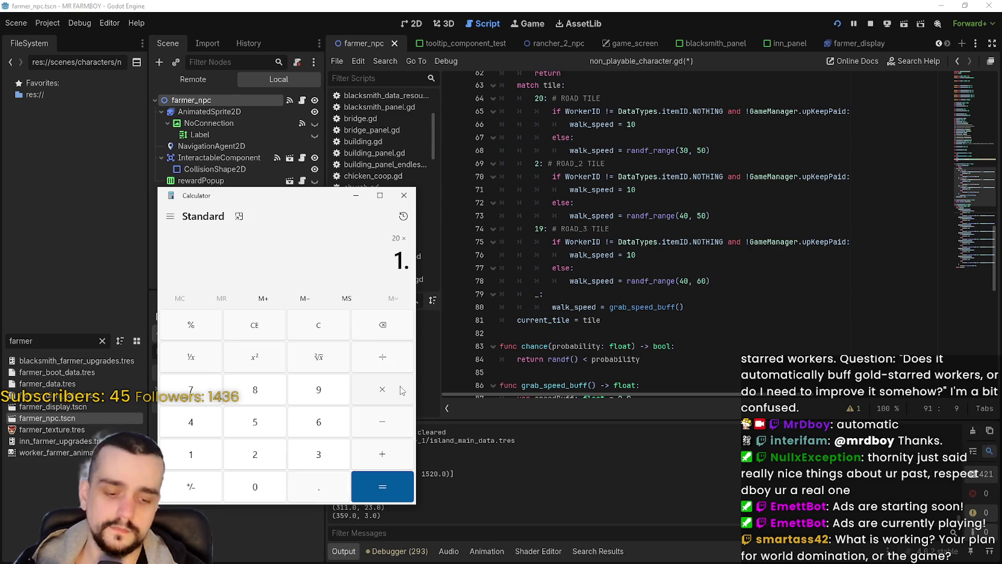
text(6)
key(Return)
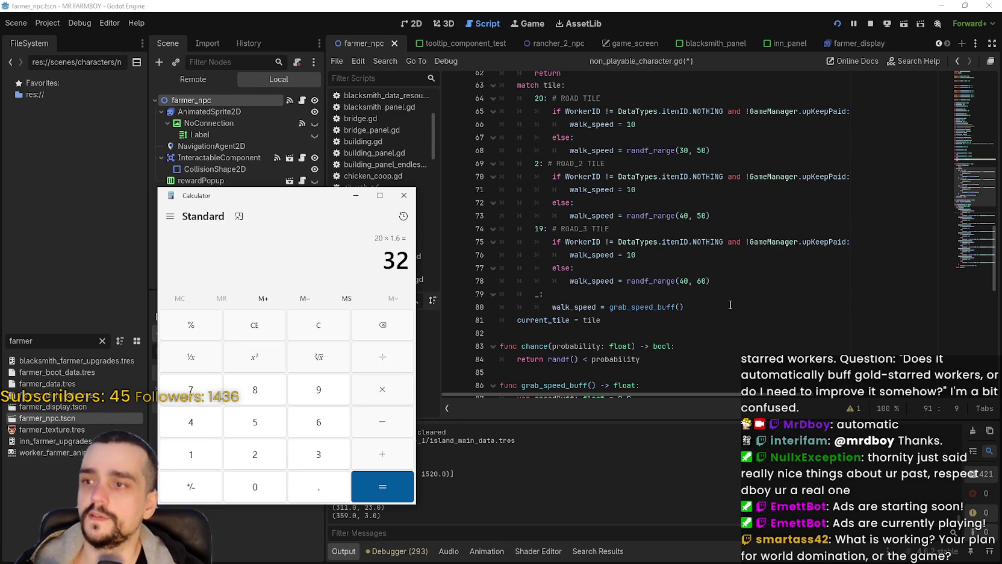
click(336, 332)
scroll(608, 232, down, 6)
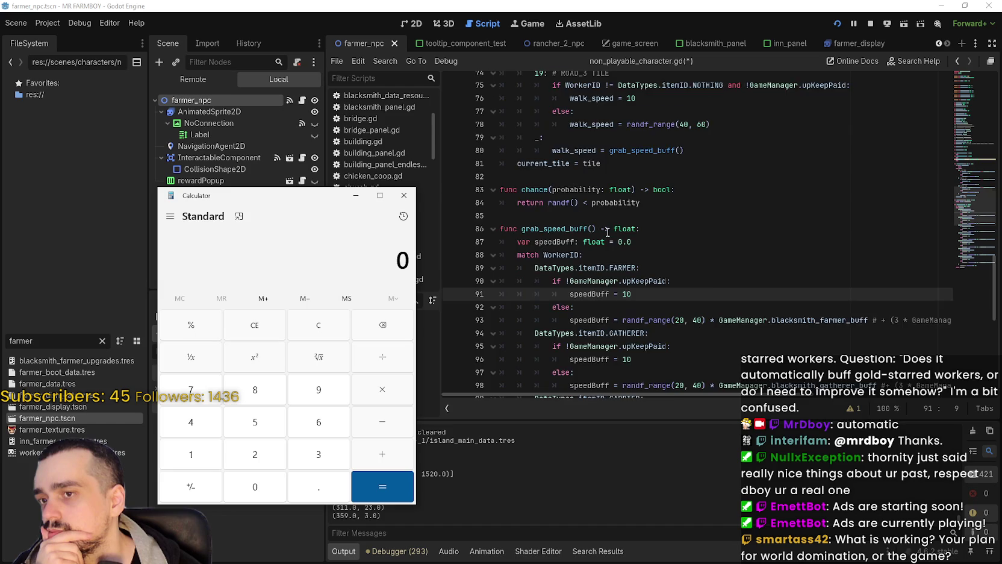
scroll(607, 232, up, 3)
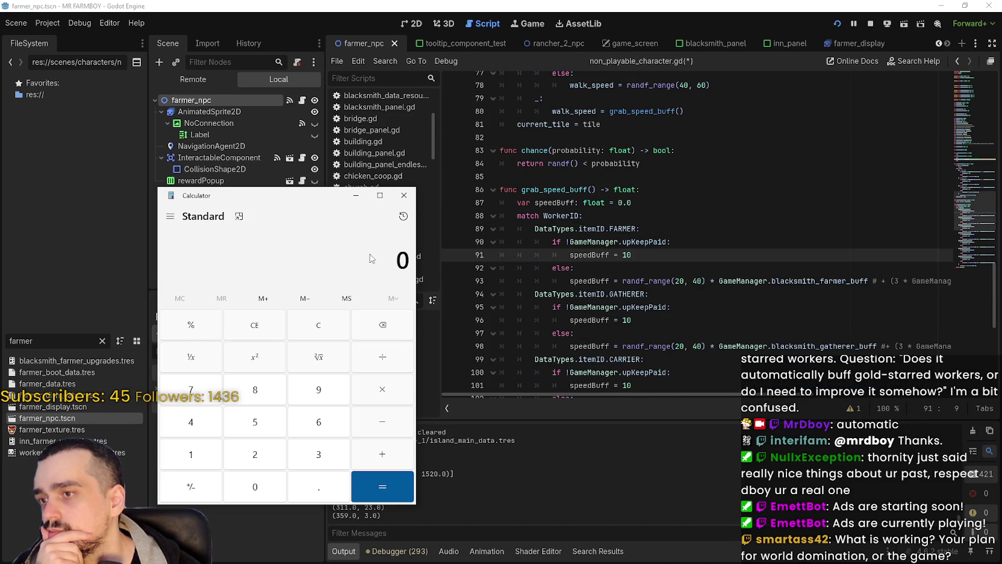
- Compute 40 × 1.6 = 64 and copy the result
text(40)
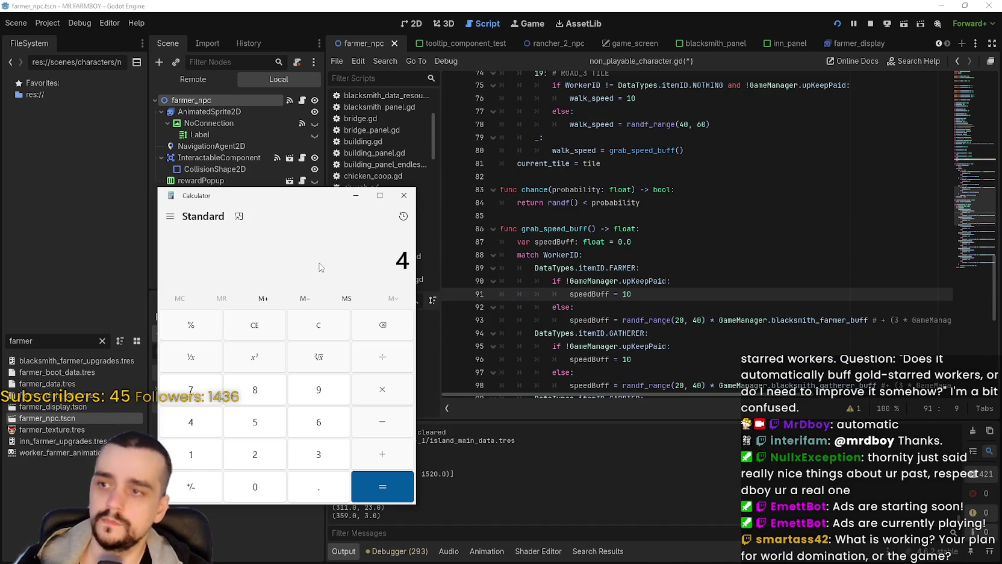
click(391, 390)
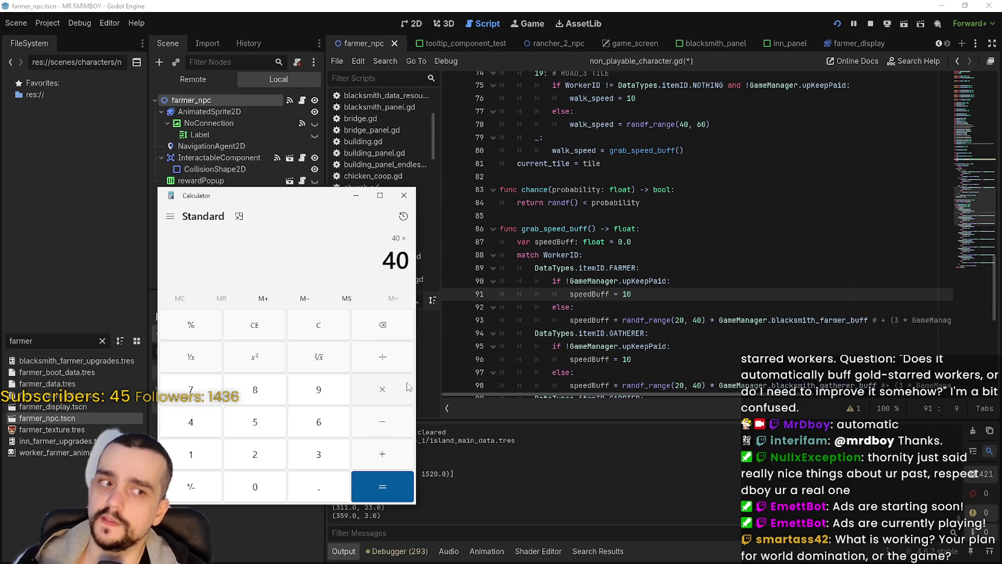
text(1.6)
key(Return)
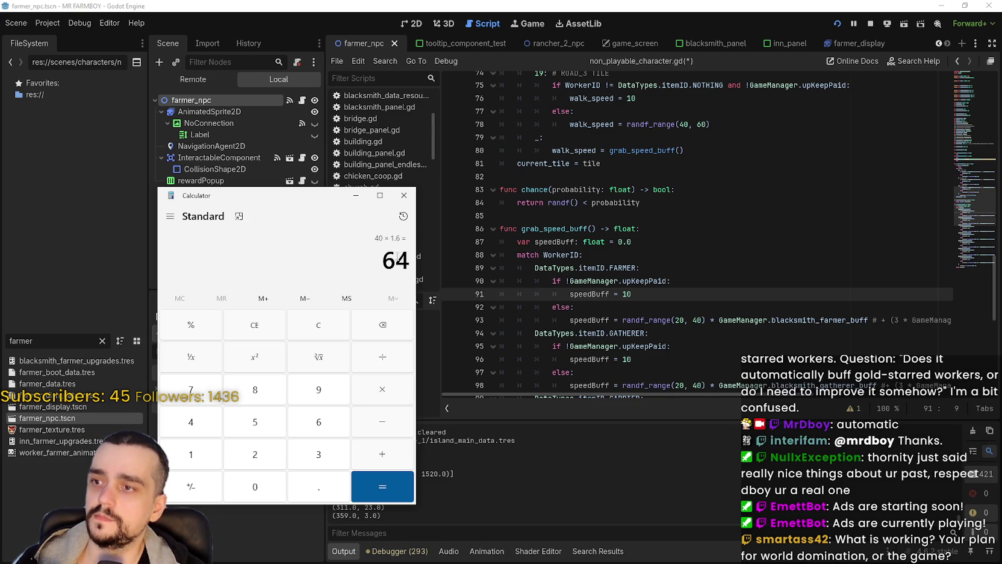
key(ctrl+c)
scroll(717, 294, up, 4)
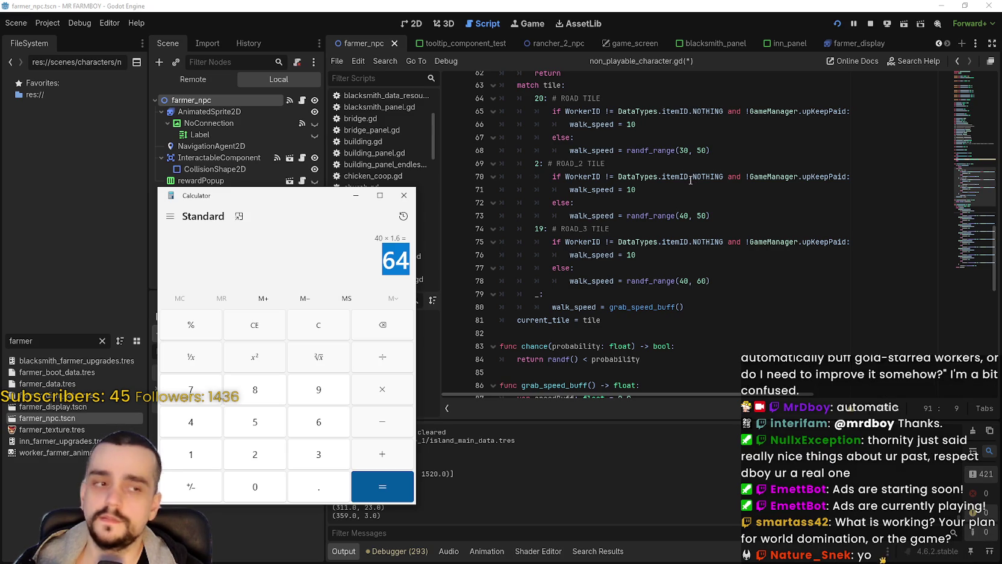
click(716, 209)
- Compare ROAD_2's walk_speed line against the Road Tile tooltip in the running game
mouse_move(712, 215)
mouse_down()
mouse_move(534, 215)
mouse_move(552, 215)
mouse_up()
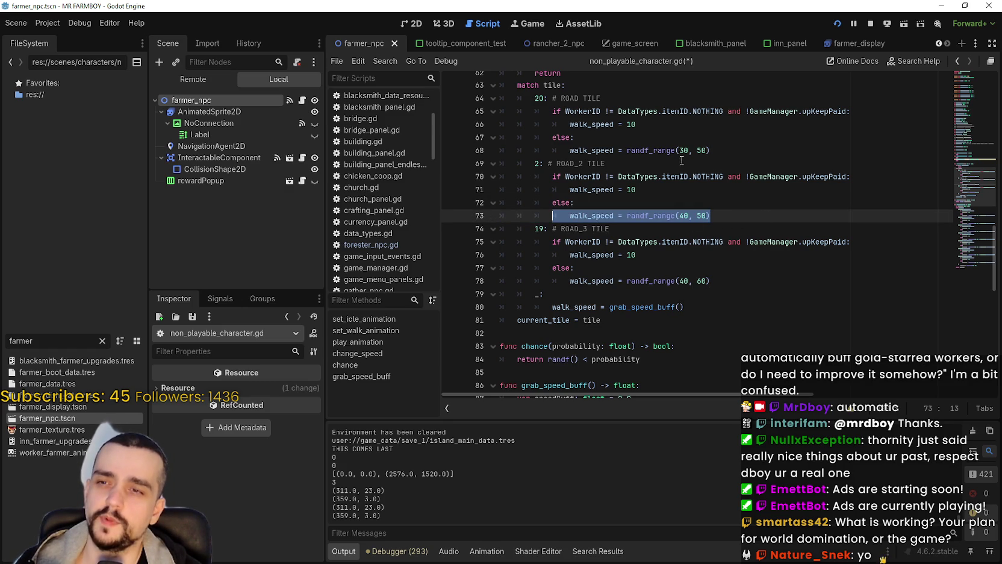
key(alt+Tab)
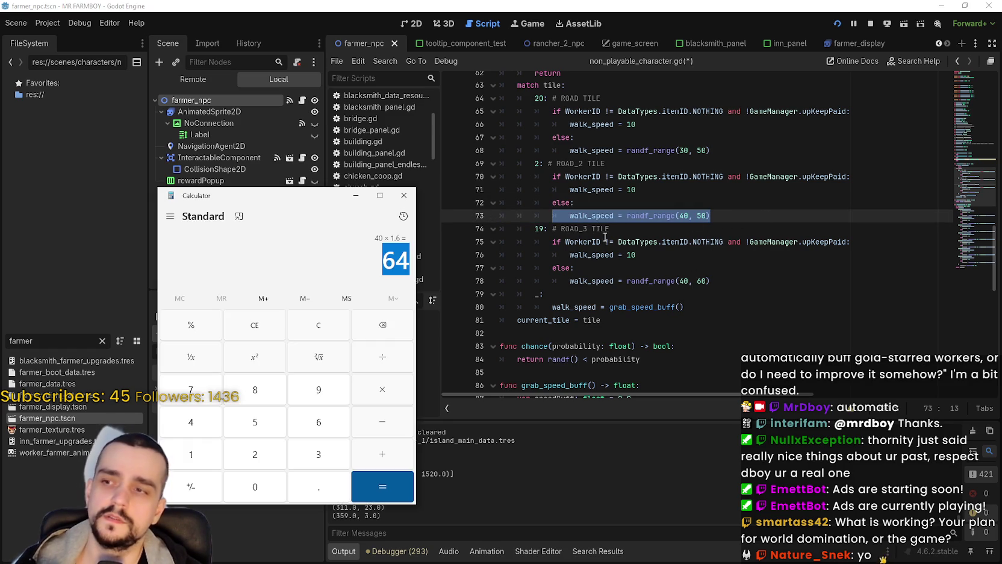
key(alt+Tab)
mouse_move(782, 209)
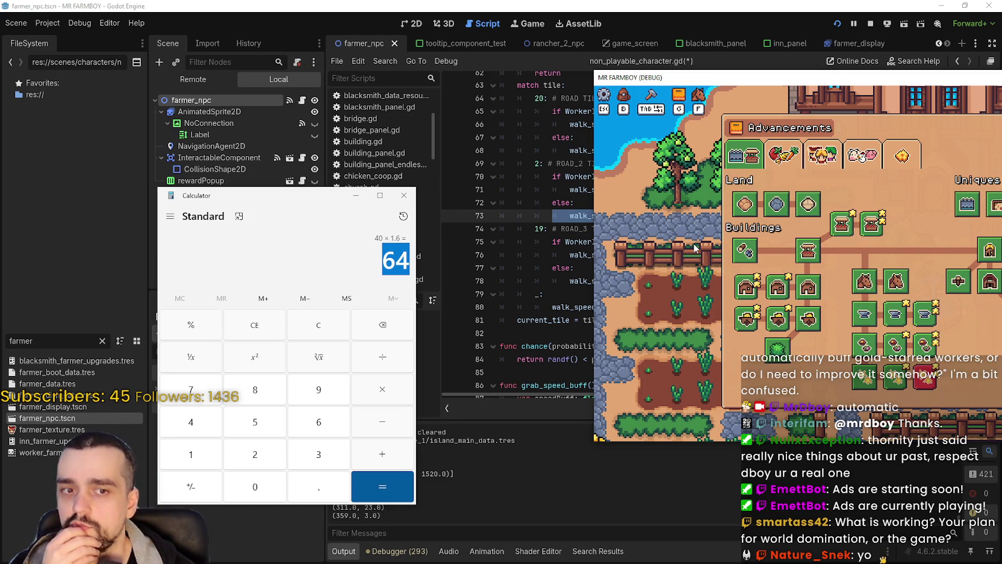
key(alt+Tab)
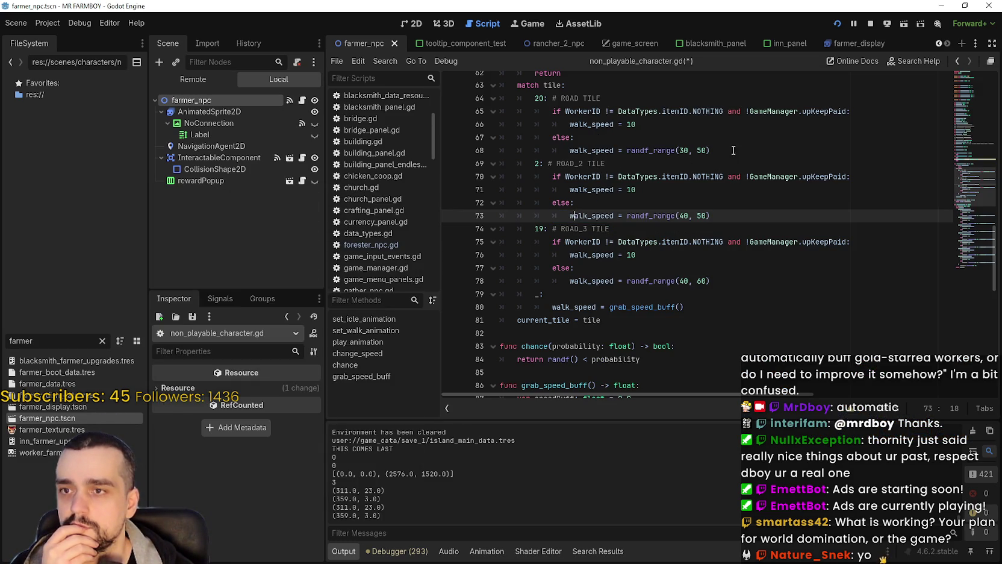
- Edit the road-tile randf_range values to (30, 50), (40, 50) and (40, 60)
mouse_move(733, 150)
mouse_down()
mouse_move(591, 151)
mouse_move(557, 137)
mouse_up()
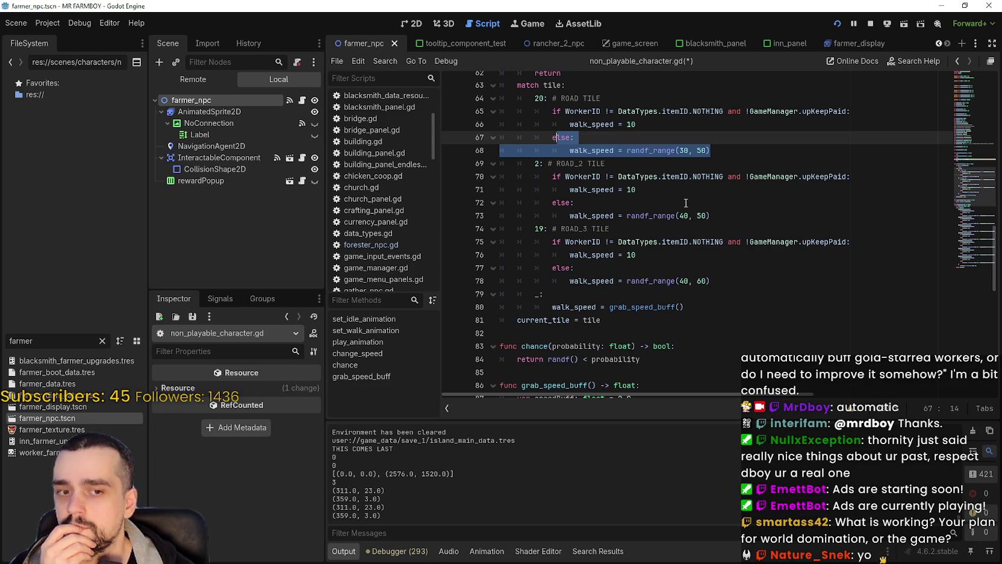
click(697, 215)
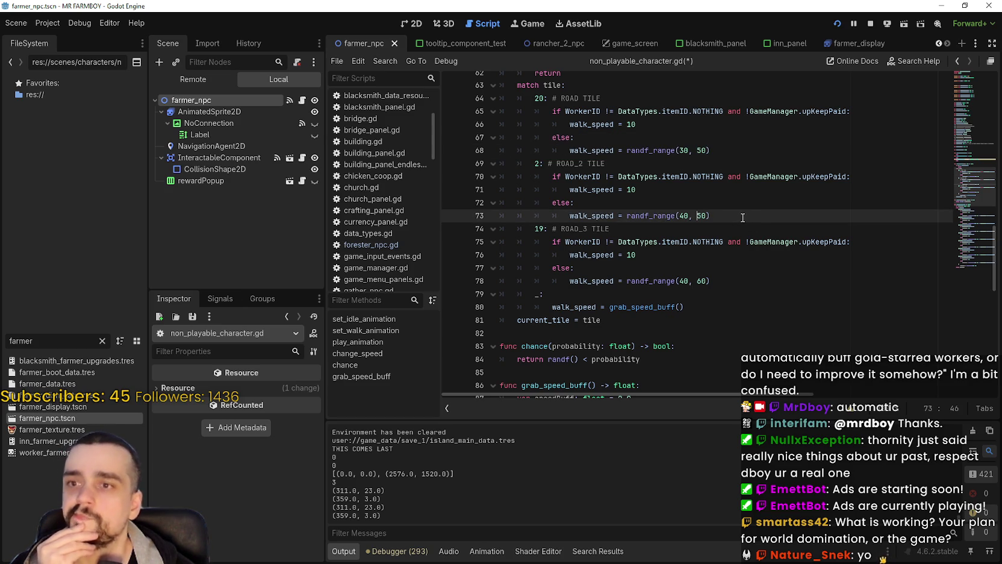
click(682, 150)
text(5)
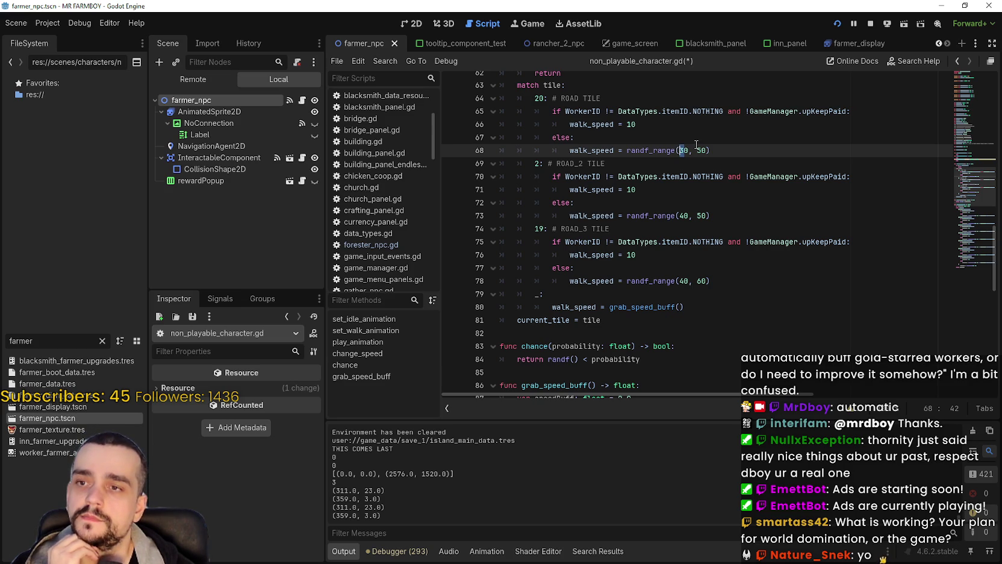
scroll(693, 156, down, 4)
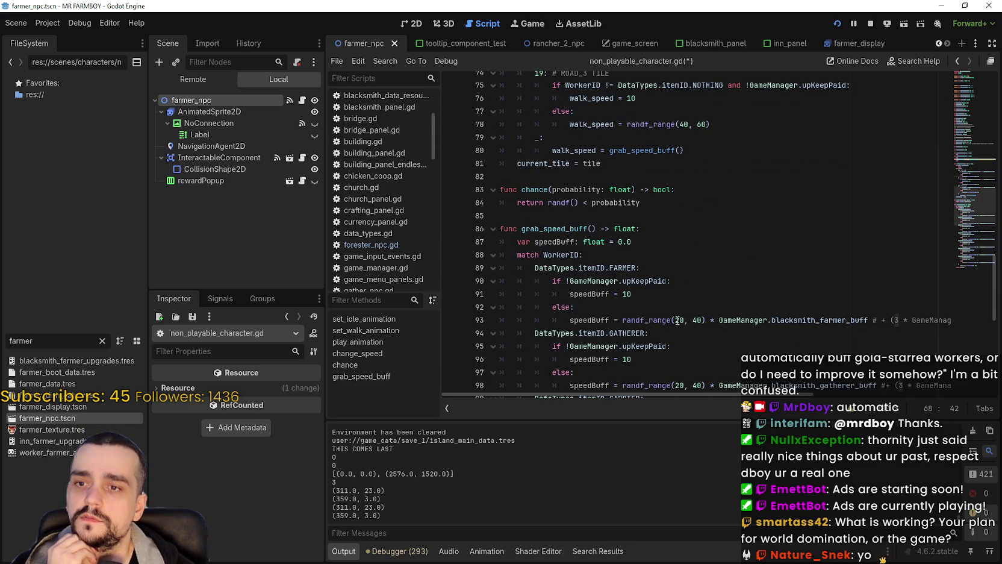
scroll(703, 283, up, 5)
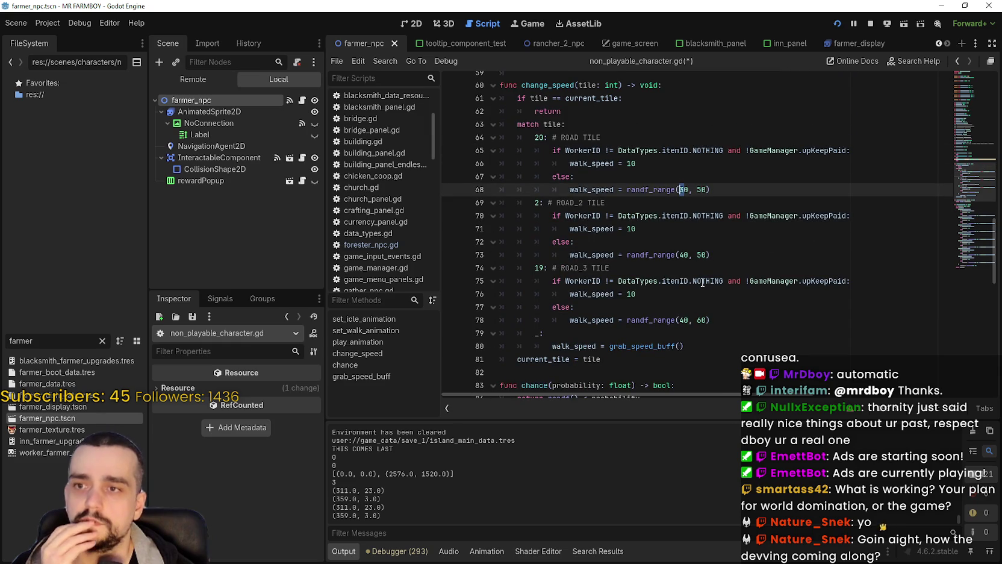
mouse_move(702, 281)
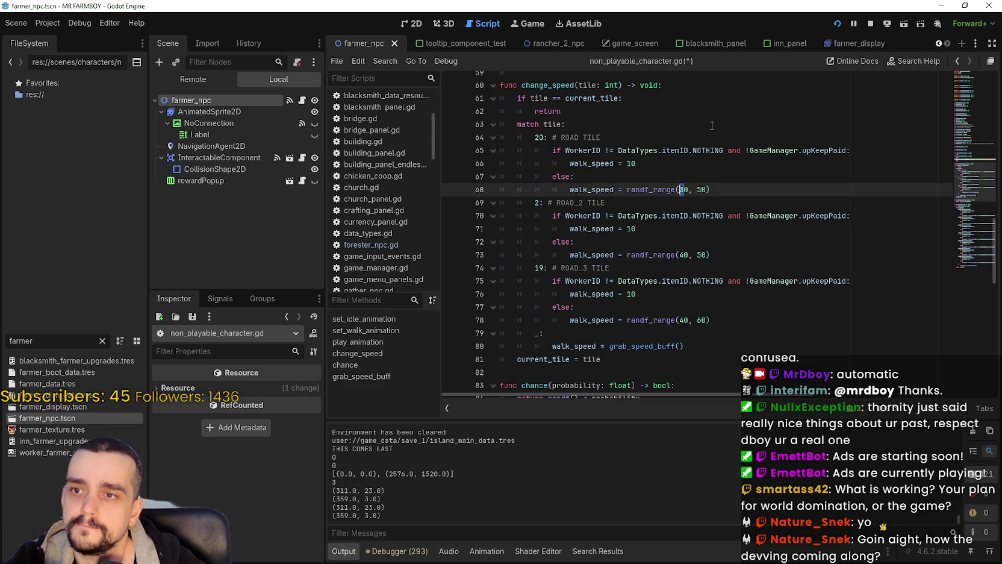
key(F5)
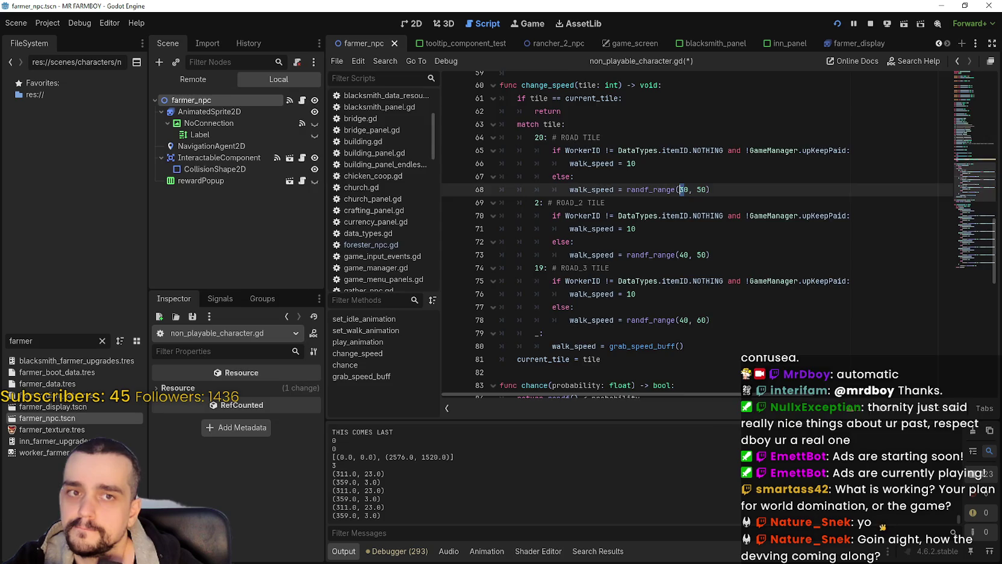
click(753, 71)
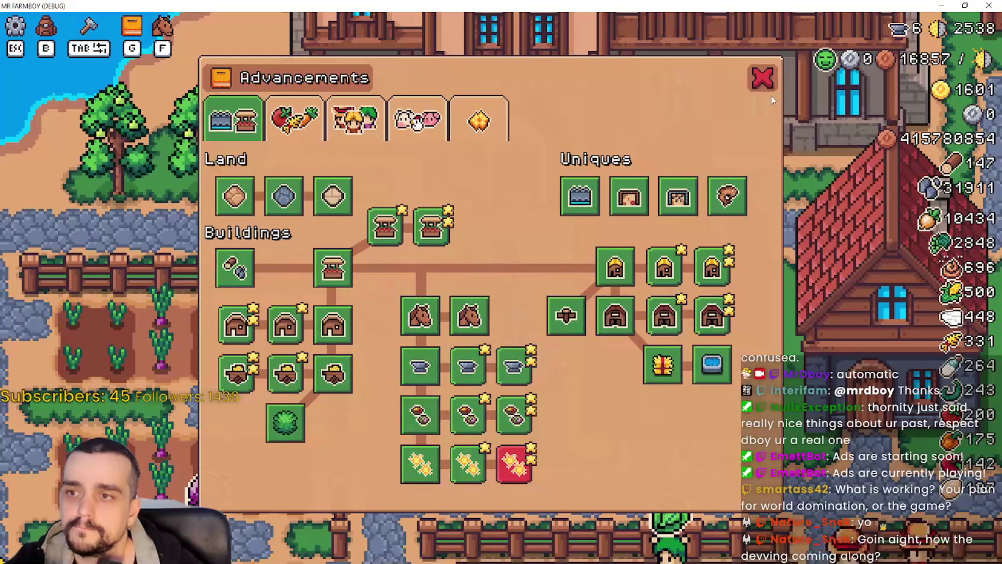
click(764, 81)
scroll(580, 303, down, 5)
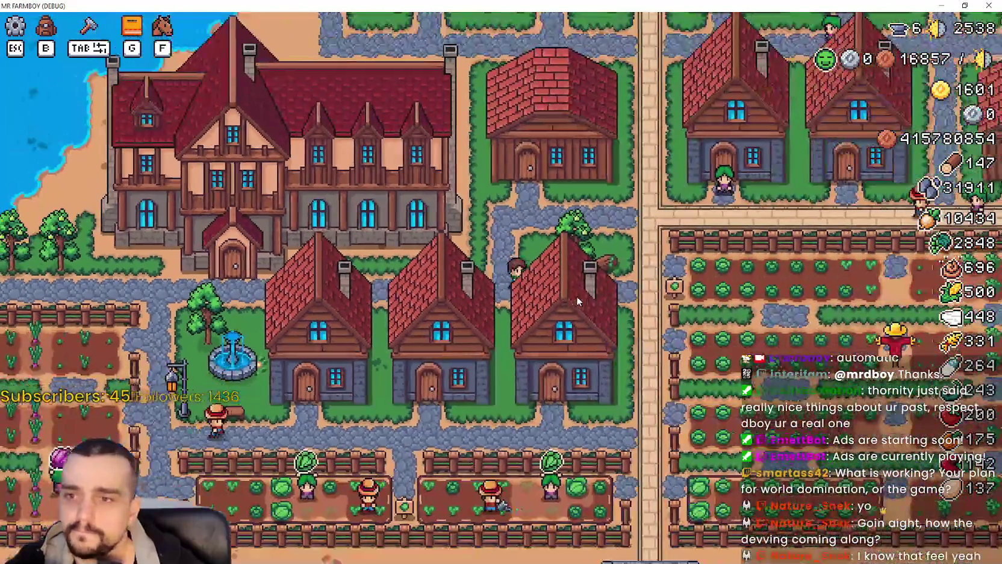
key(d)
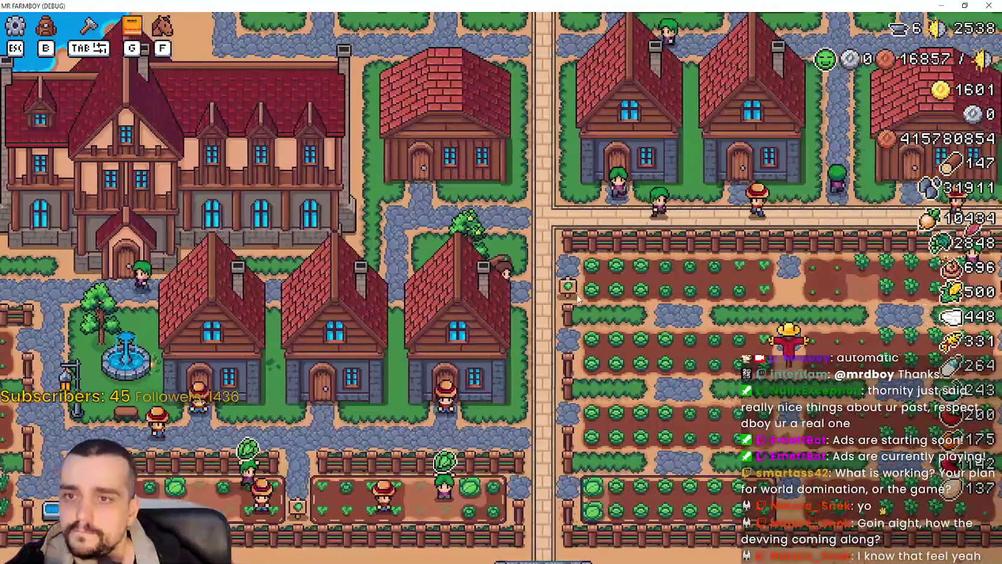
key(s)
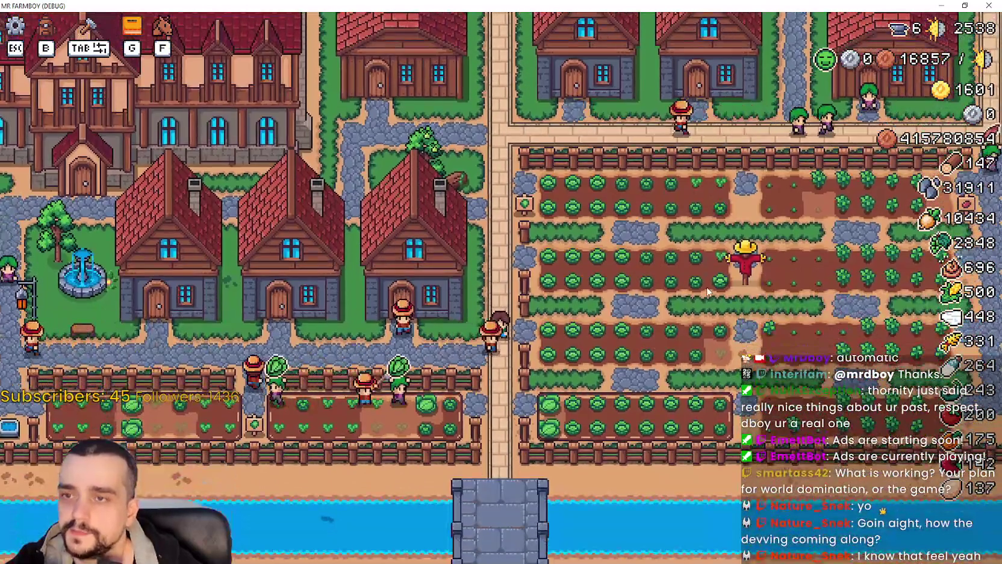
key(w)
key(d)
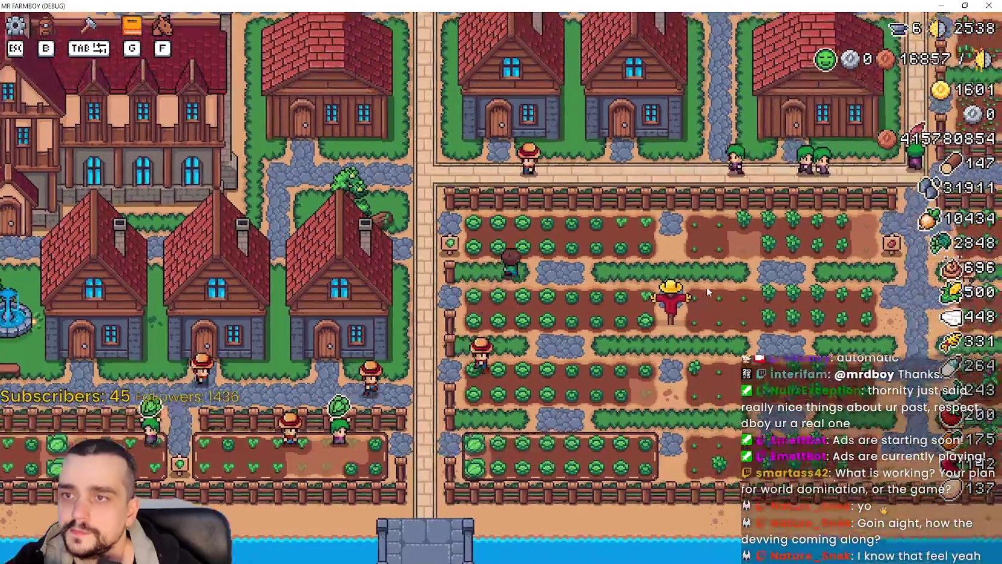
scroll(708, 292, up, 2)
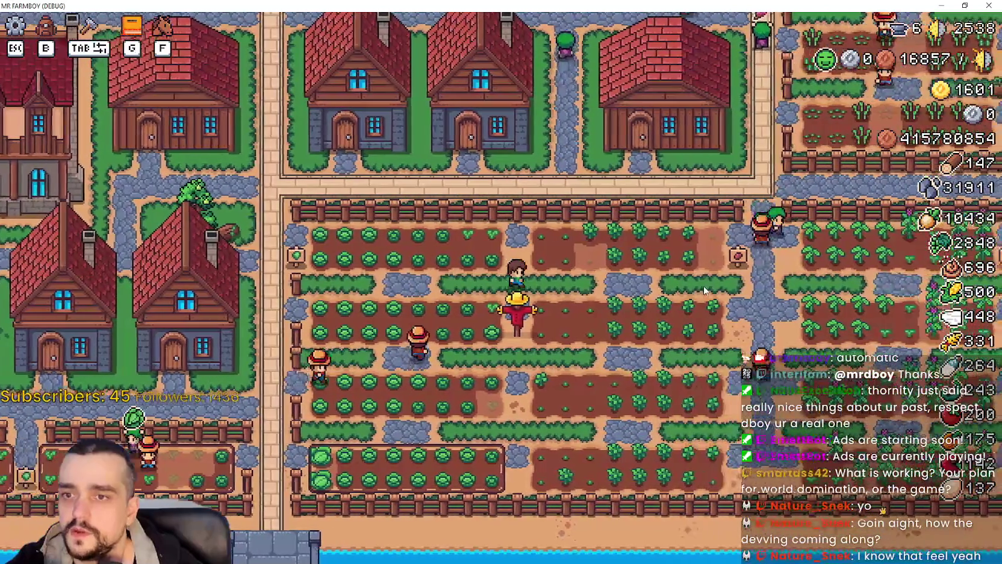
scroll(701, 285, down, 2)
key(a)
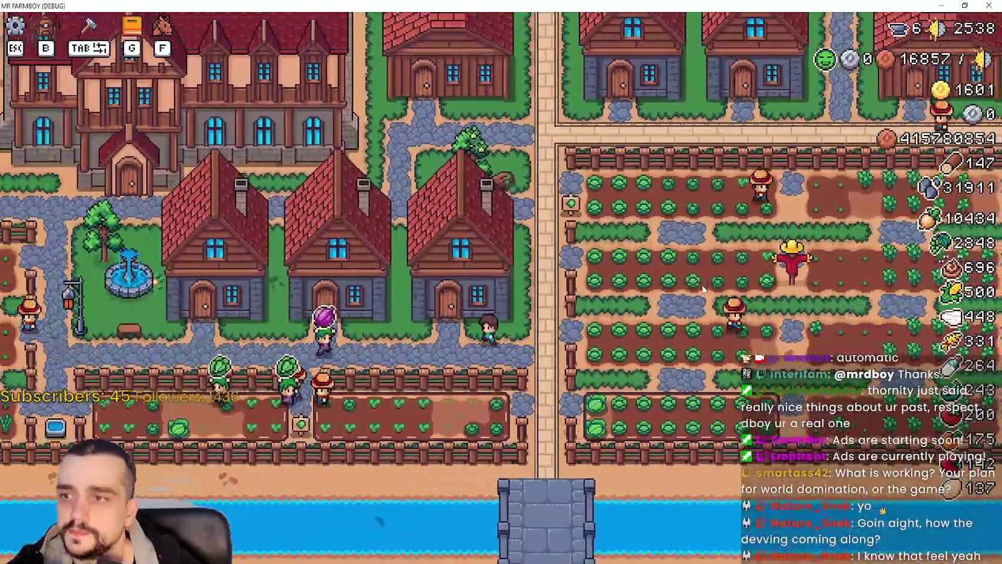
scroll(702, 284, up, 2)
key(a)
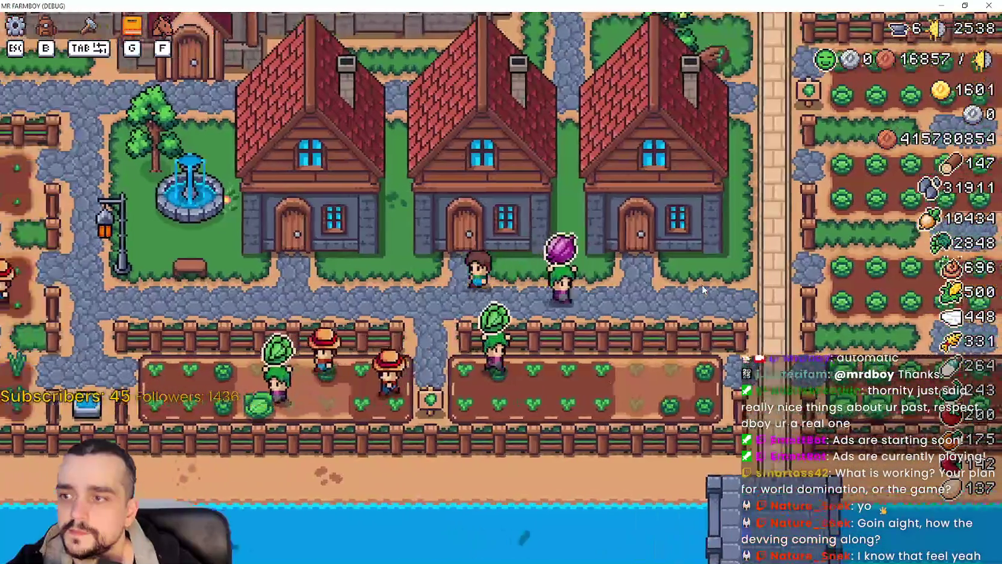
key(a)
key(w)
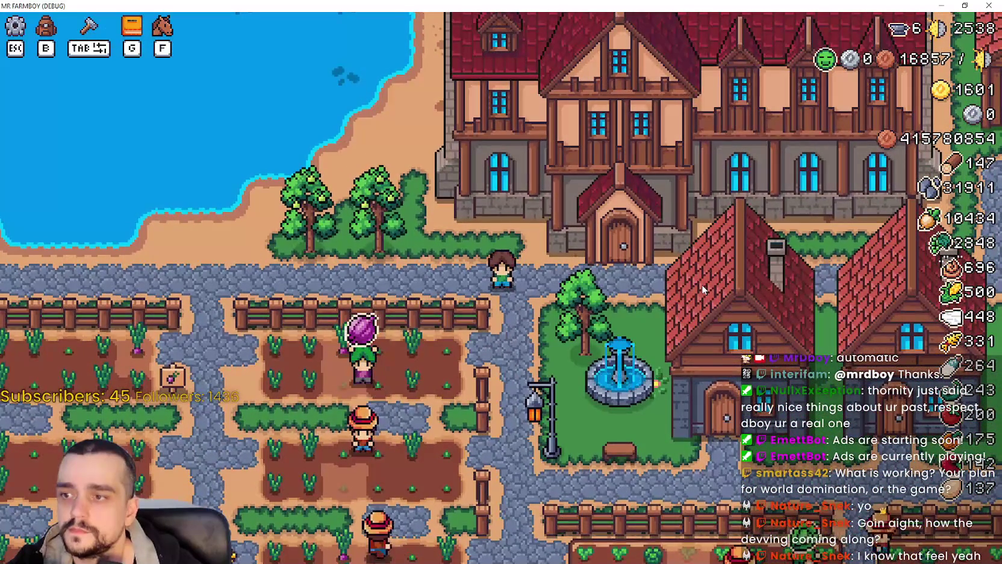
key(alt+Tab)
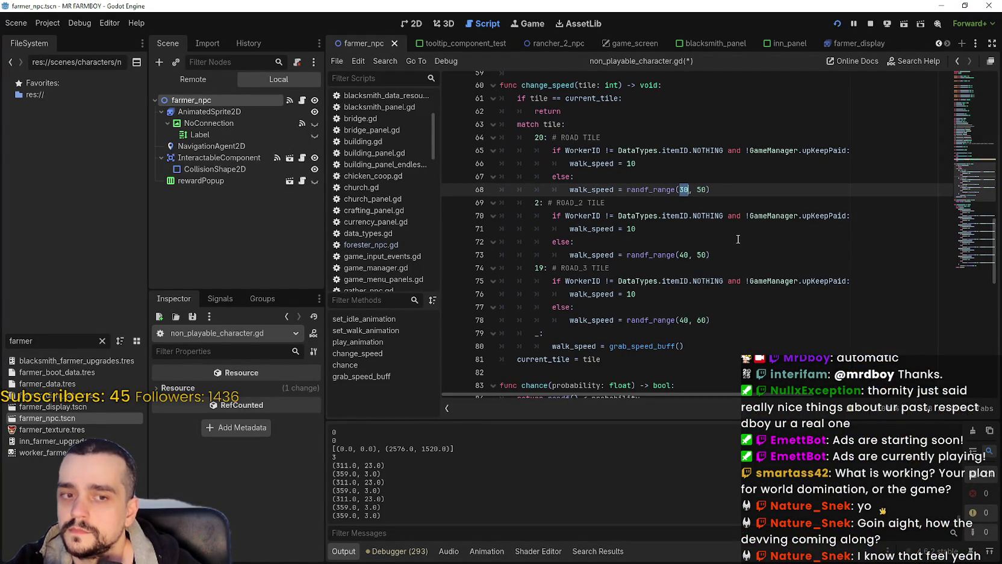
- Select the three road tile speed cases (lines 64–78) and bring up Calculator
drag(710, 190, 676, 190)
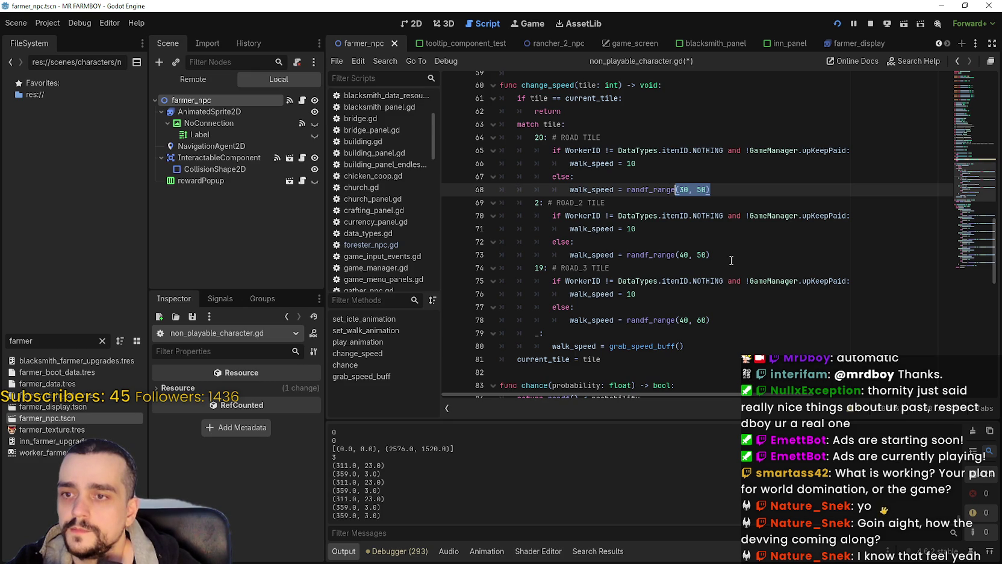
click(711, 320)
key(shift+Up)
key(shift+Up)
key(shift+Up)
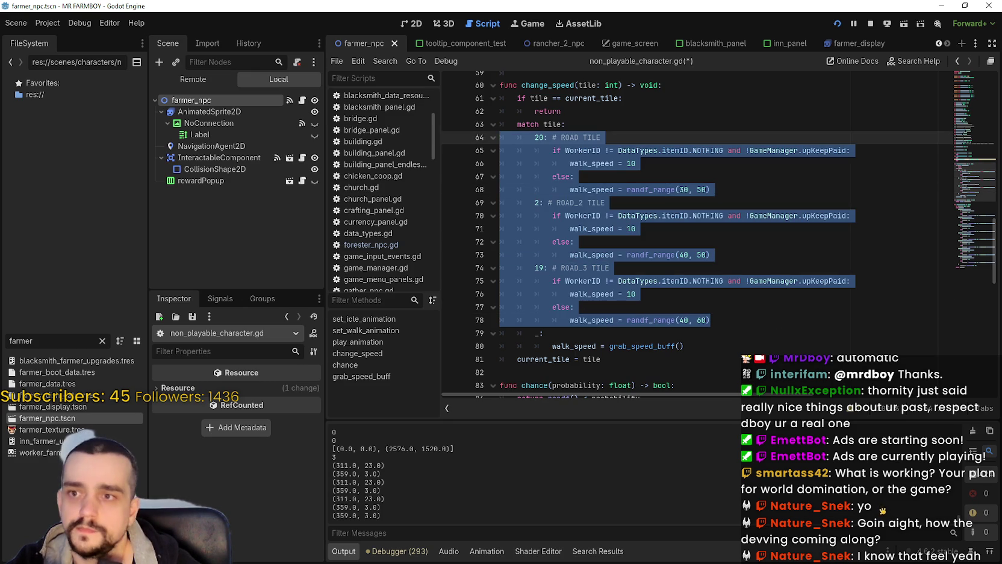
key(XF86Calculator)
- Move Calculator beside the code, clear it, and compute 30 × 1.6 = 48
drag(265, 200, 361, 98)
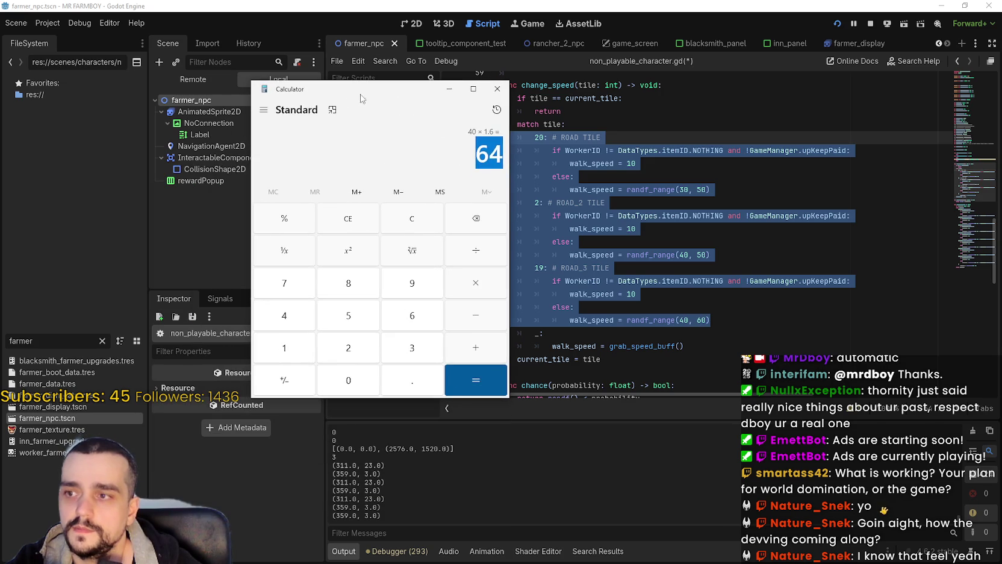
click(425, 222)
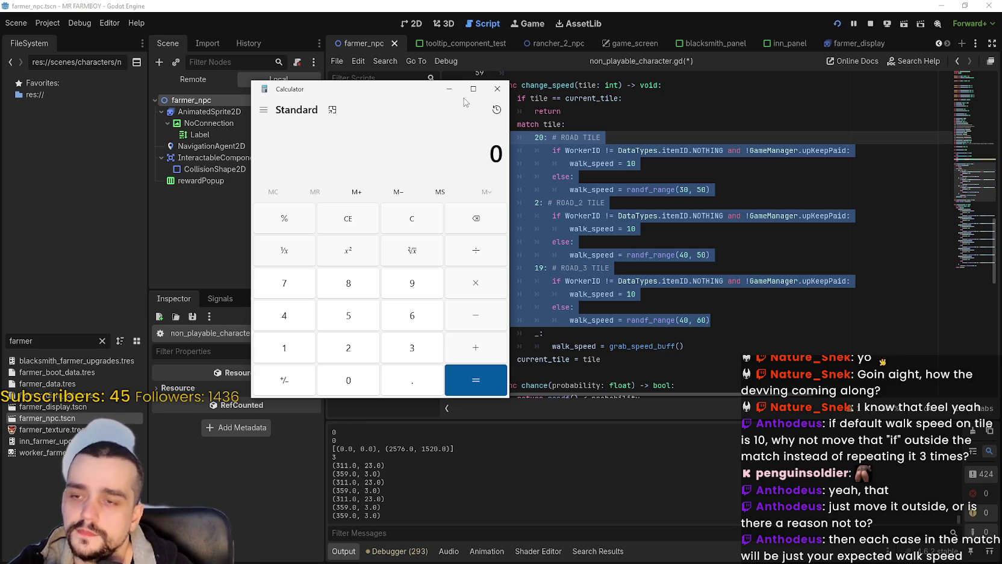
text(20)
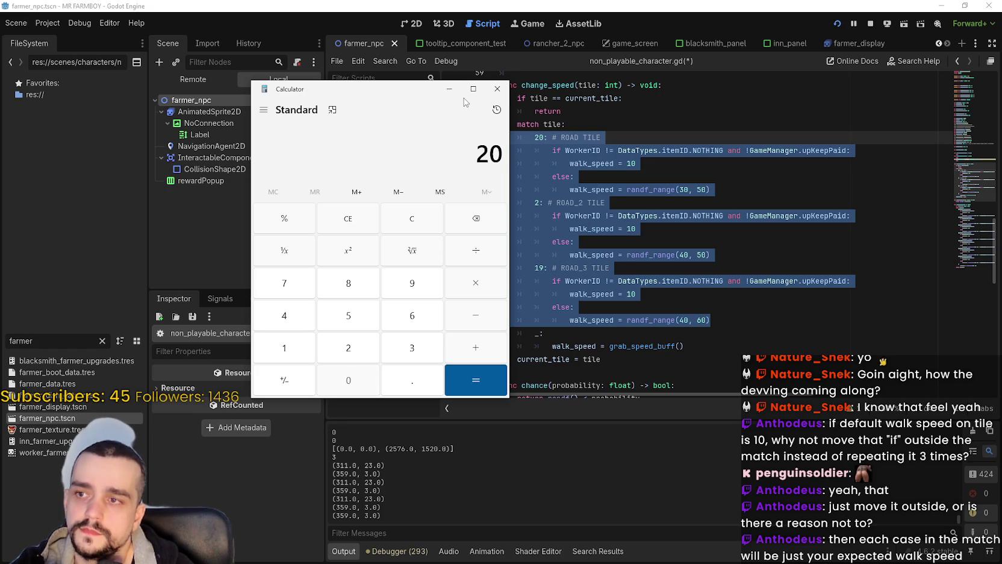
key(BackSpace)
key(BackSpace)
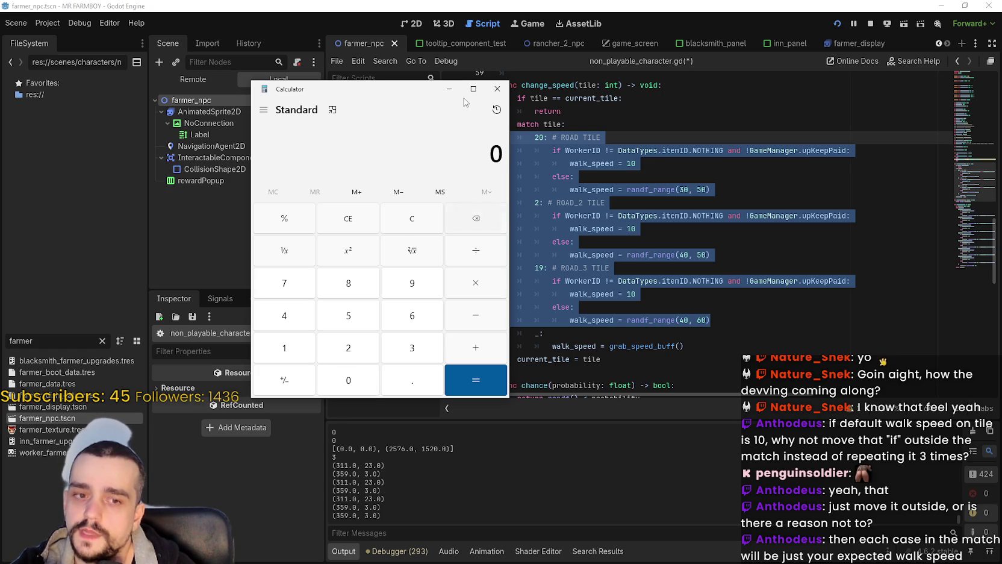
text(30)
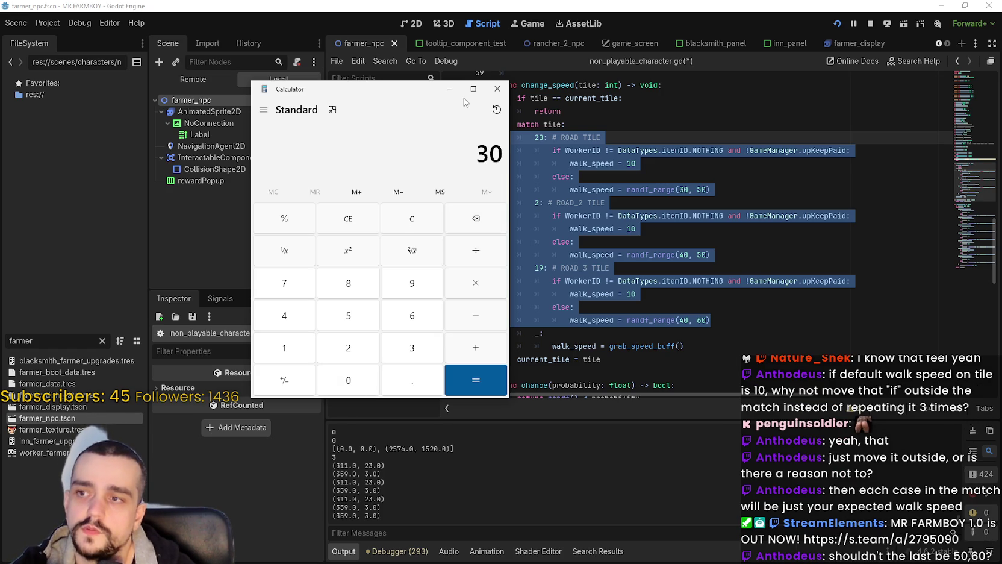
key(BackSpace)
key(BackSpace)
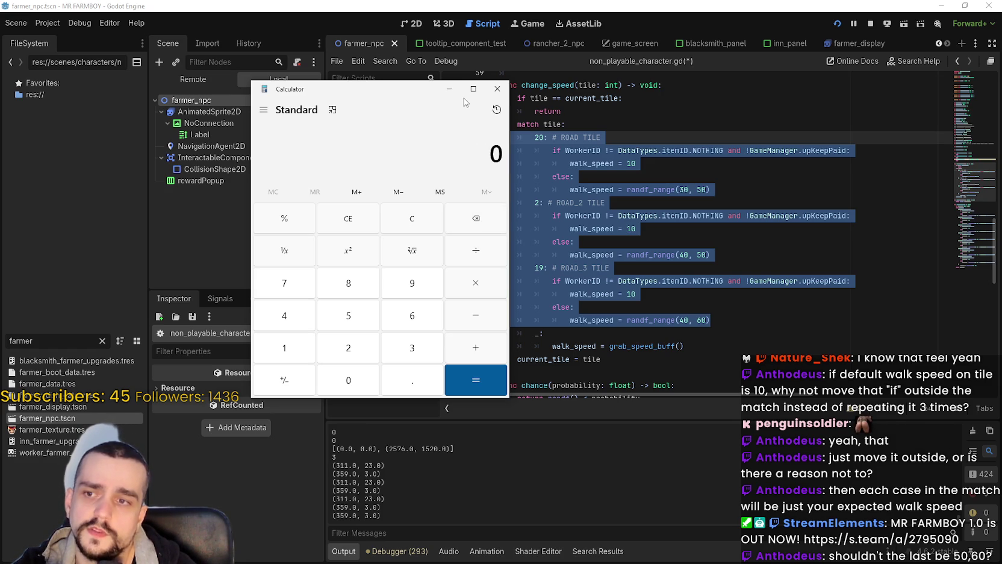
text(40)
key(BackSpace)
key(BackSpace)
text(3)
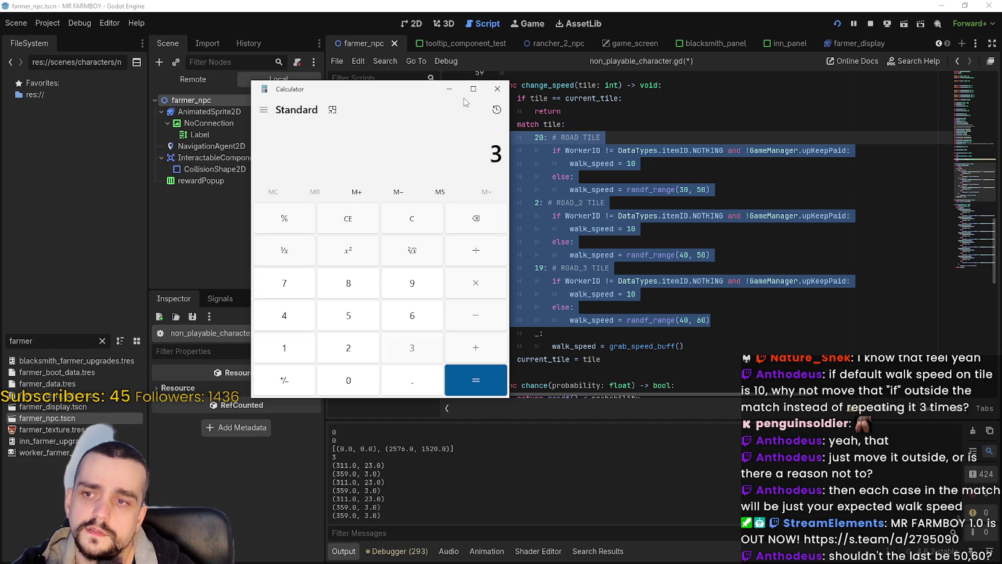
text(0)
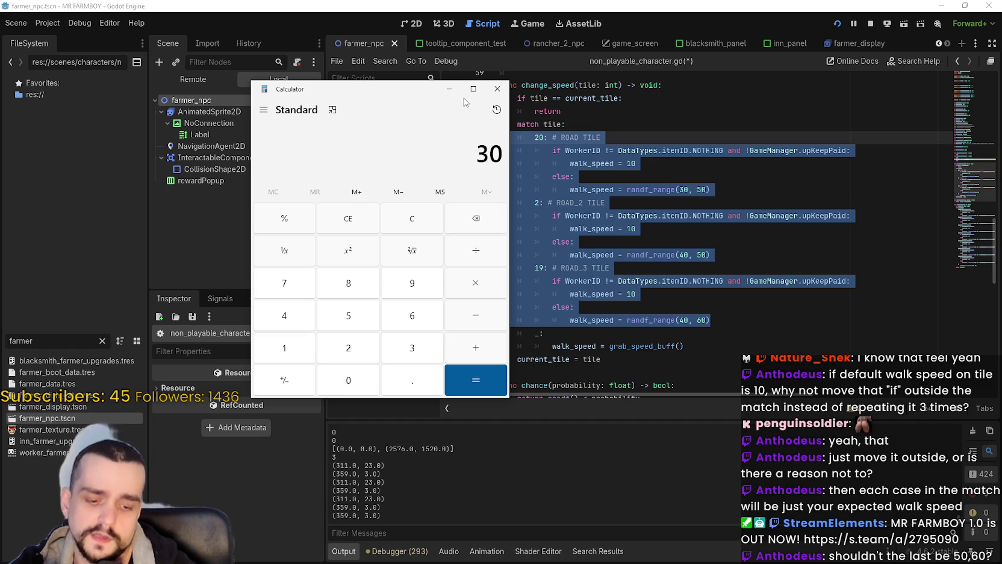
click(481, 284)
text(1)
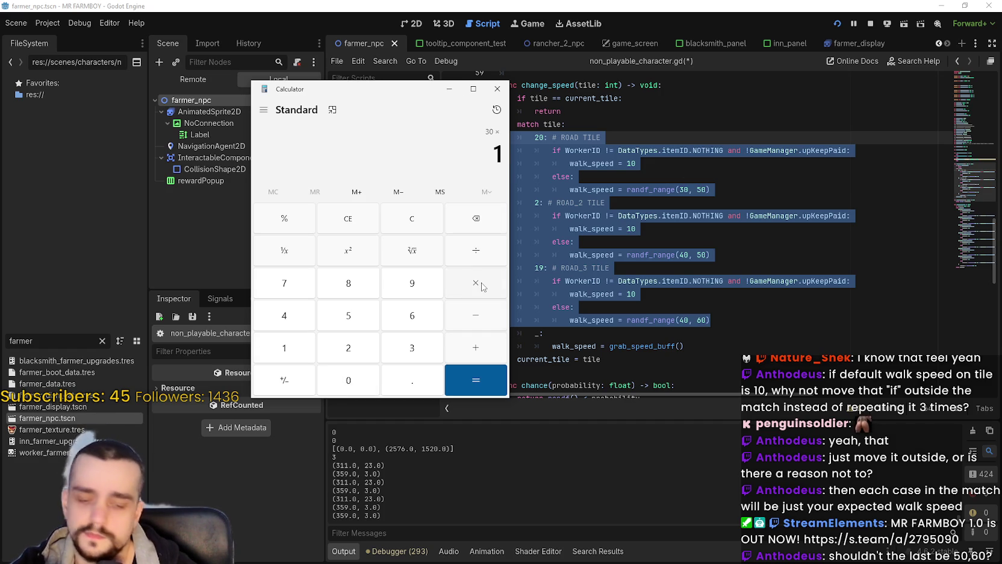
text(.6)
key(Return)
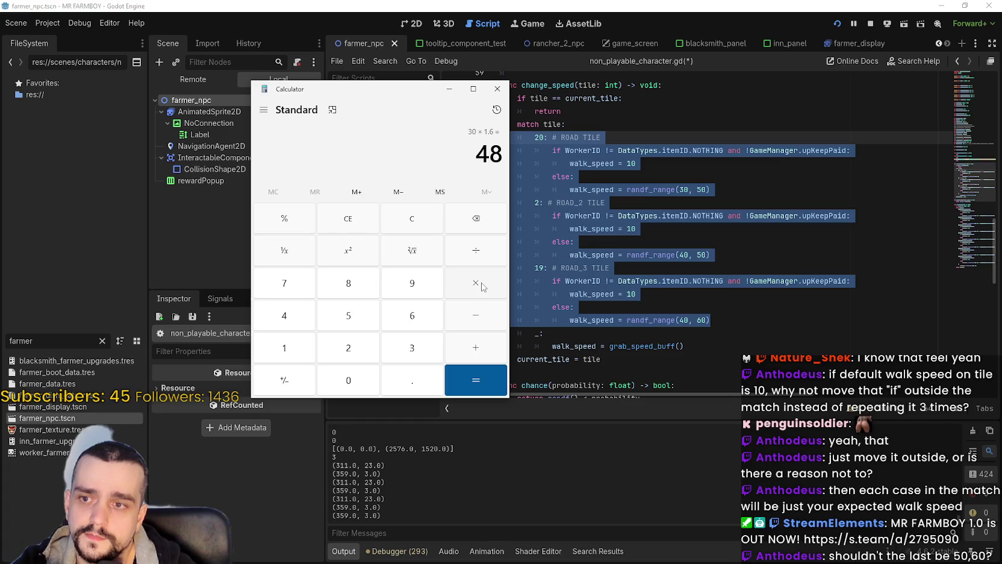
- Compute 30 × 1.5 = 45, then start a 60 × multiplication
text(30)
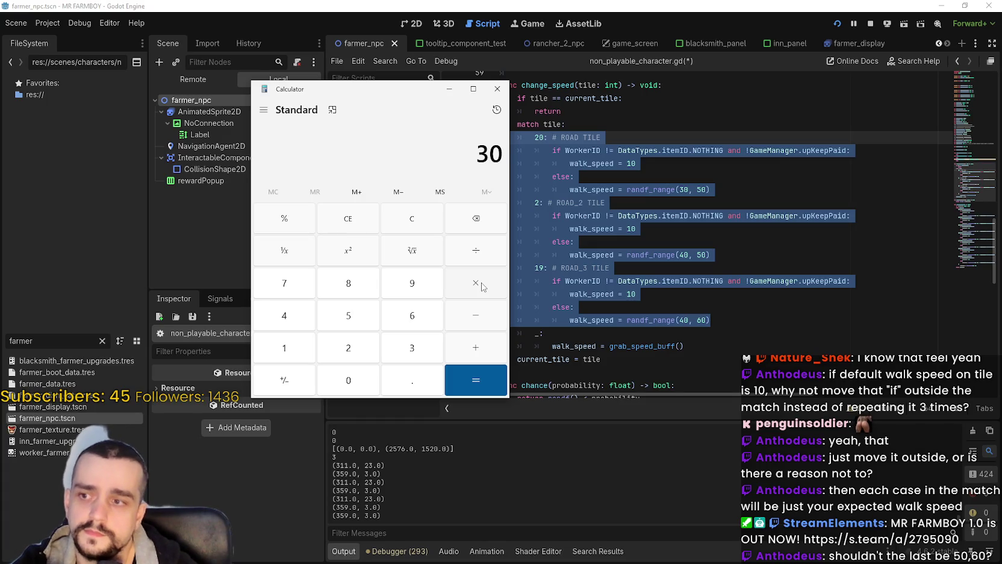
click(482, 286)
text(1.5)
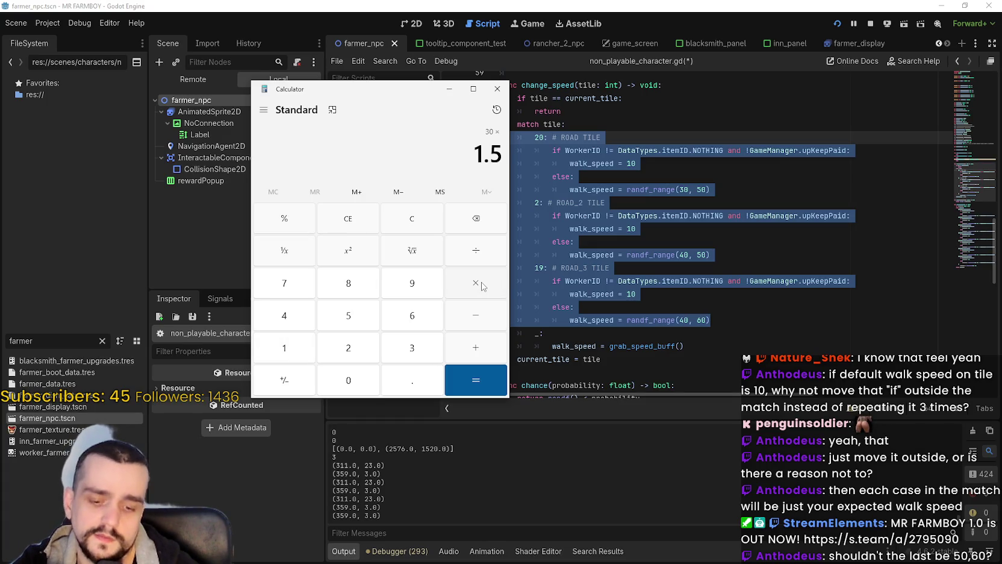
key(Return)
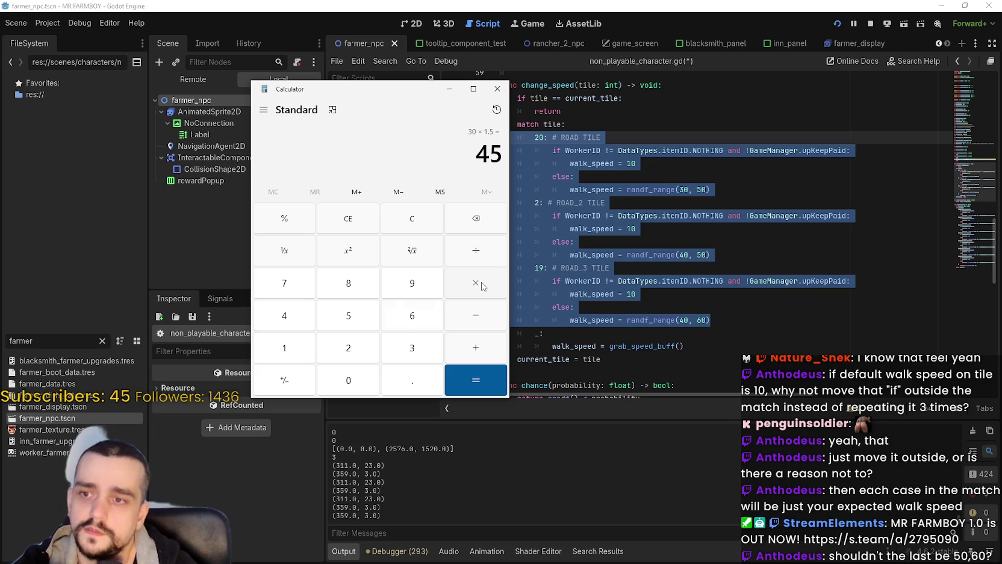
text(60)
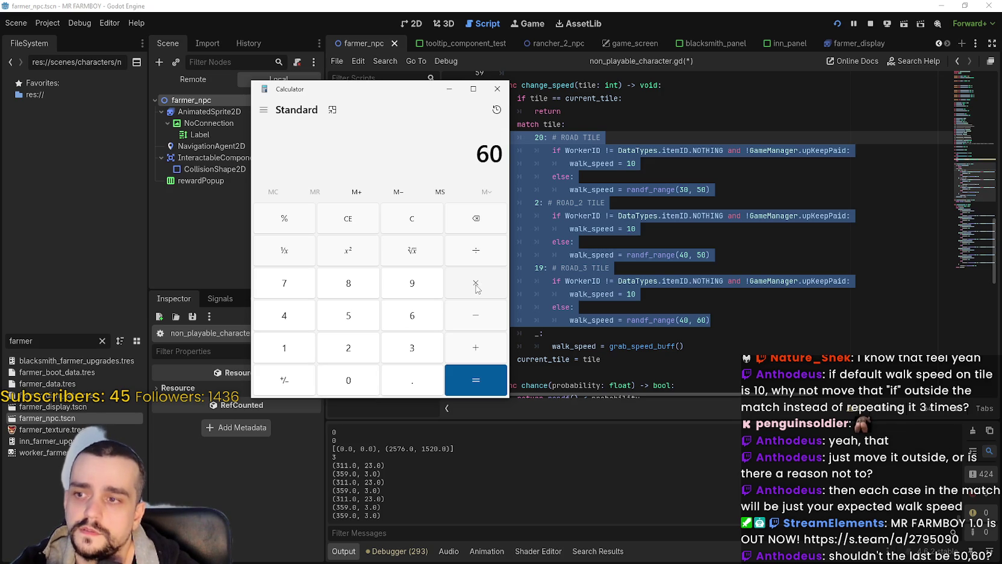
click(480, 287)
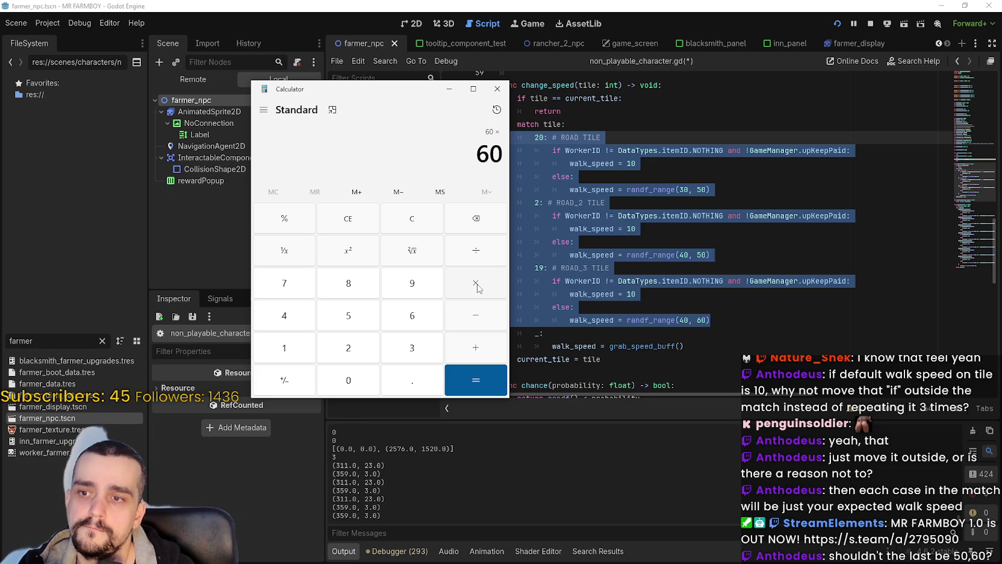
- Compare the randf_range lines for ROAD (30, 50), ROAD_2 (40, 50) and ROAD_3 tiles
click(674, 190)
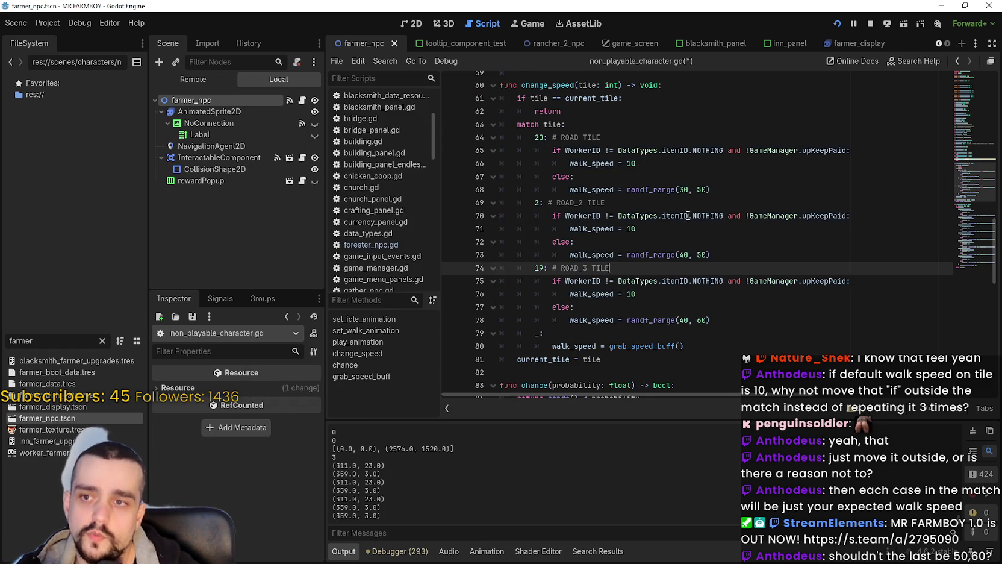
drag(712, 189, 744, 328)
click(743, 325)
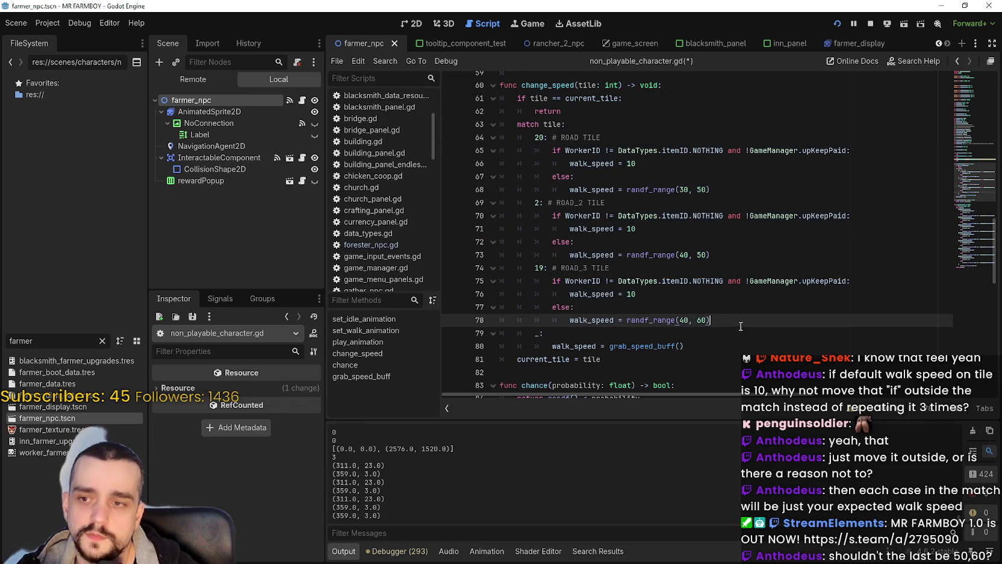
drag(712, 190, 627, 189)
drag(711, 255, 624, 255)
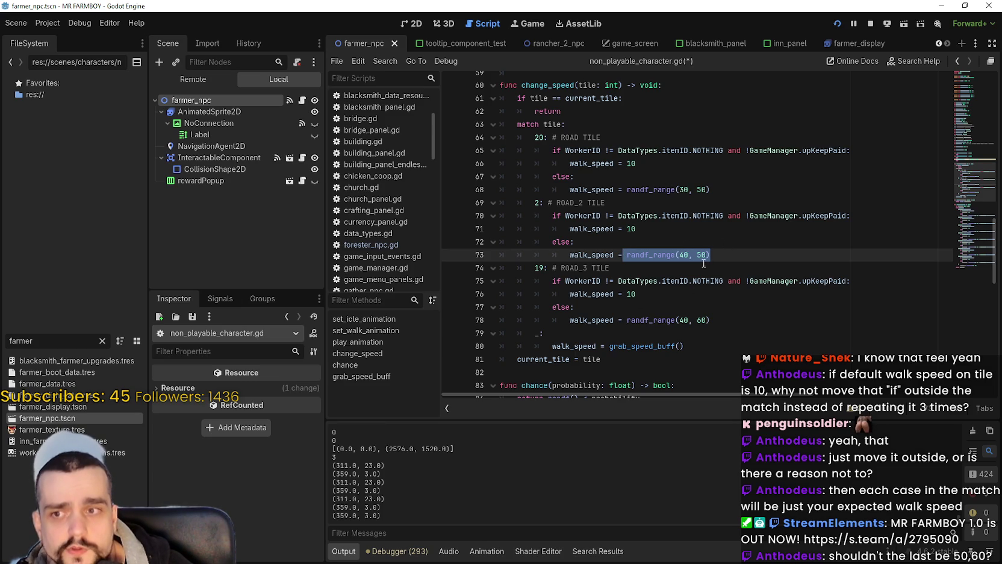
drag(711, 320, 570, 320)
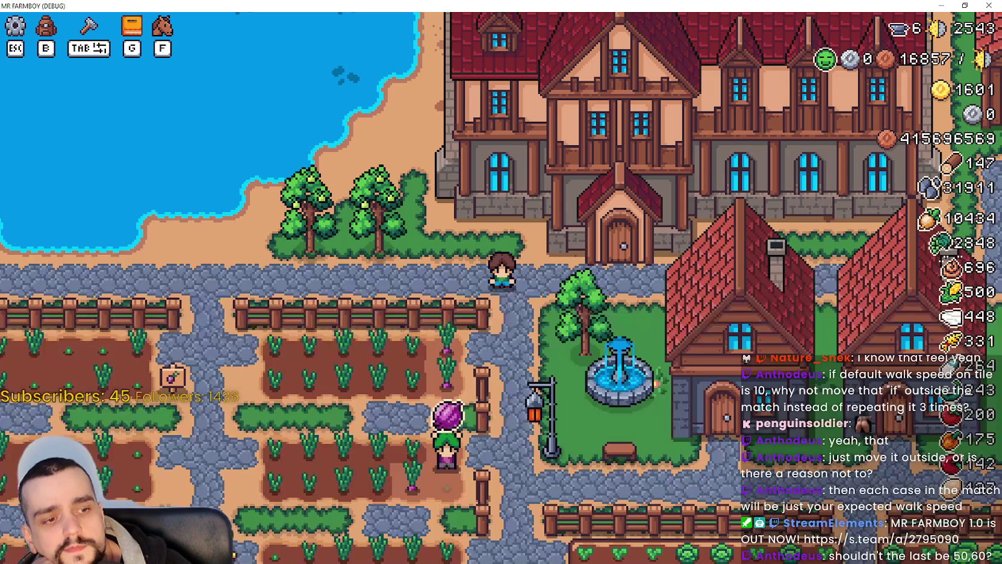
- Check the Road Tile advancement in the game's Advancements panel, then return to the percentage calculator
key(g)
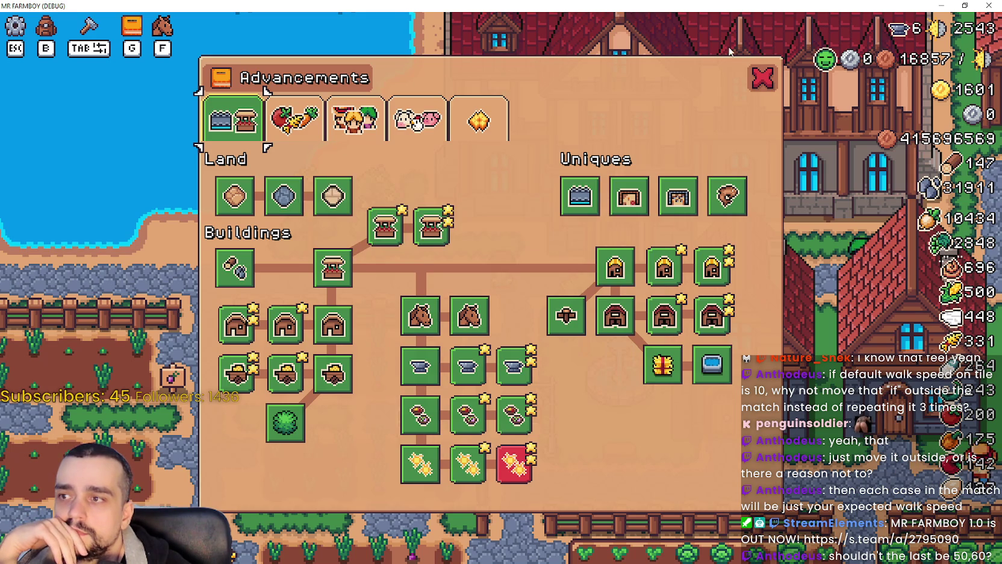
key(g)
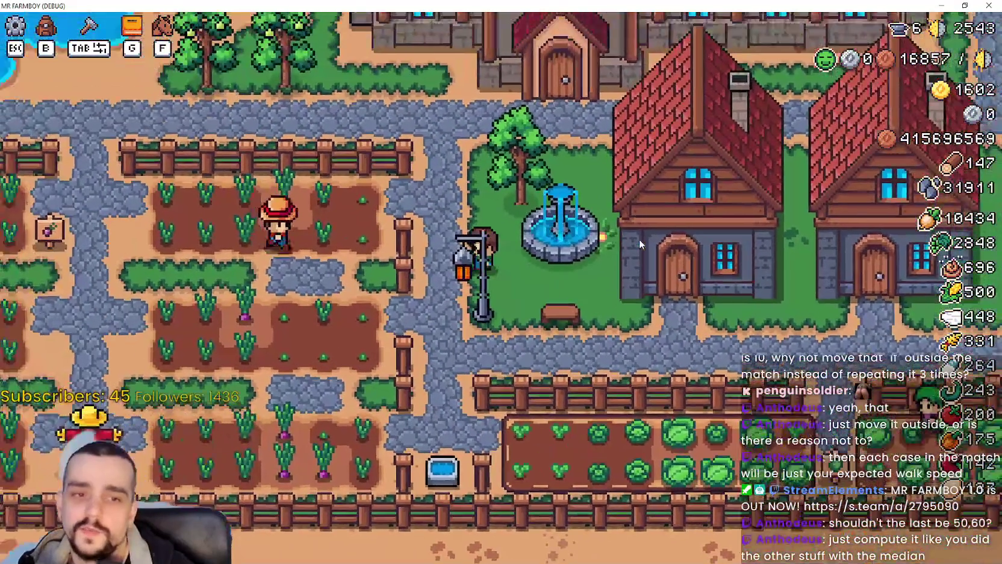
key(alt+Tab)
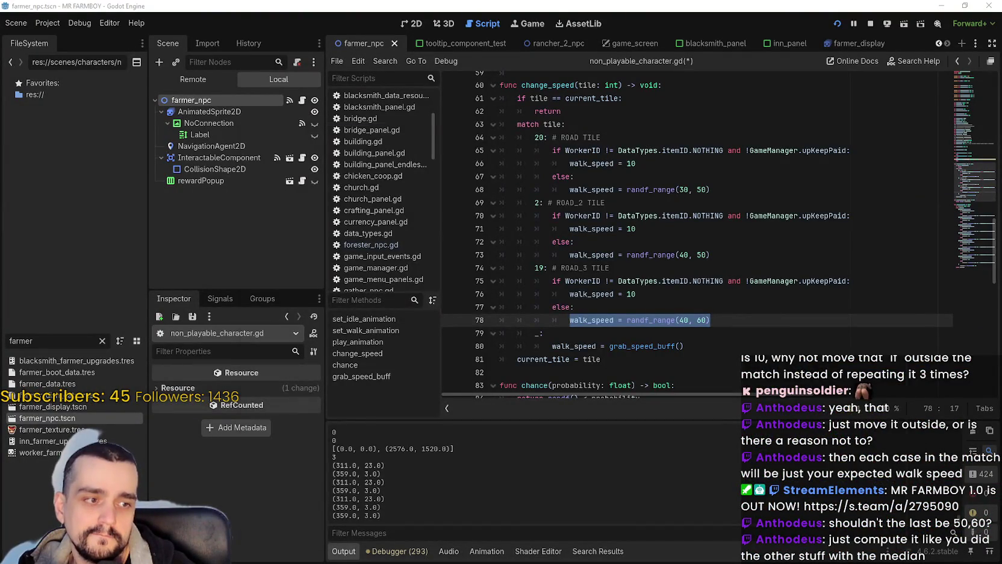
key(alt+Tab)
scroll(352, 329, down, 3)
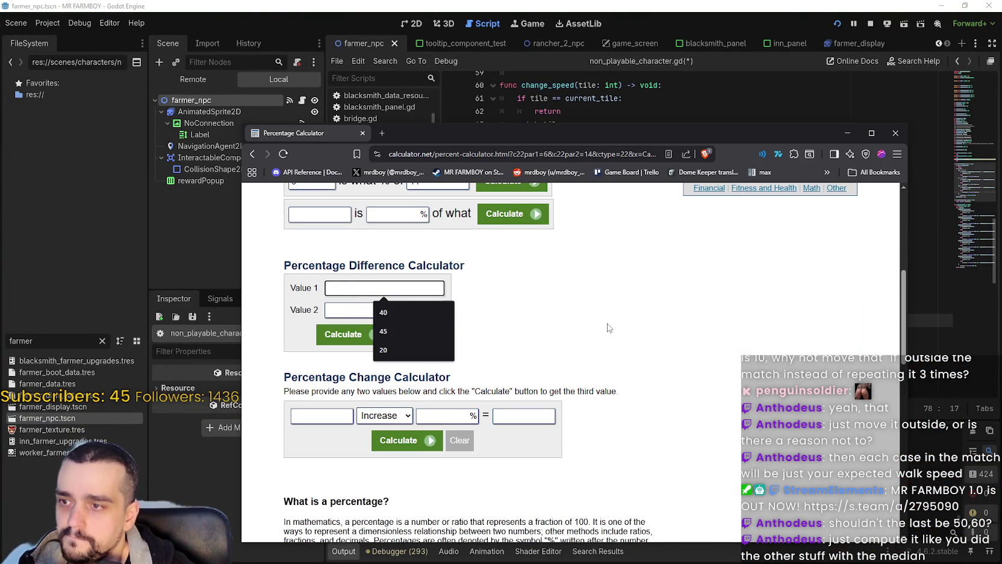
- Compute the percentage difference between 40 and 50 on calculator.net
click(390, 314)
click(390, 313)
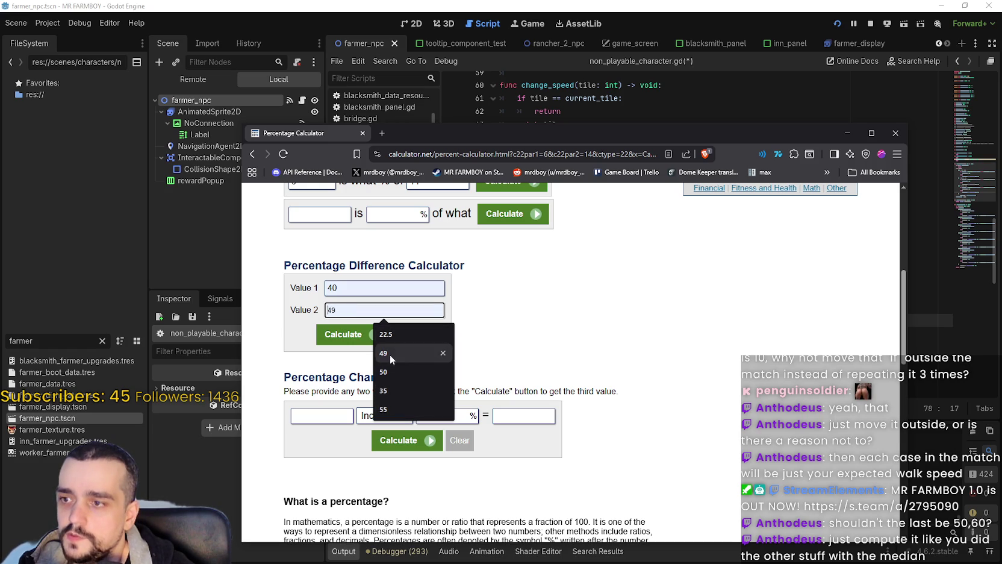
click(388, 372)
click(372, 341)
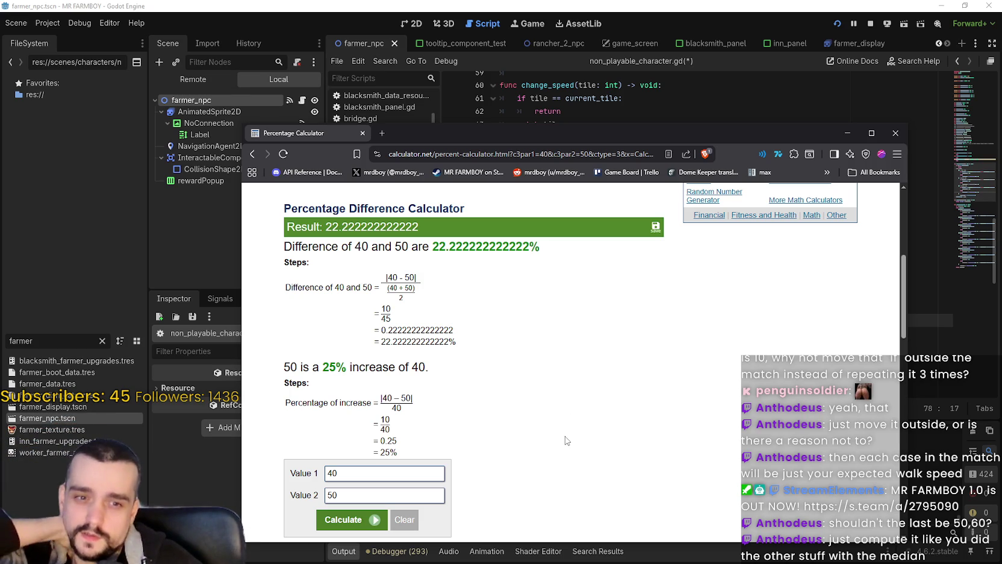
scroll(517, 436, down, 1)
scroll(517, 436, down, 2)
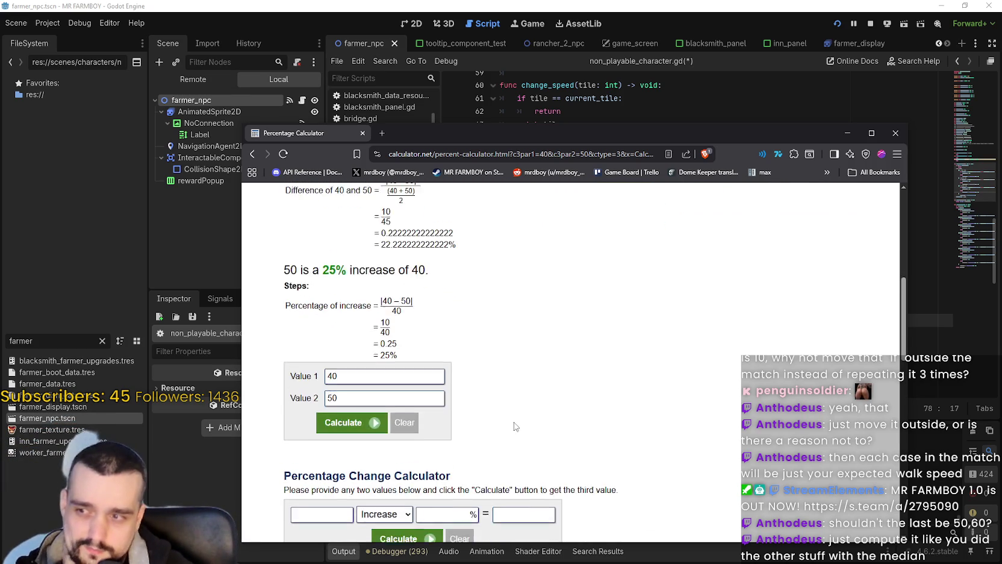
scroll(515, 427, up, 2)
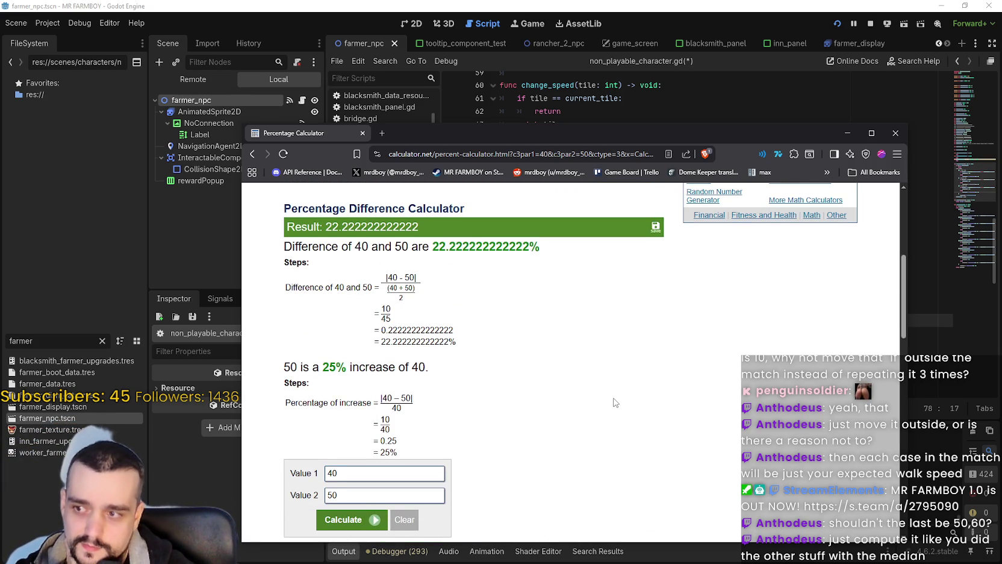
scroll(616, 402, down, 1)
scroll(615, 401, up, 1)
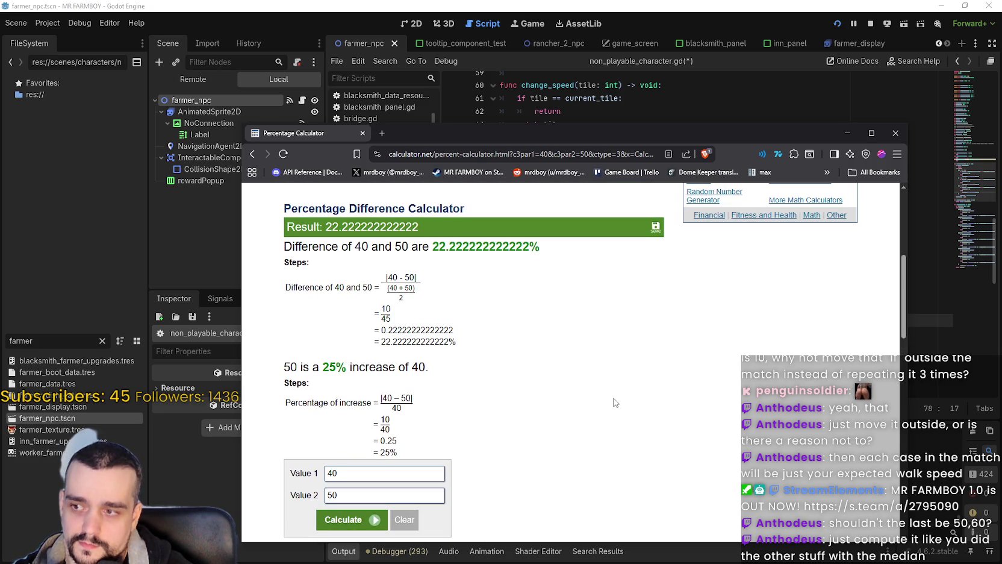
scroll(615, 403, down, 1)
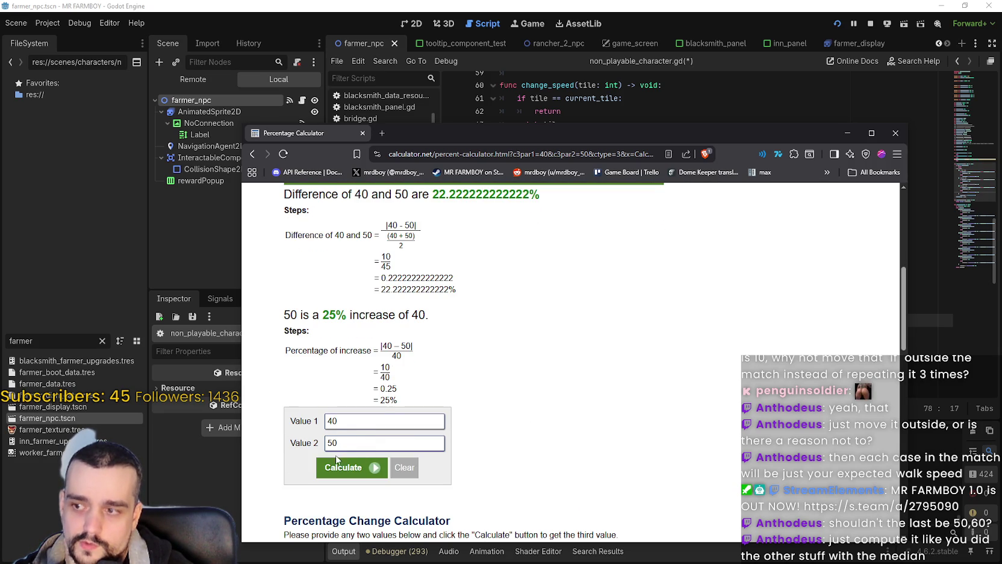
- Swap the values to 50 and 40 and recalculate
drag(357, 423, 293, 420)
text(50)
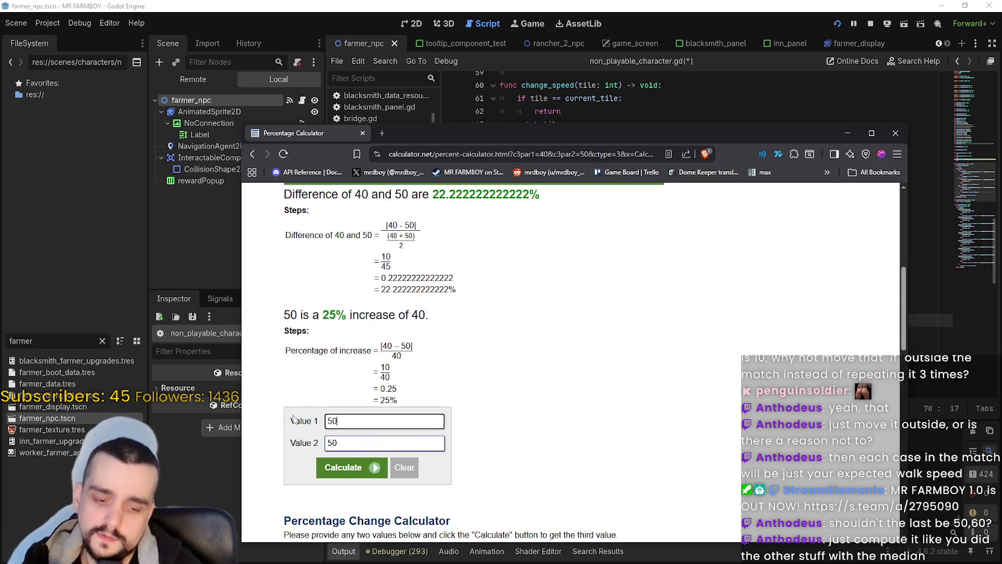
double_click(360, 443)
text(40)
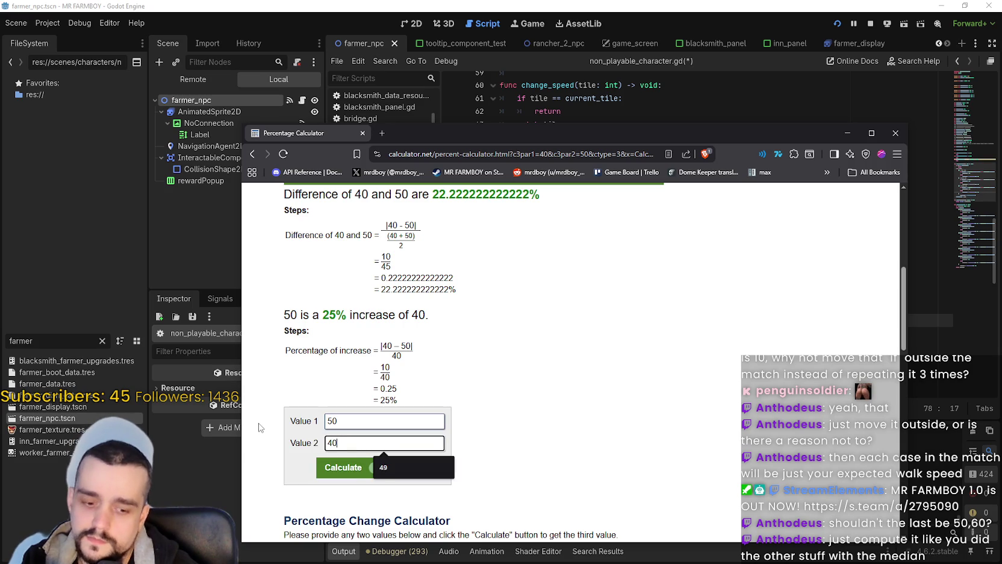
click(321, 470)
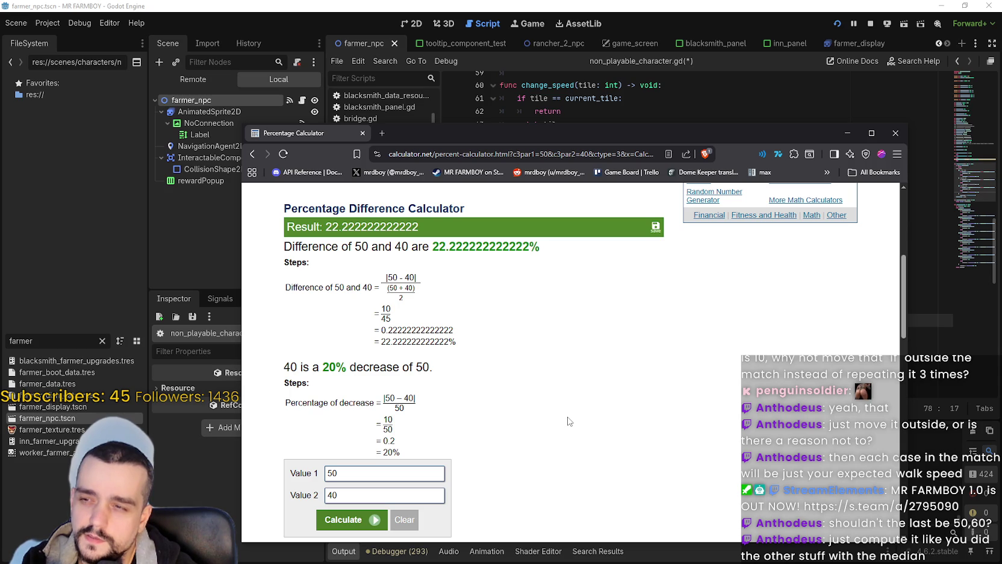
- Rearrange the browser beside the script and calculate the change from 40 to 50 (25% increase)
drag(638, 125, 705, 62)
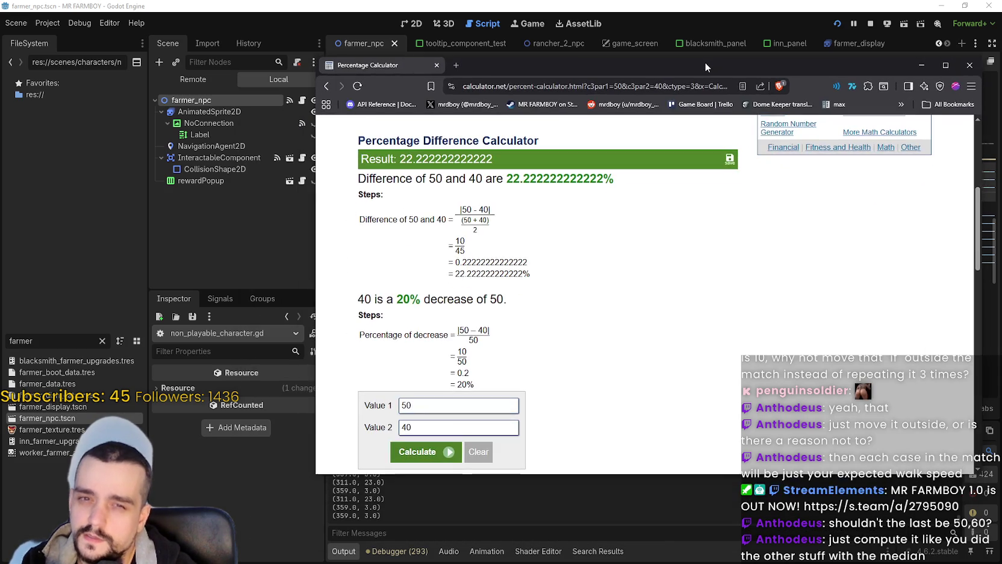
key(alt+Tab)
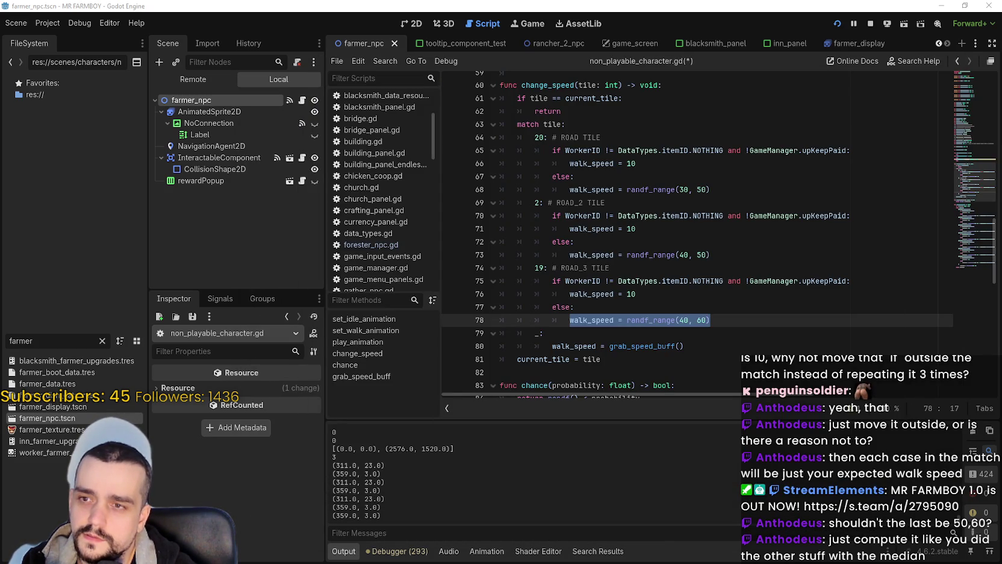
key(alt+Tab)
mouse_move(529, 98)
mouse_down()
mouse_move(517, 369)
mouse_move(358, 90)
mouse_move(371, 36)
mouse_move(411, 32)
mouse_up()
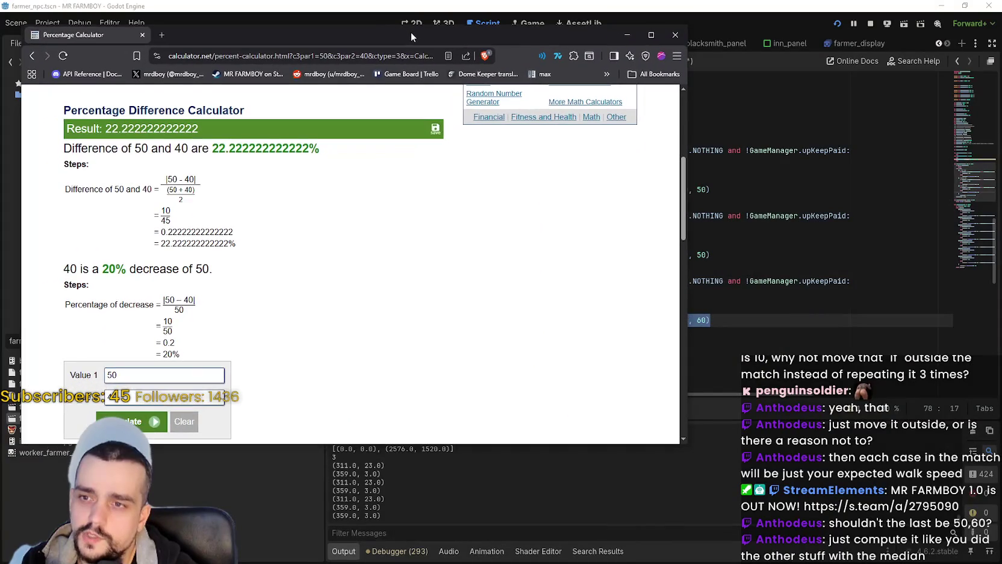
mouse_move(684, 453)
mouse_down()
mouse_move(652, 455)
mouse_move(590, 531)
mouse_move(464, 530)
mouse_move(389, 516)
mouse_move(449, 504)
mouse_up()
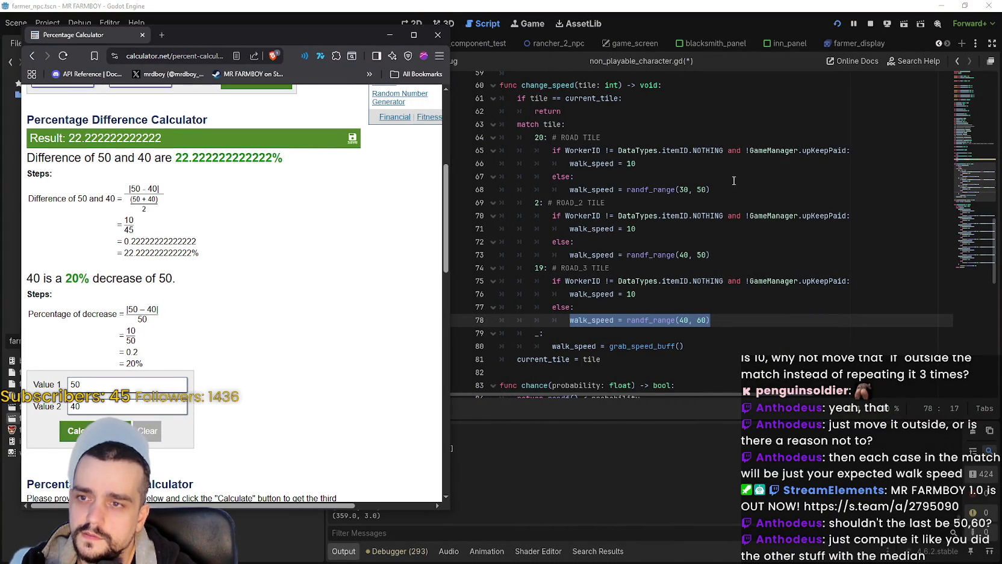
drag(145, 381, 27, 345)
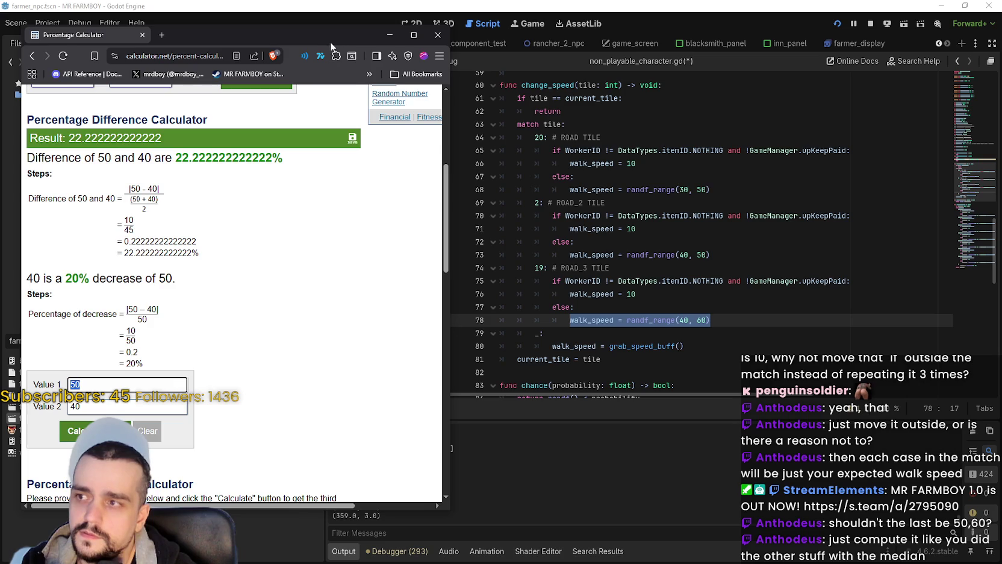
mouse_move(330, 42)
mouse_down()
mouse_move(479, 19)
mouse_move(395, 19)
mouse_move(410, 18)
mouse_up()
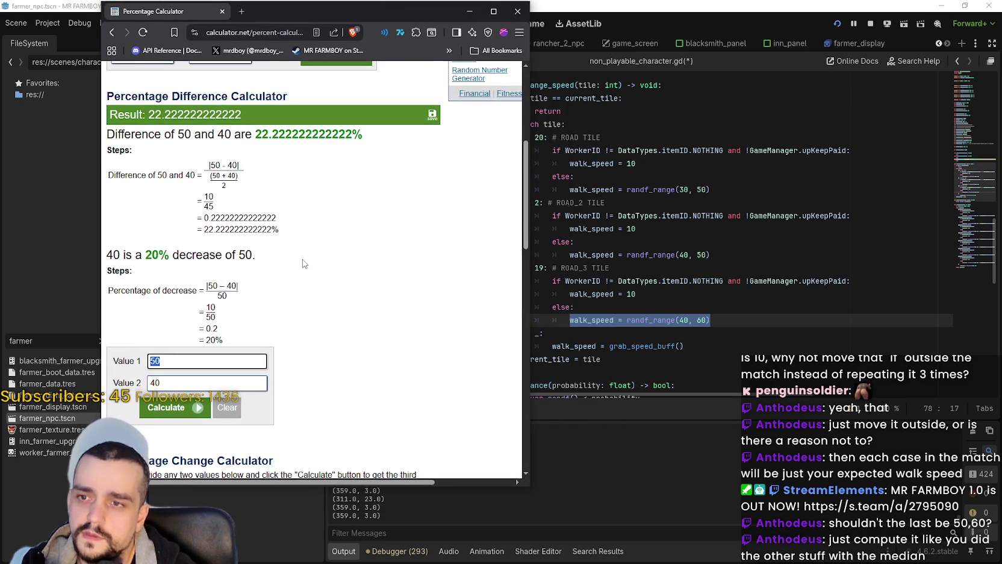
text(40)
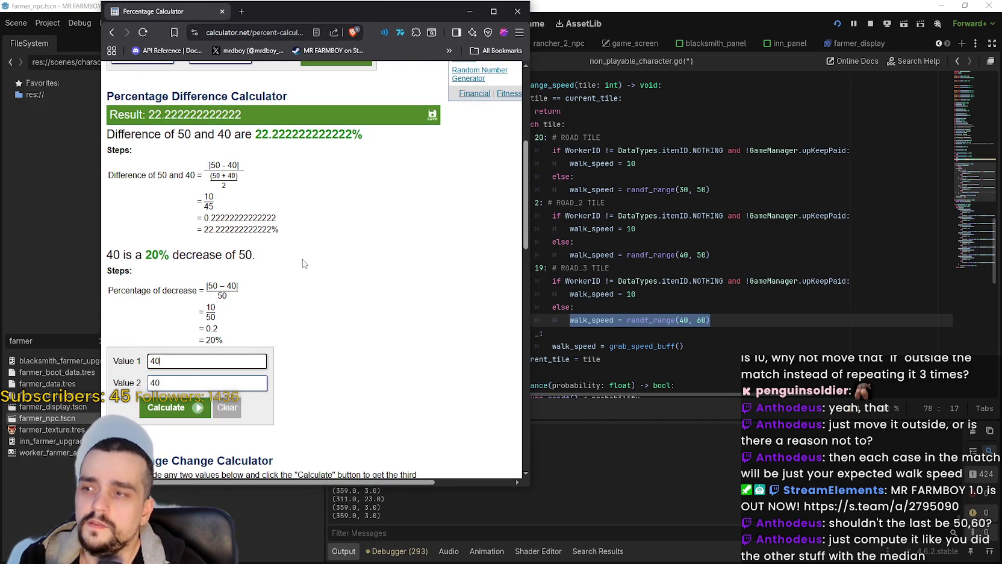
key(Tab)
text(50)
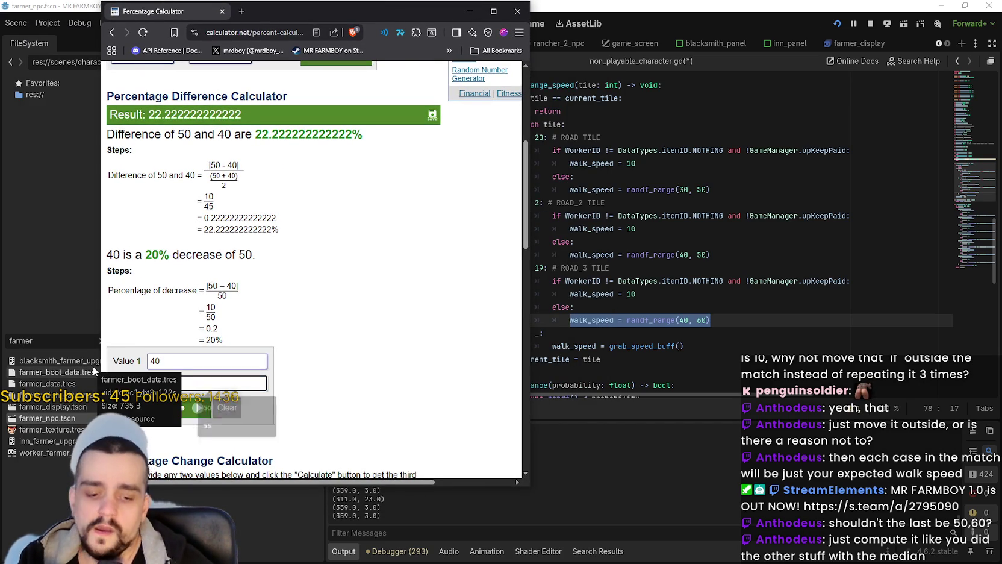
click(181, 412)
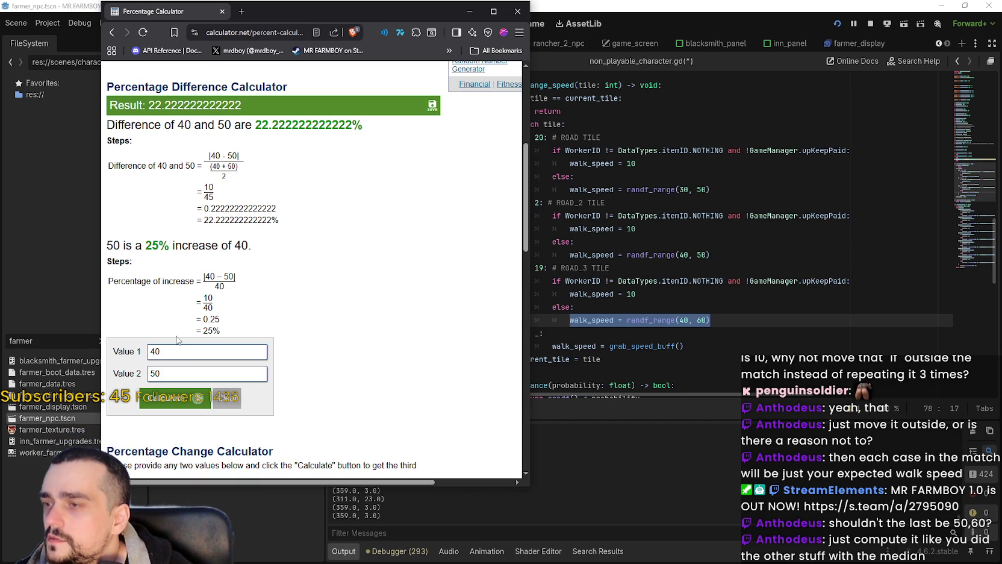
- Calculate the change from 30 to 40, a 33% increase
click(135, 351)
text(30)
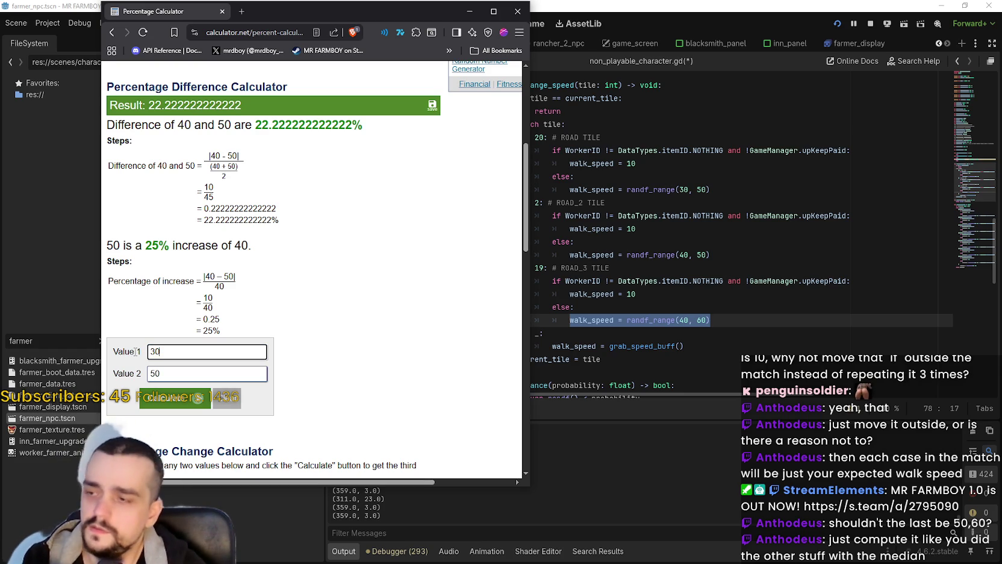
click(124, 368)
text(40)
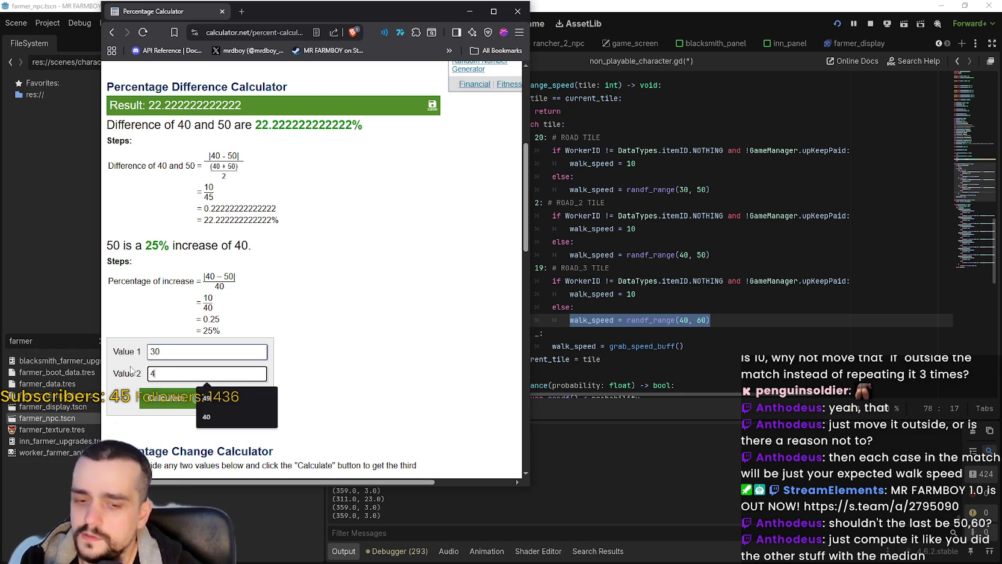
click(173, 402)
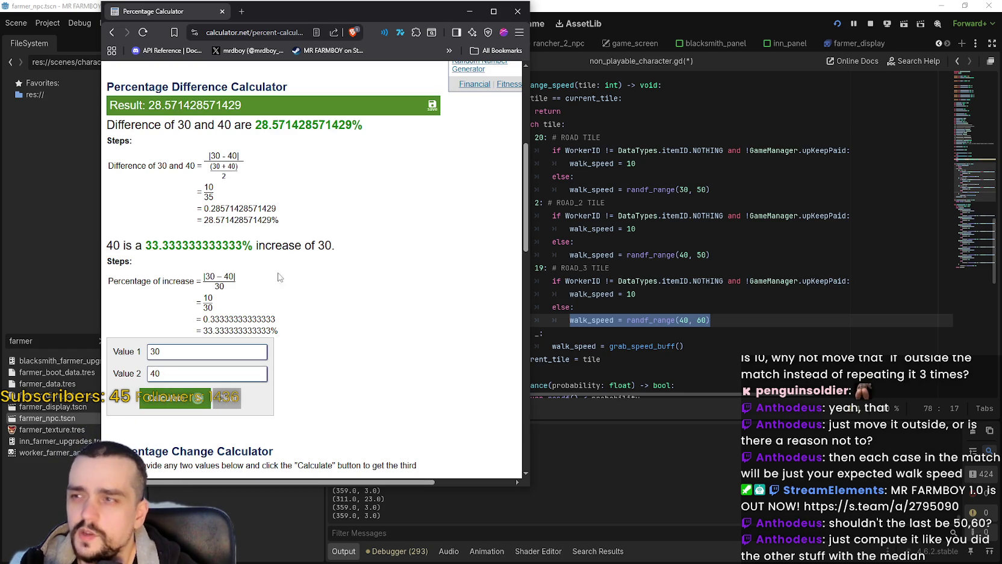
drag(146, 245, 162, 246)
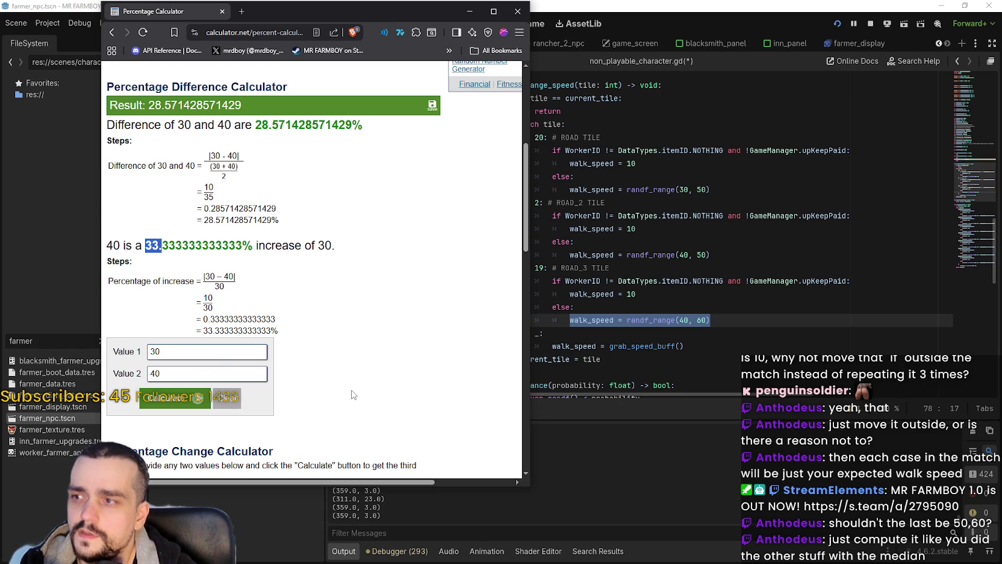
- Calculate the change from 40 to 30
double_click(197, 356)
text(40)
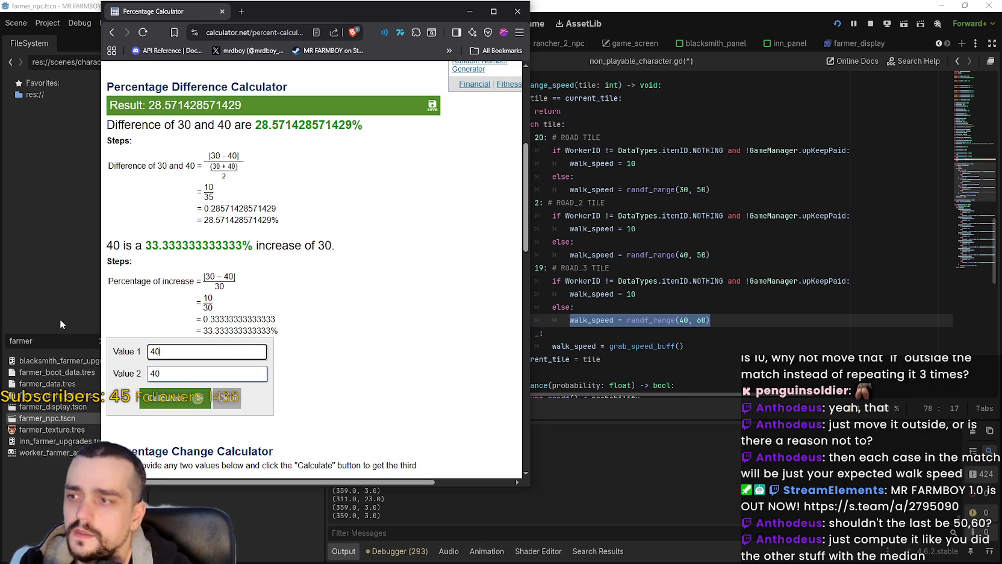
key(Tab)
text(30)
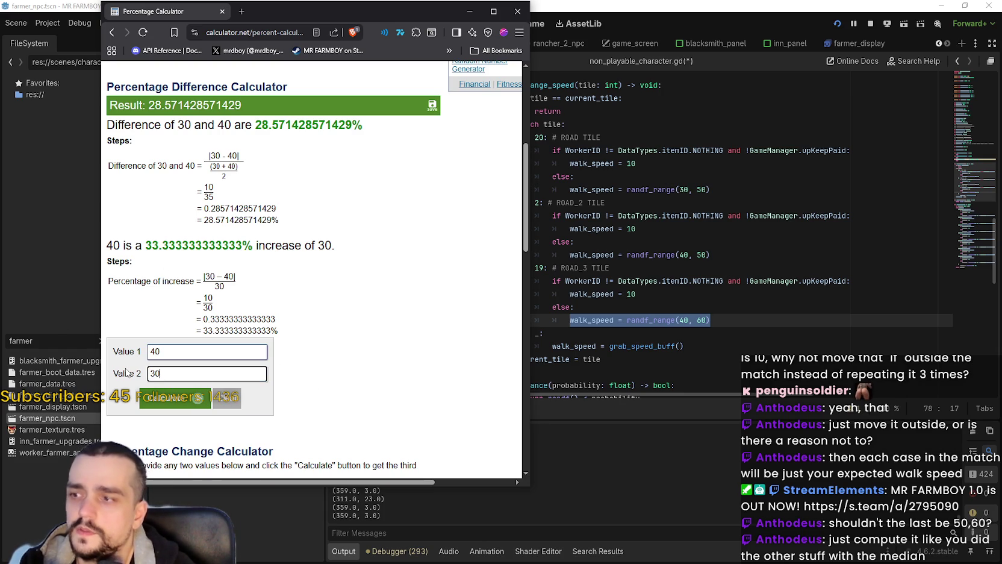
click(172, 397)
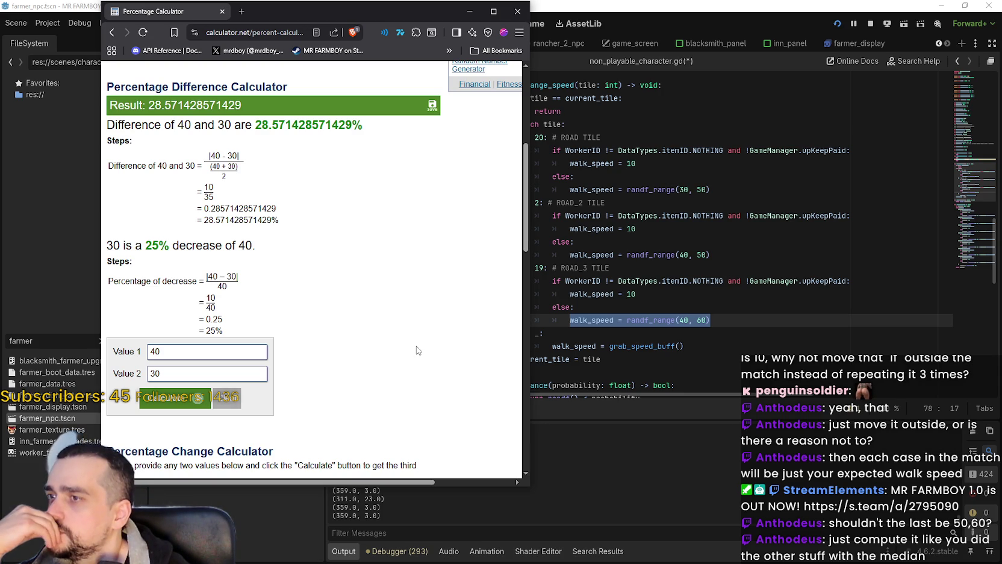
drag(252, 125, 261, 125)
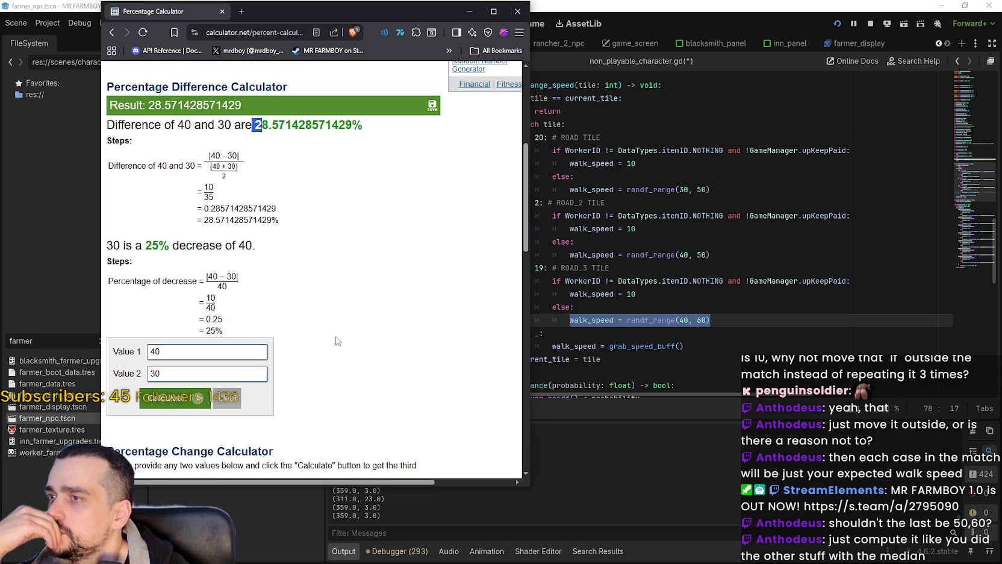
- Calculate the change from 50 to 60, a 20% increase
double_click(223, 348)
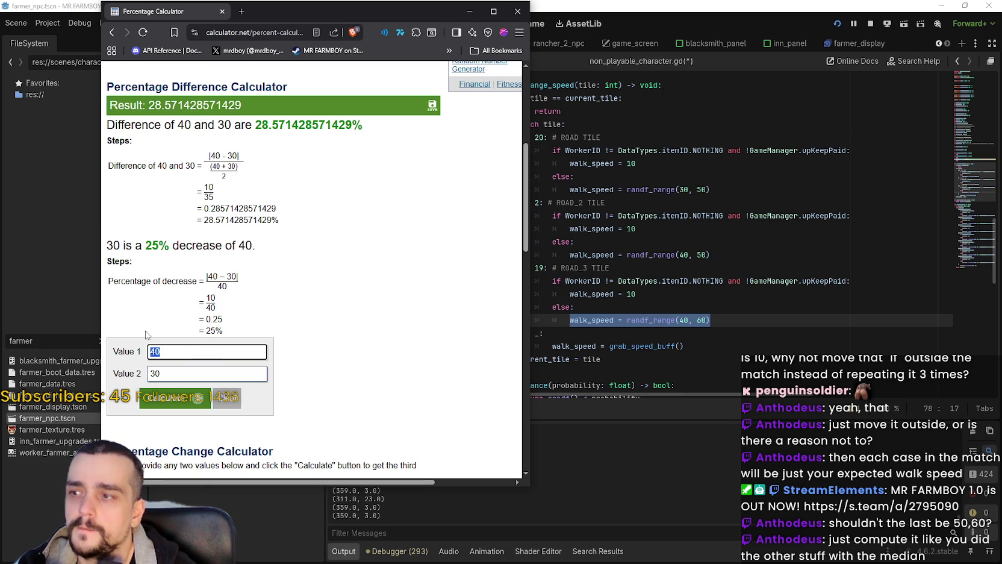
text(50)
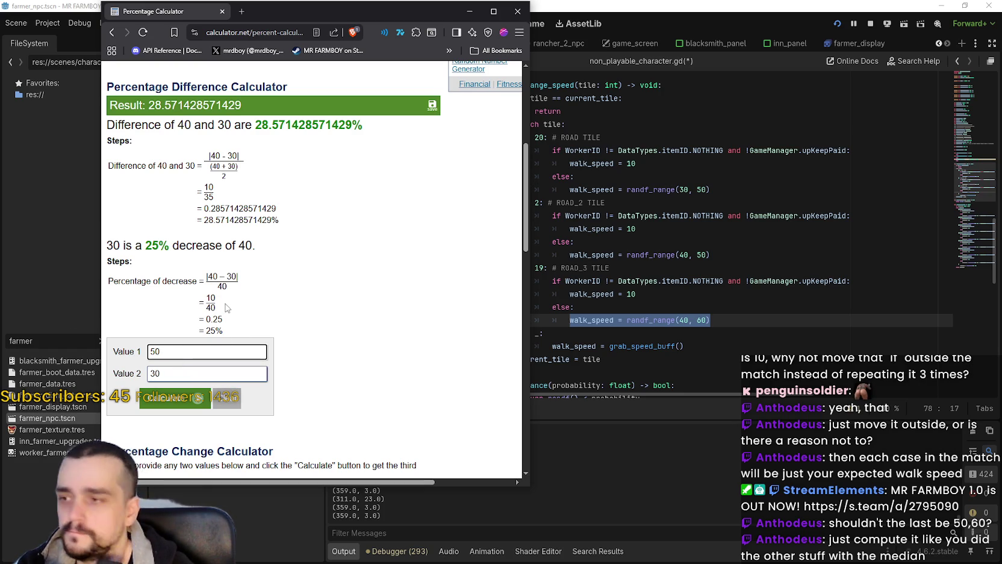
double_click(178, 367)
text(60)
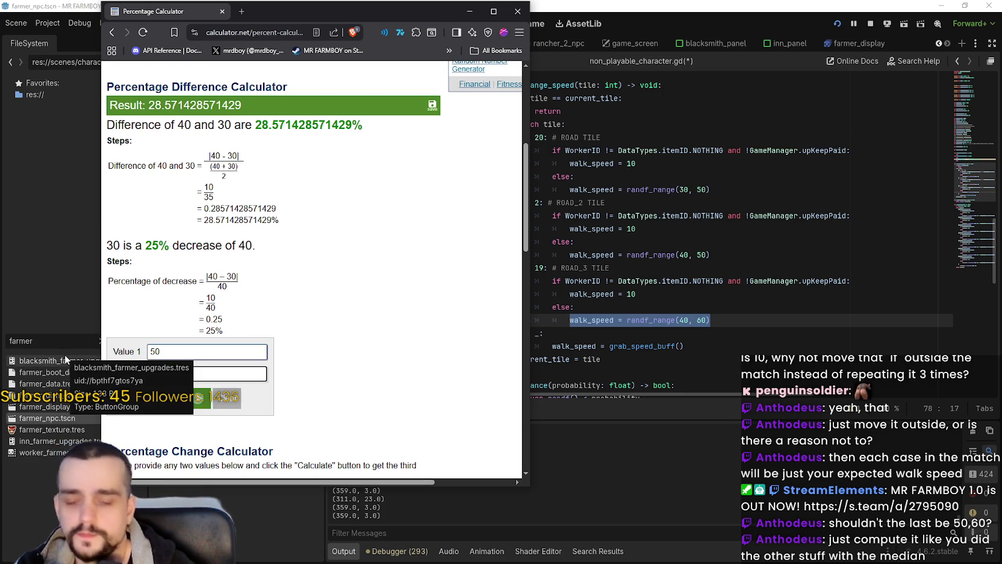
click(174, 390)
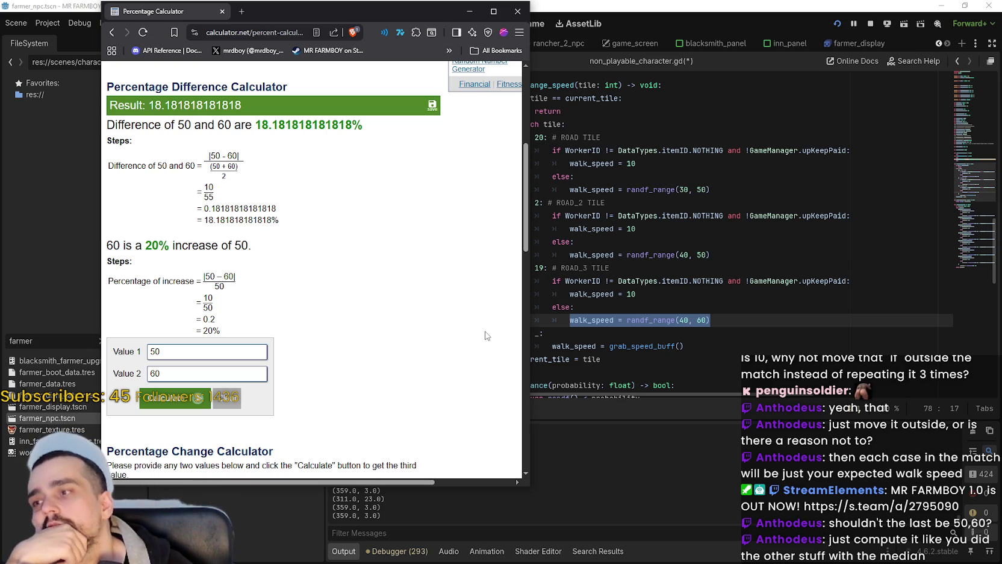
- Recalculate the change from 30 to 40 after noting the 20% result
drag(133, 245, 252, 248)
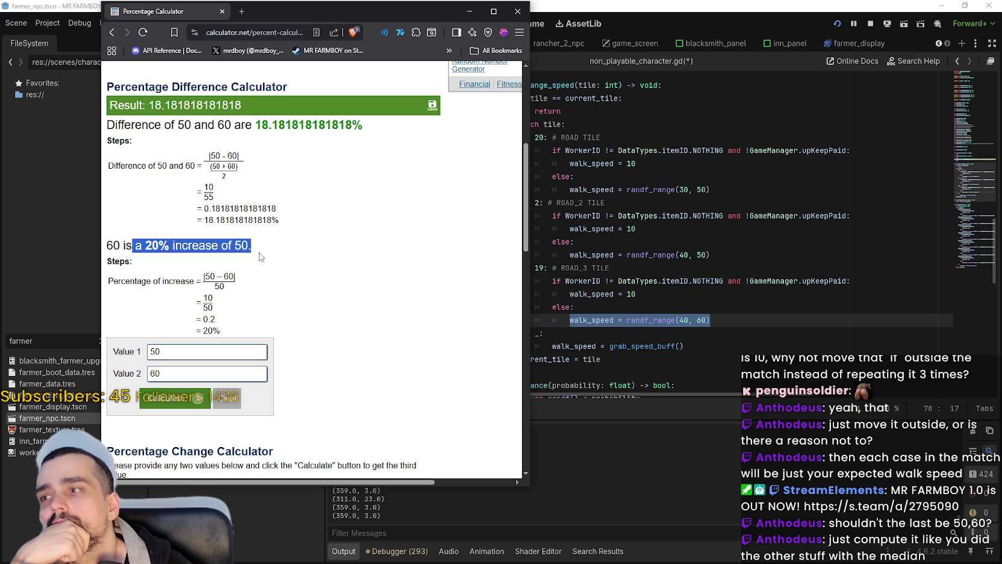
double_click(173, 350)
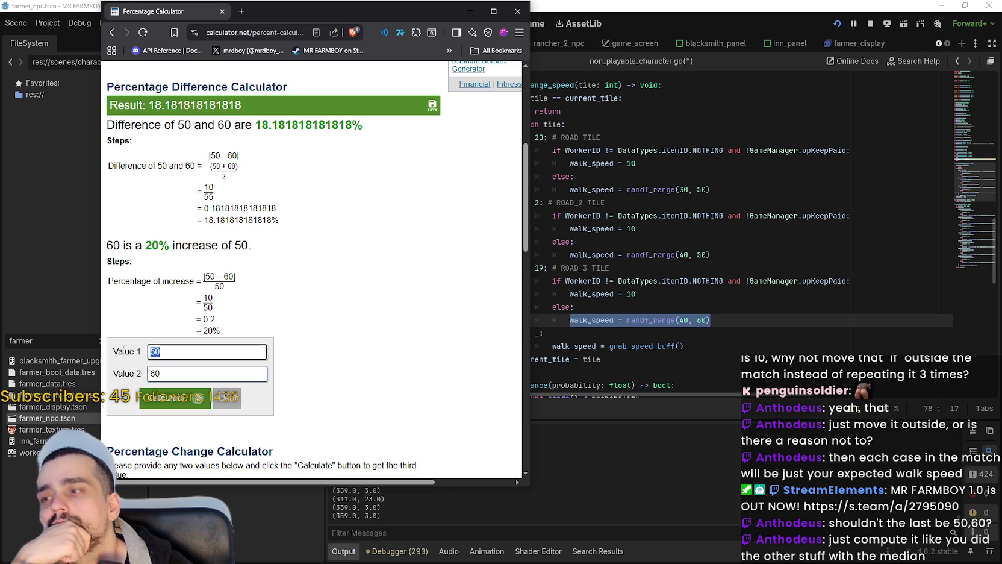
text(30)
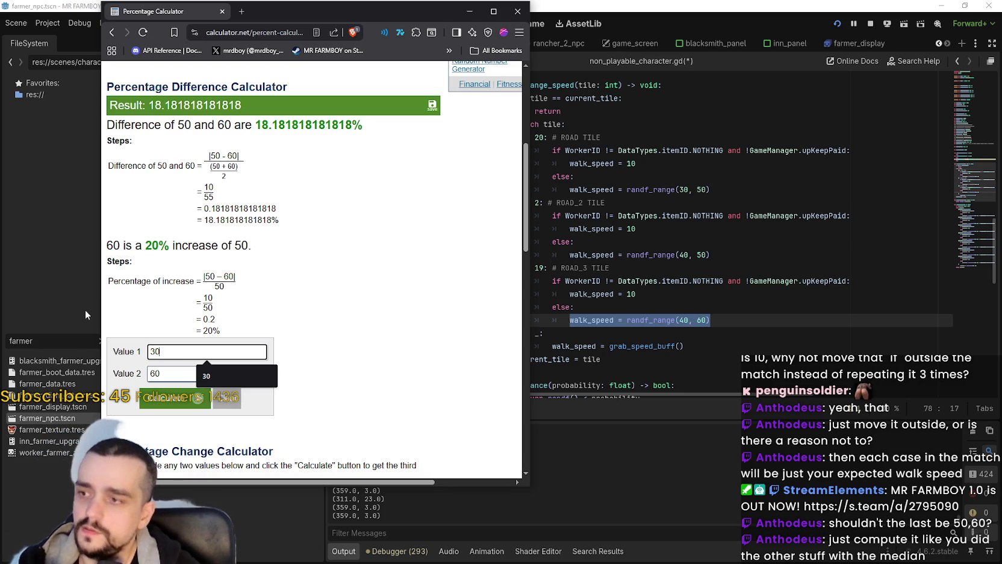
double_click(157, 373)
text(40)
click(157, 402)
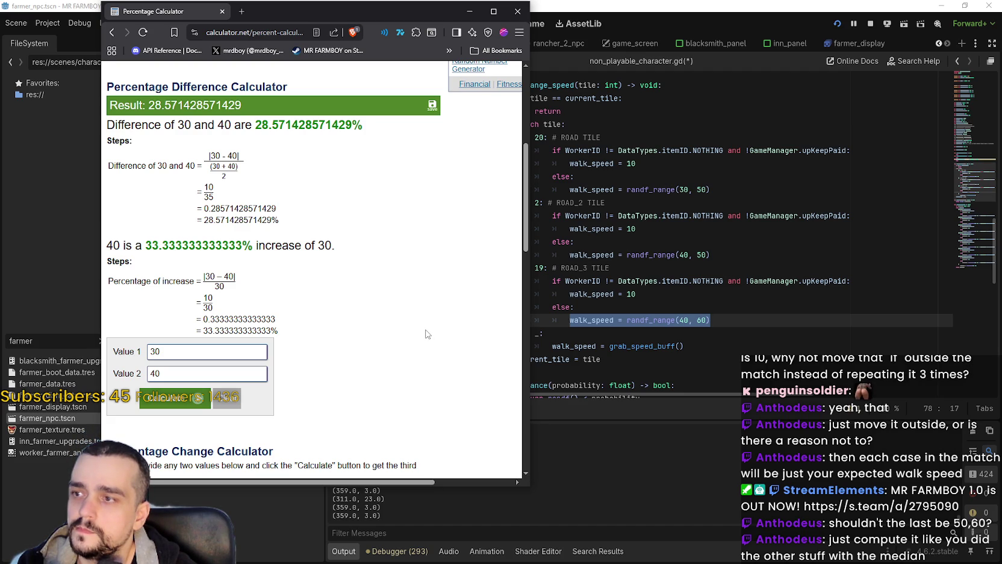
double_click(323, 244)
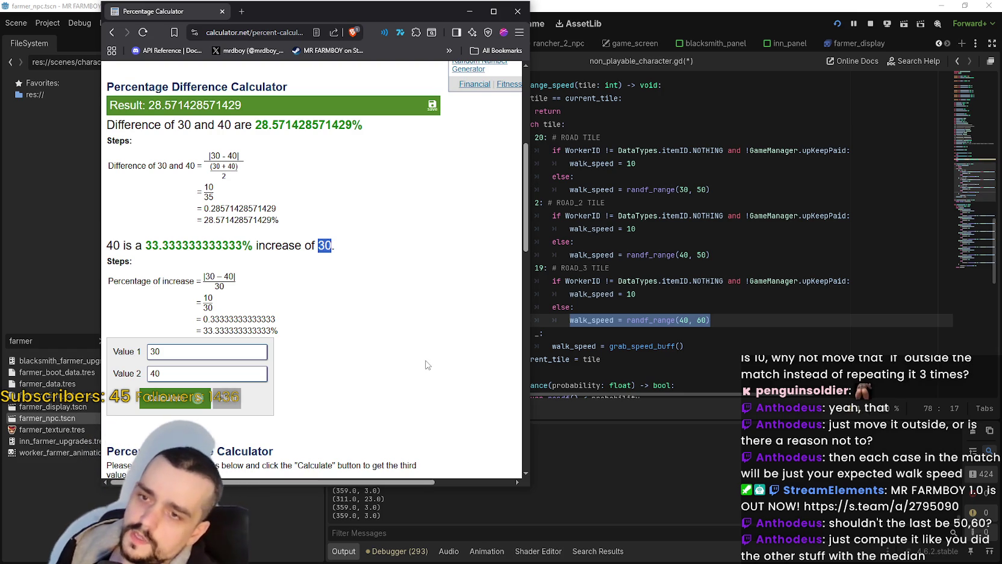
- Calculate the change from 40 to 60, then return to the 30 vs 40 result
double_click(173, 352)
text(40)
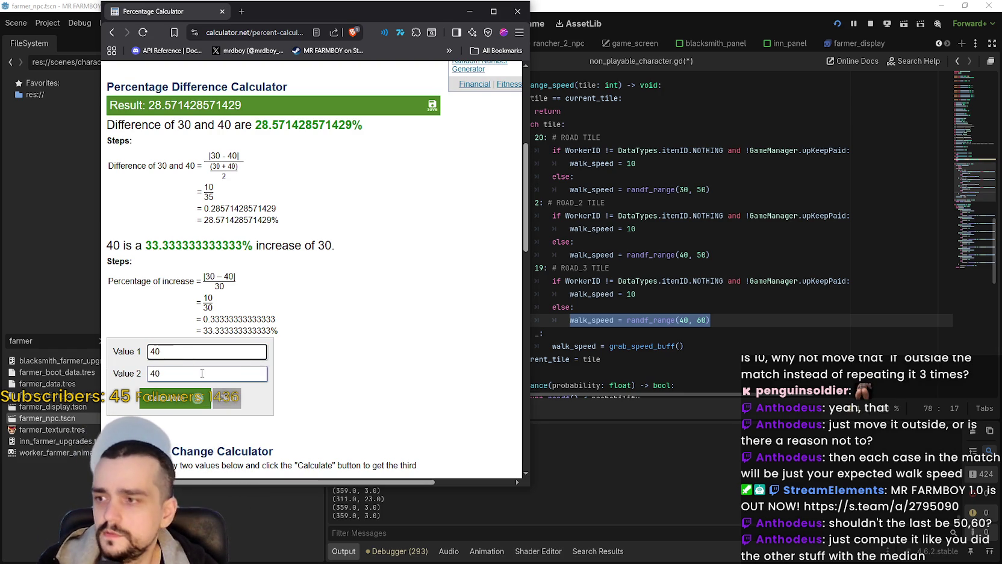
key(Tab)
text(60)
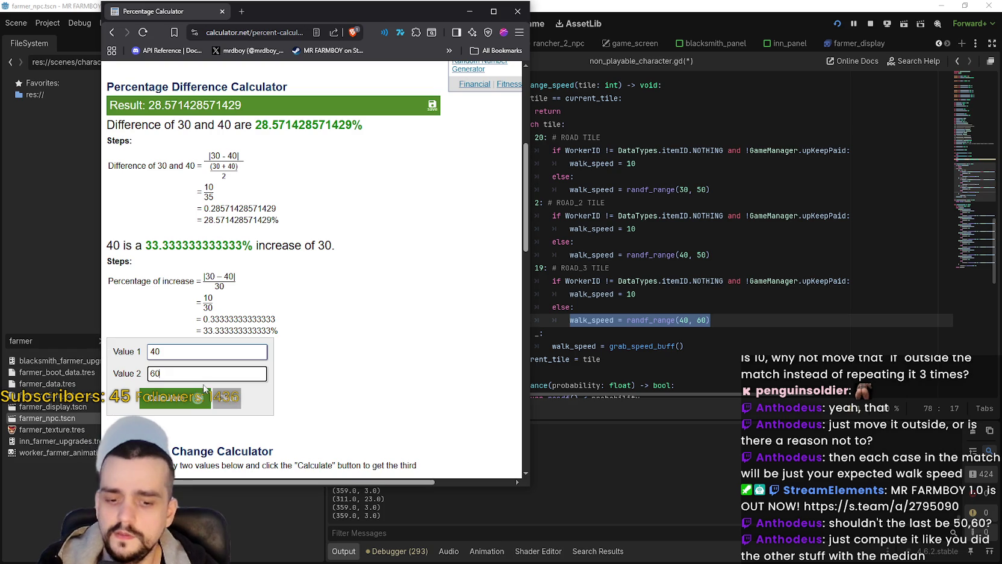
click(174, 398)
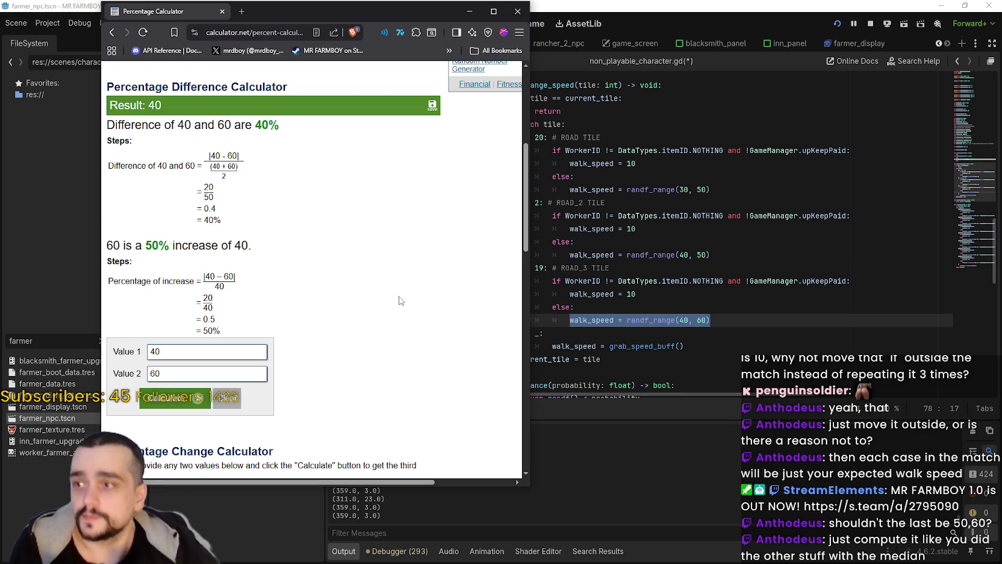
click(111, 33)
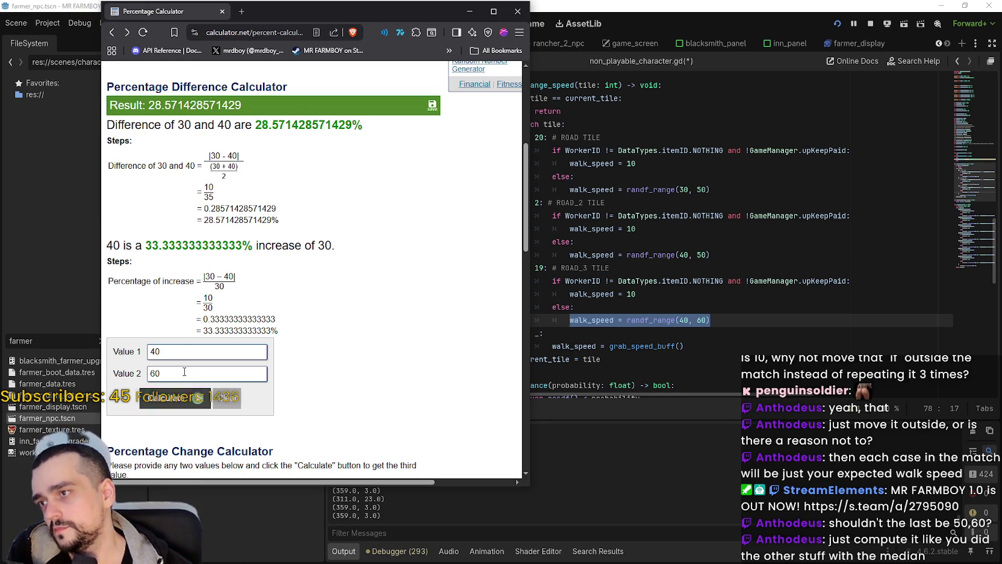
- Calculate the percentage difference with 33 as Value 1 and 25 as Value 2
click(112, 33)
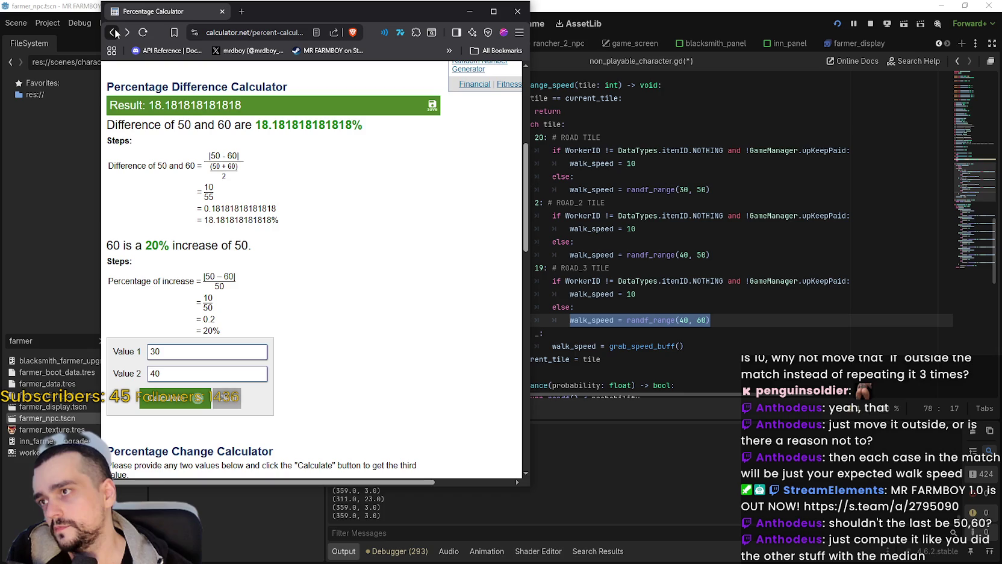
click(126, 32)
click(169, 351)
double_click(170, 351)
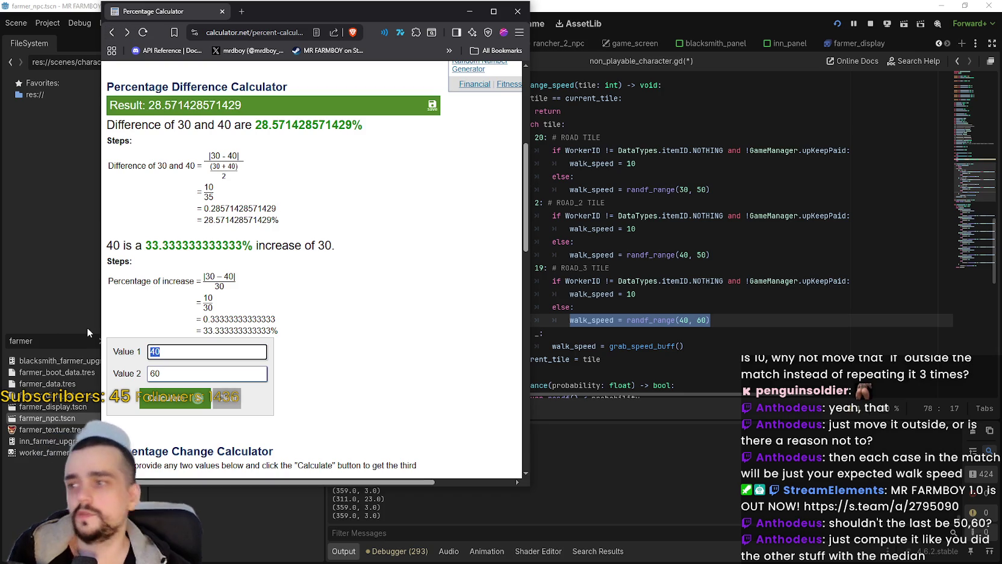
text(33)
double_click(154, 373)
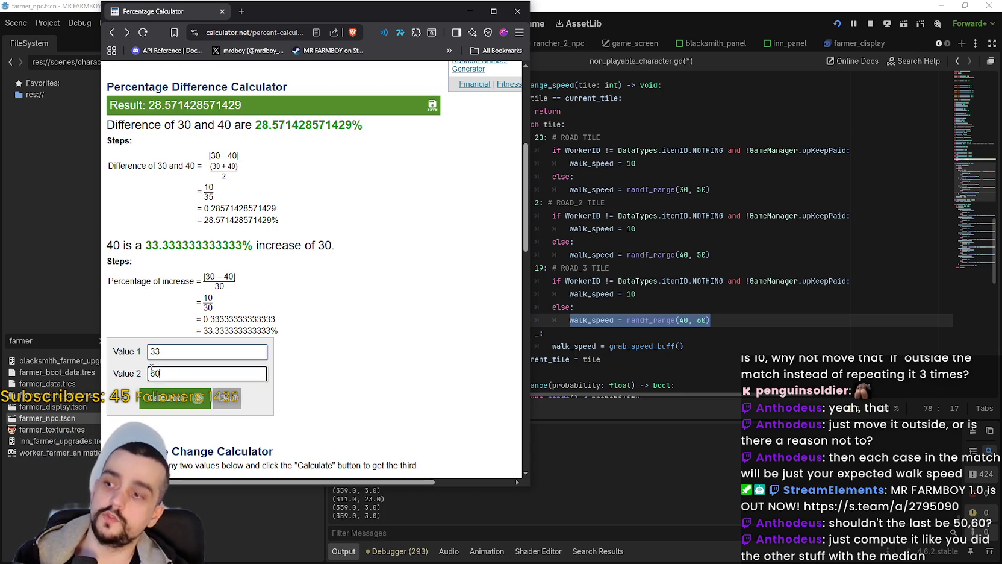
text(25)
click(174, 398)
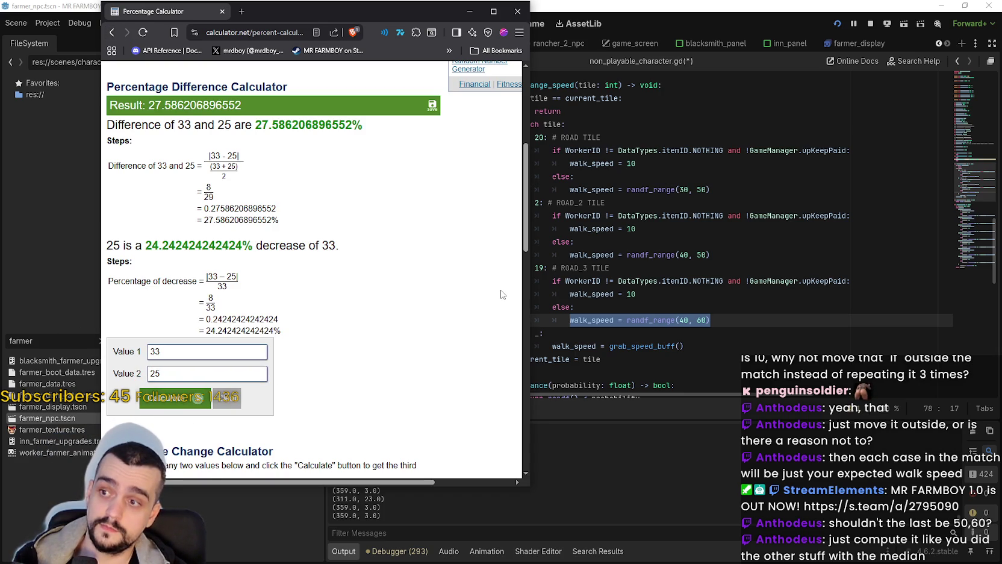
- Swap the values to 25 and 33, recalculate, and mark the 32% increase figure
double_click(156, 351)
text(25)
key(Tab)
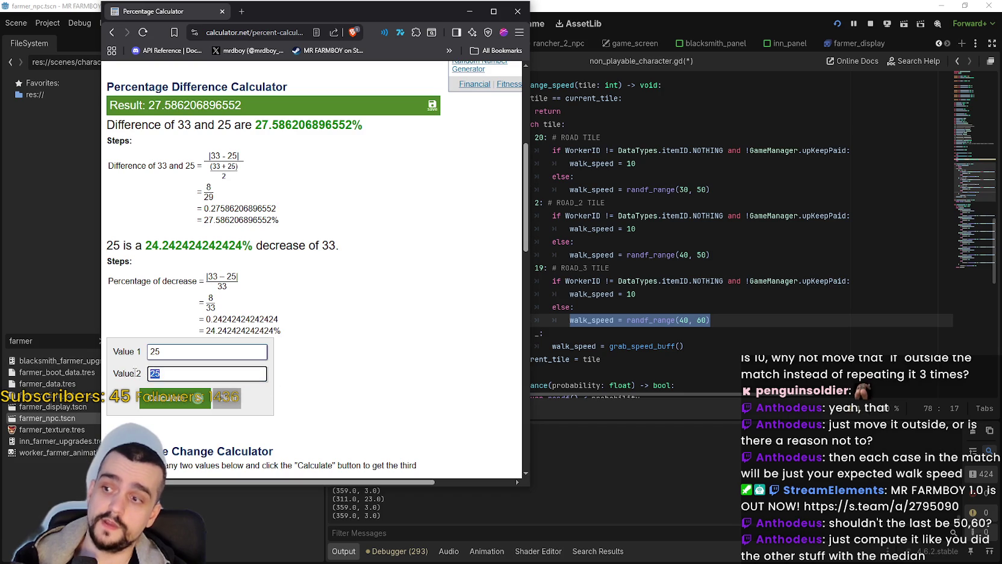
text(33)
click(174, 397)
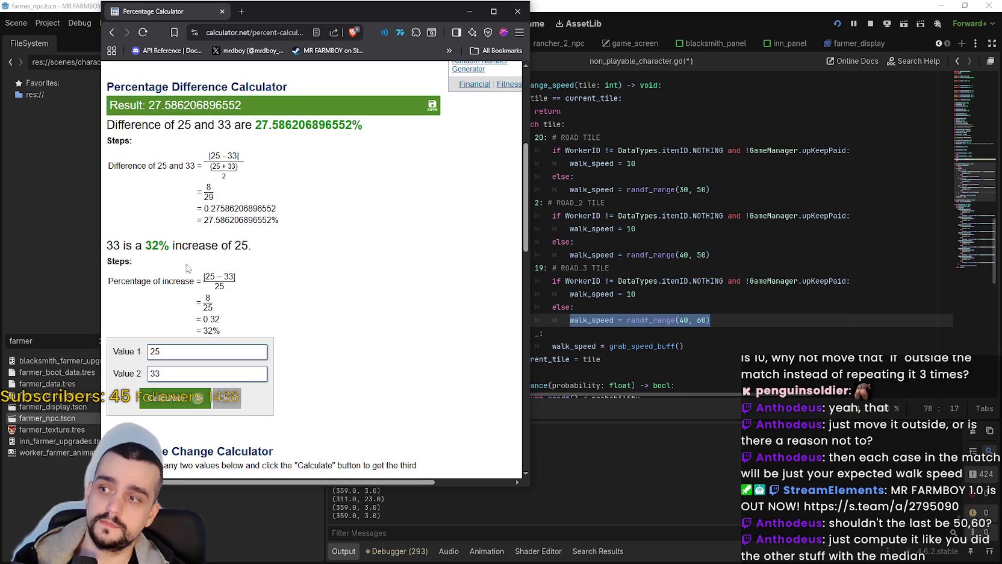
double_click(152, 246)
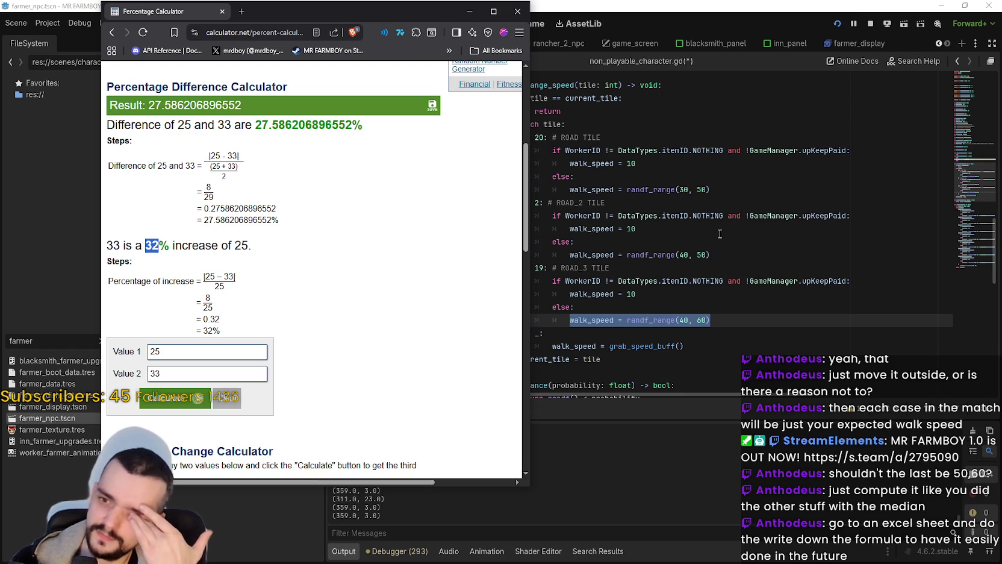
- Bring the Godot script editor forward, glance back at the calculator, then switch to the running game
click(627, 294)
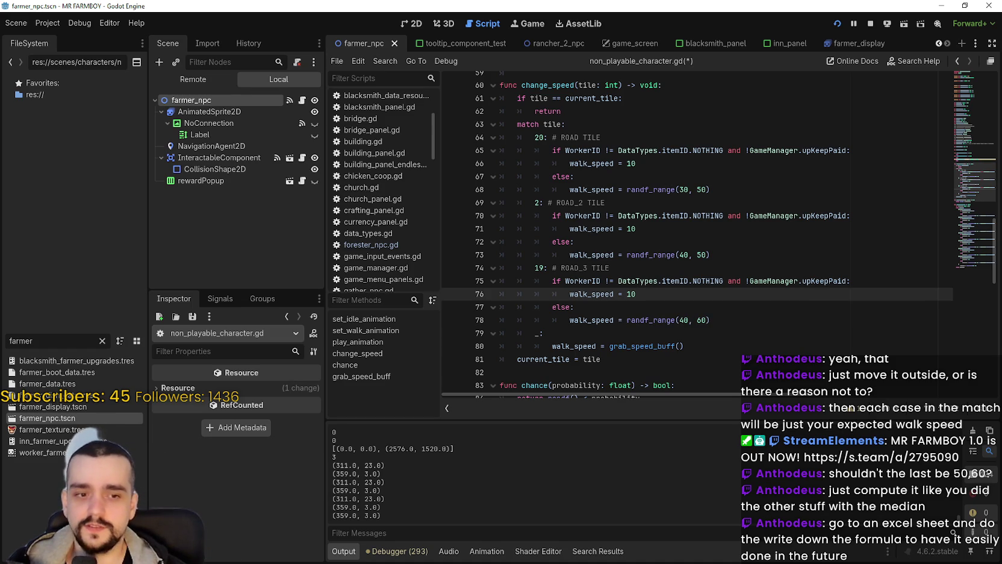
key(alt+Tab)
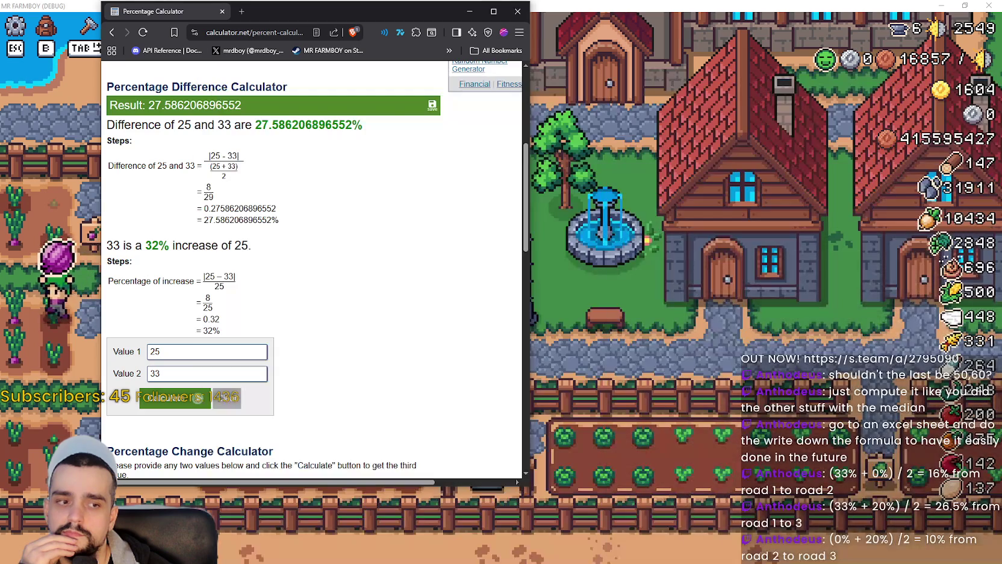
click(566, 204)
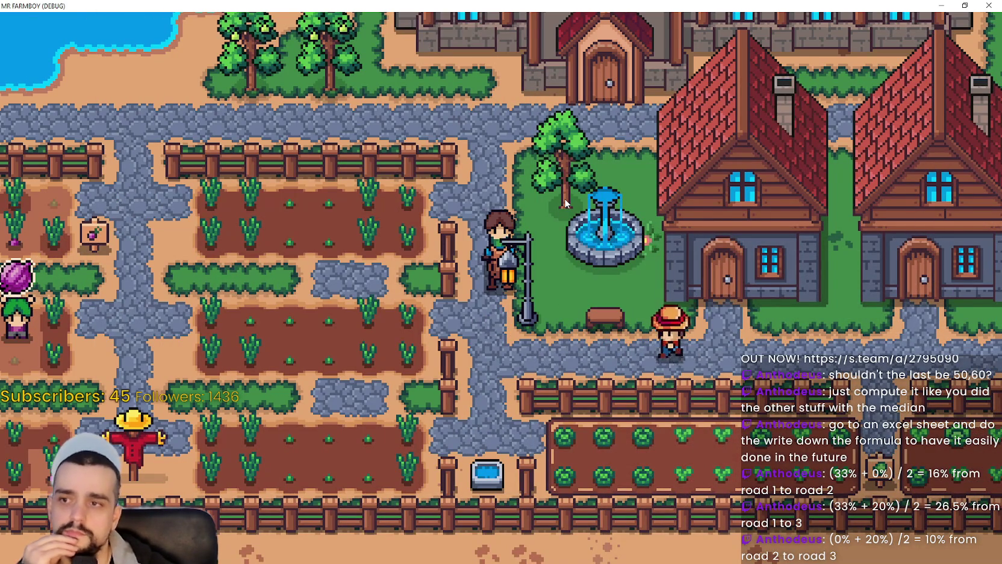
- Open the Advancements panel in the running game with the G hotkey
key(g)
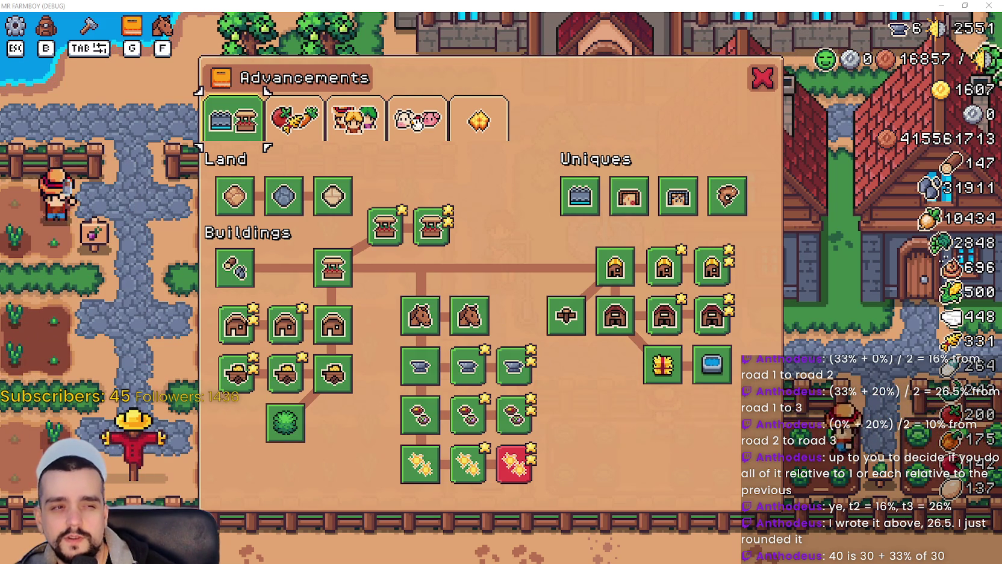
- Read the Road Tile description in the Land and Buildings tab, then close it
mouse_move(284, 188)
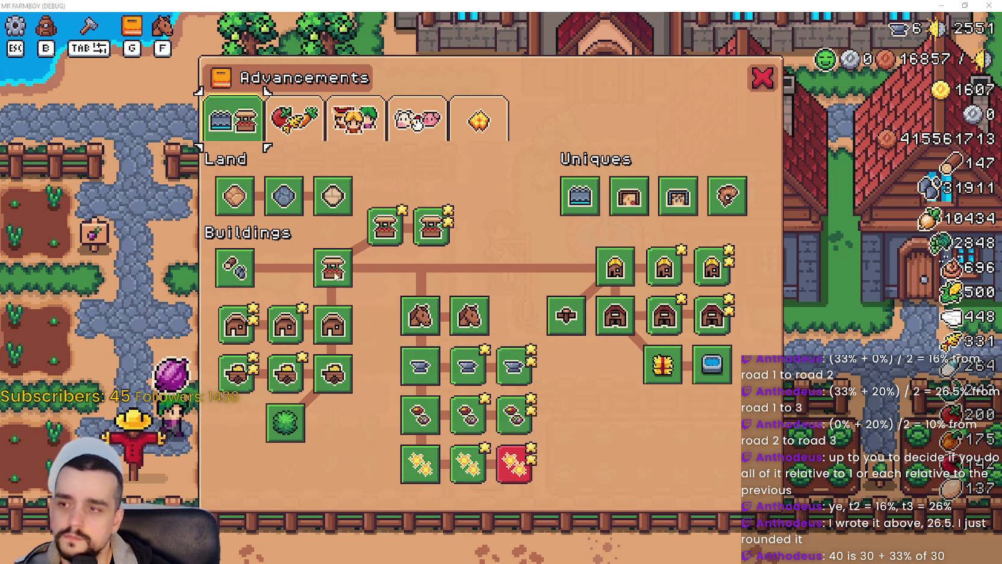
mouse_move(243, 199)
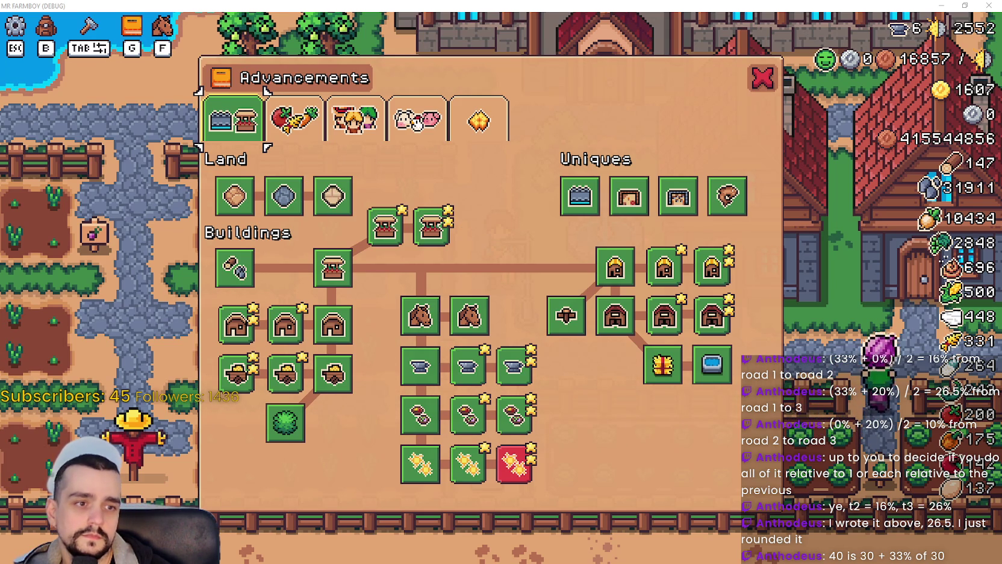
click(294, 213)
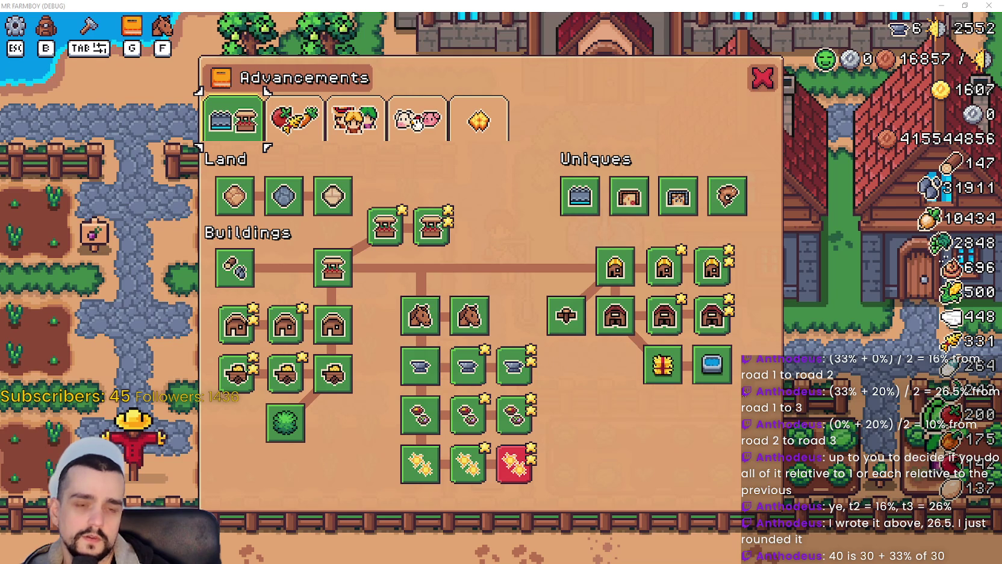
- Filter the project files by 'test' and open tooltip_component_test.gd in the Godot editor
key(alt+Tab)
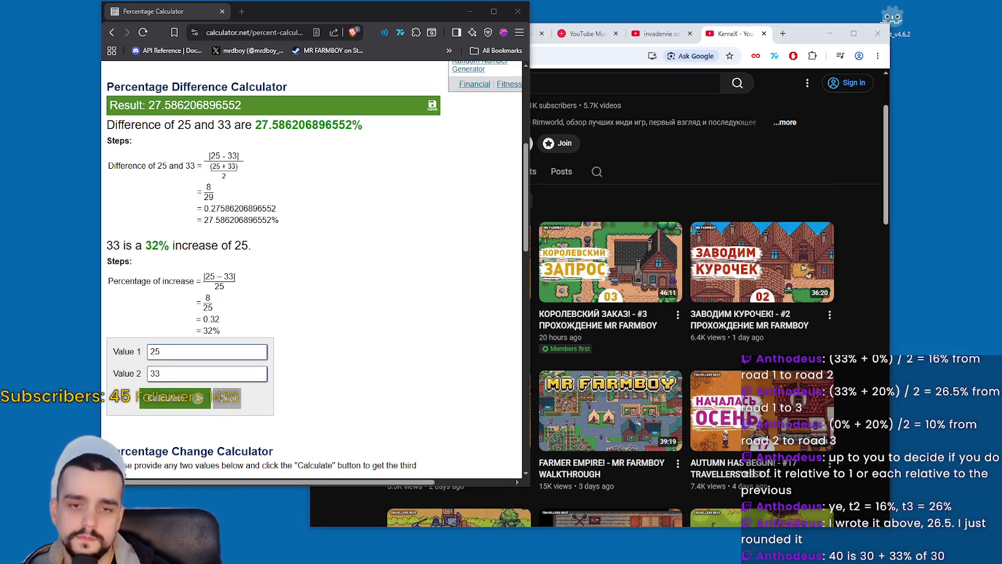
key(alt+Tab)
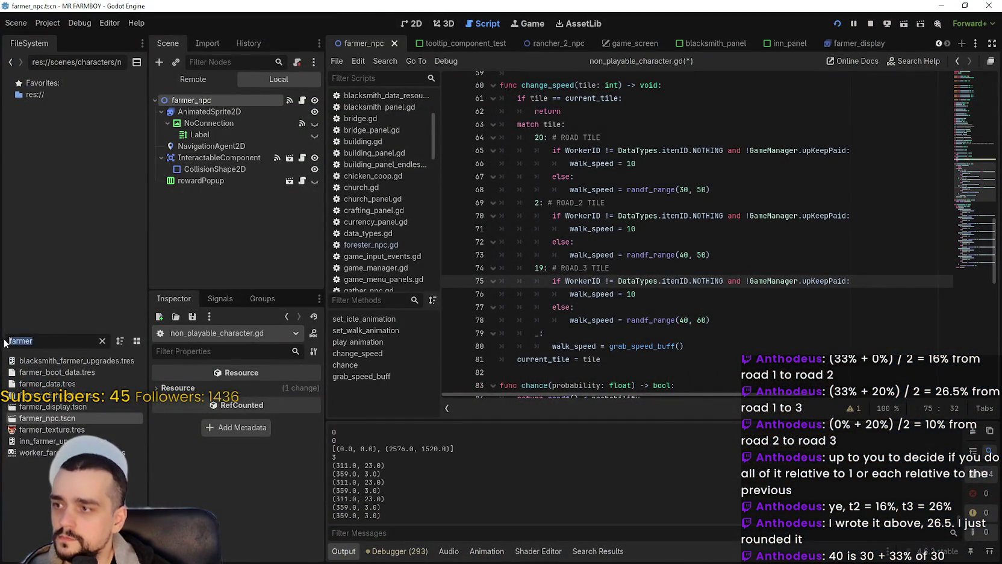
text(test)
double_click(68, 405)
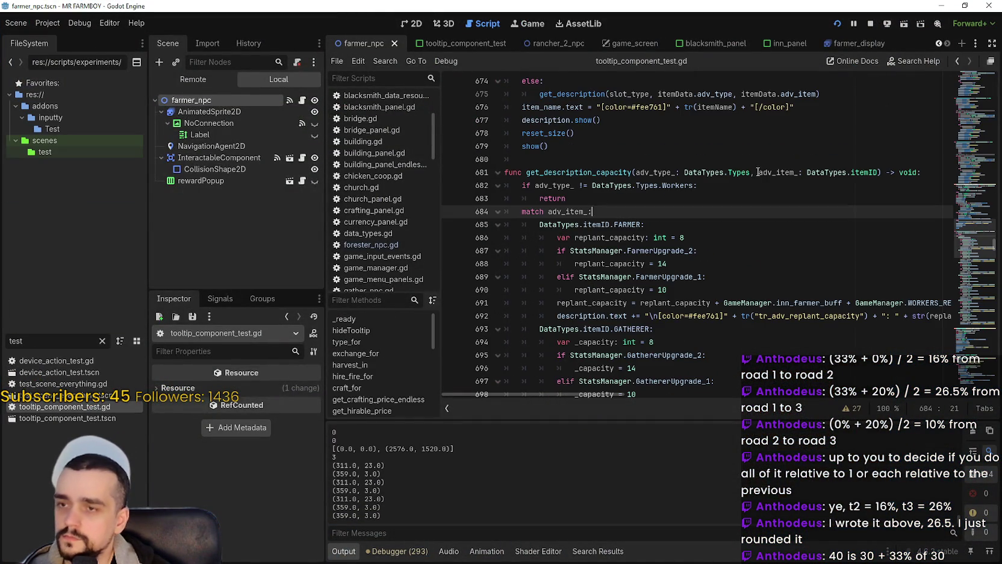
scroll(674, 290, down, 1)
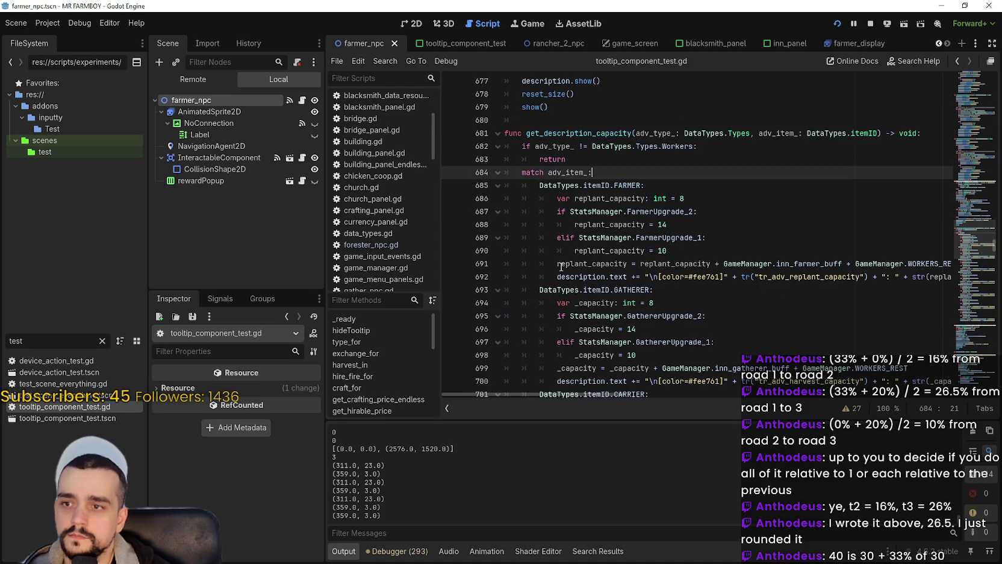
- Review the replant capacity line 692, setTooltipUpgrade's item name line 755 and the else on 766
mouse_move(558, 277)
mouse_down()
mouse_move(974, 275)
mouse_move(517, 275)
mouse_up()
click(947, 277)
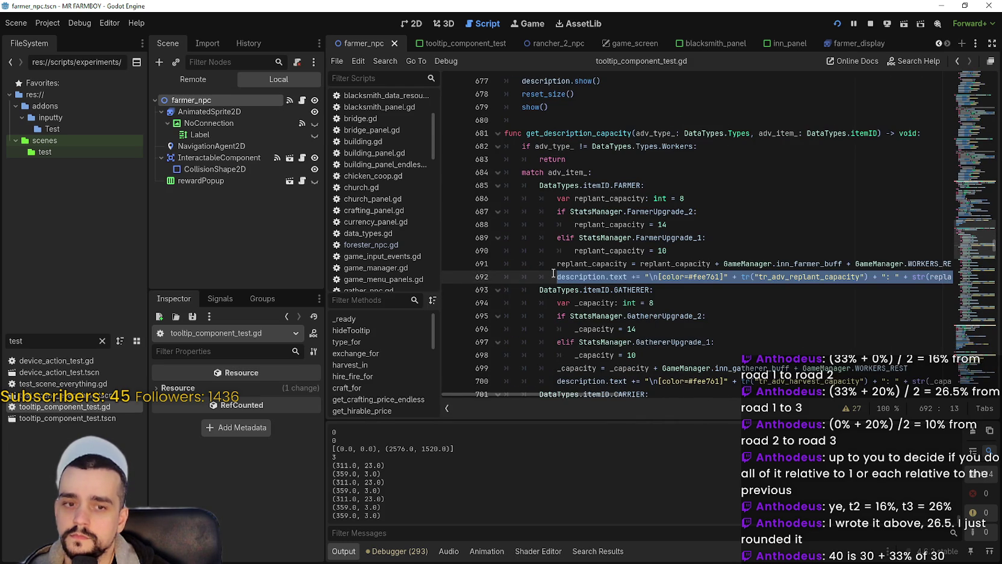
scroll(609, 276, down, 3)
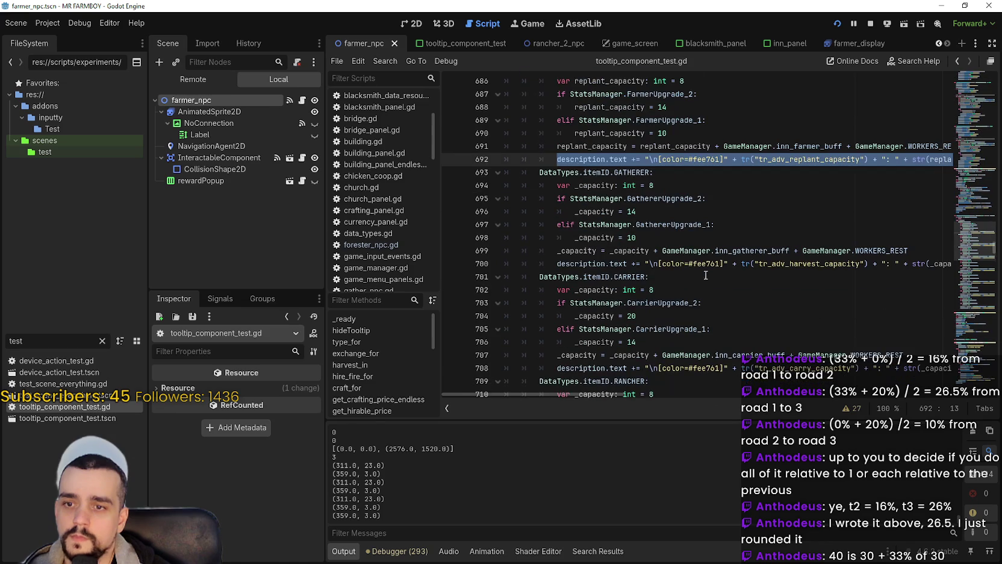
scroll(724, 261, down, 2)
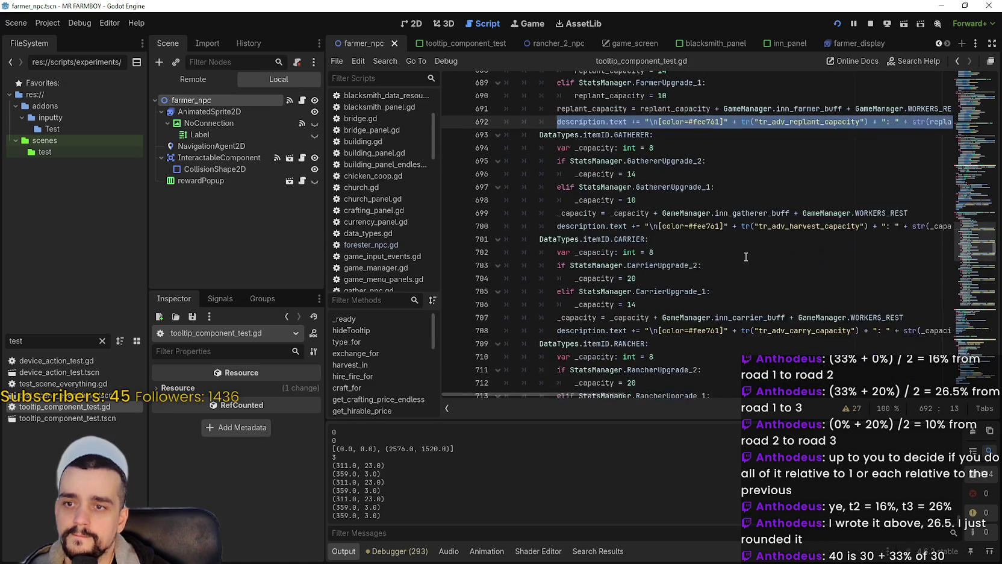
click(974, 246)
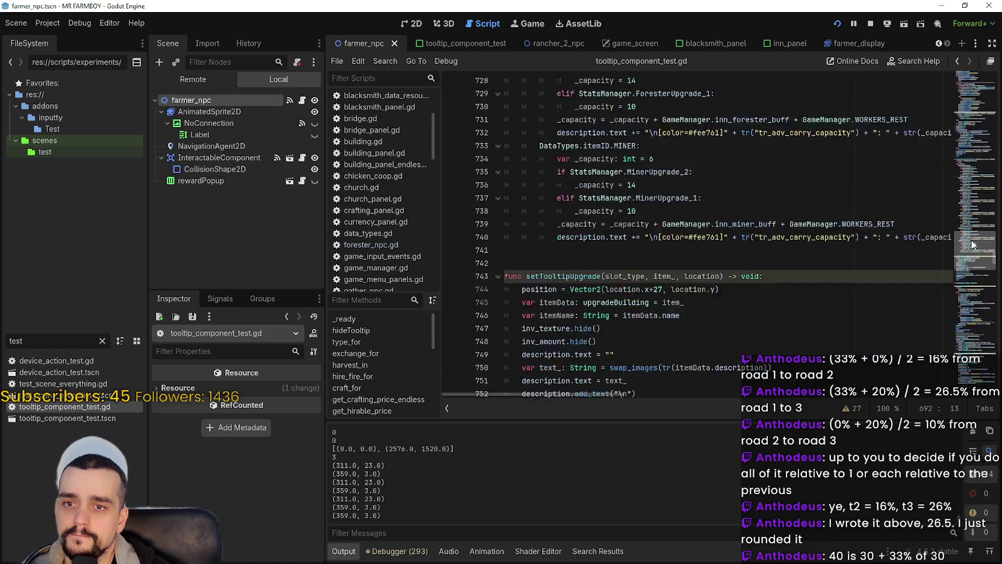
drag(827, 239, 505, 237)
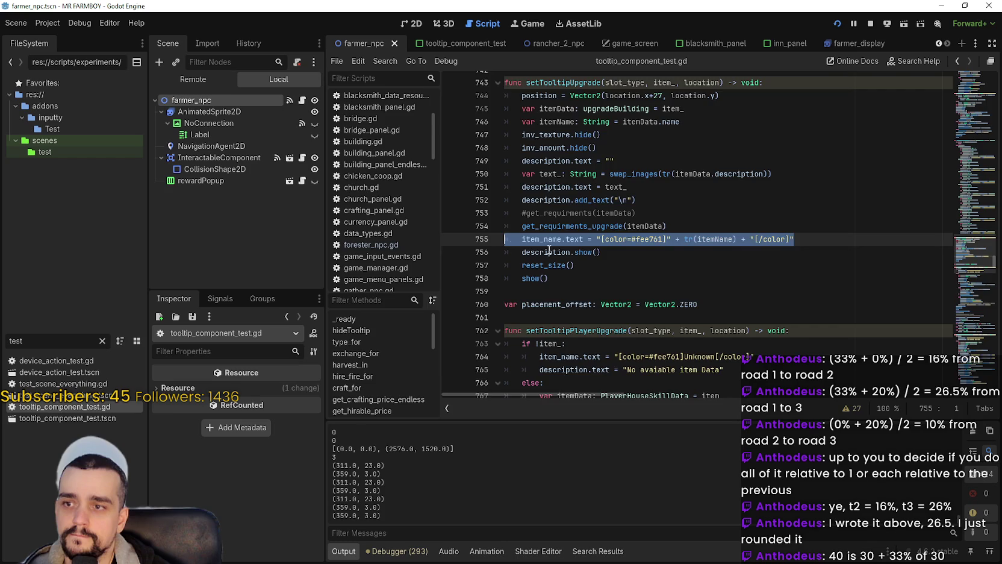
scroll(549, 250, down, 4)
click(720, 226)
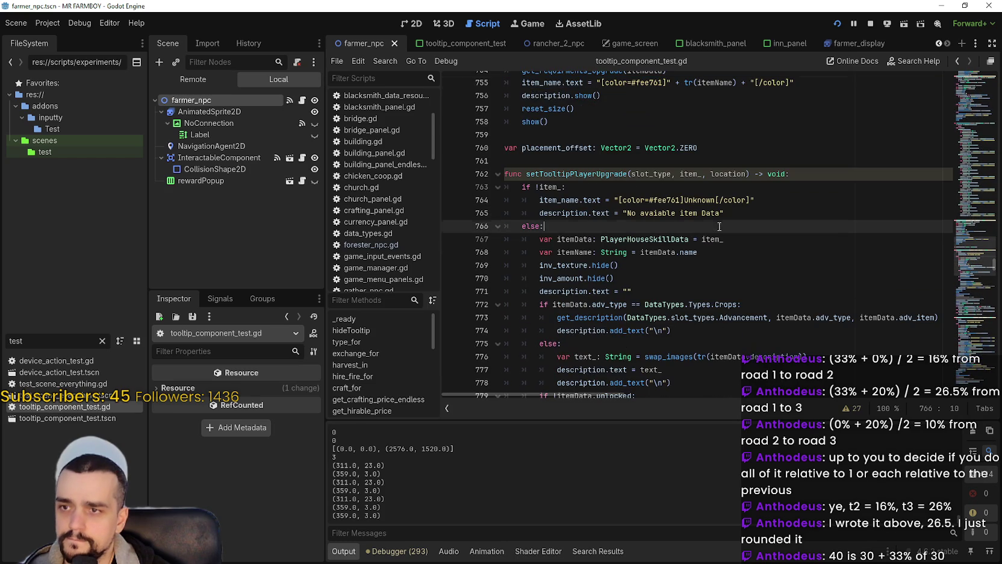
click(971, 266)
drag(971, 265, 971, 270)
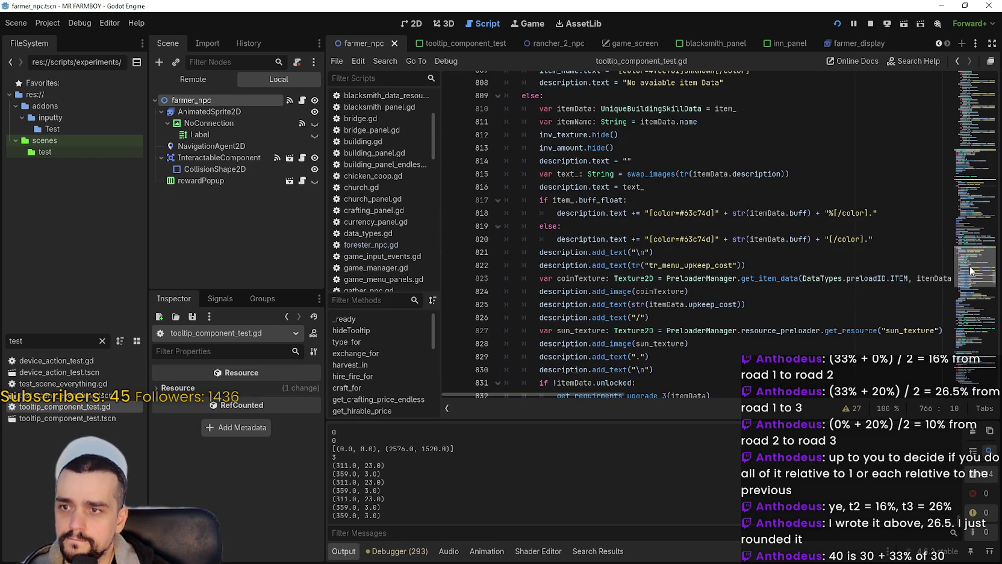
- Select the colour-tagged buff-percentage text on line 818, then return to the running game
drag(904, 214, 547, 213)
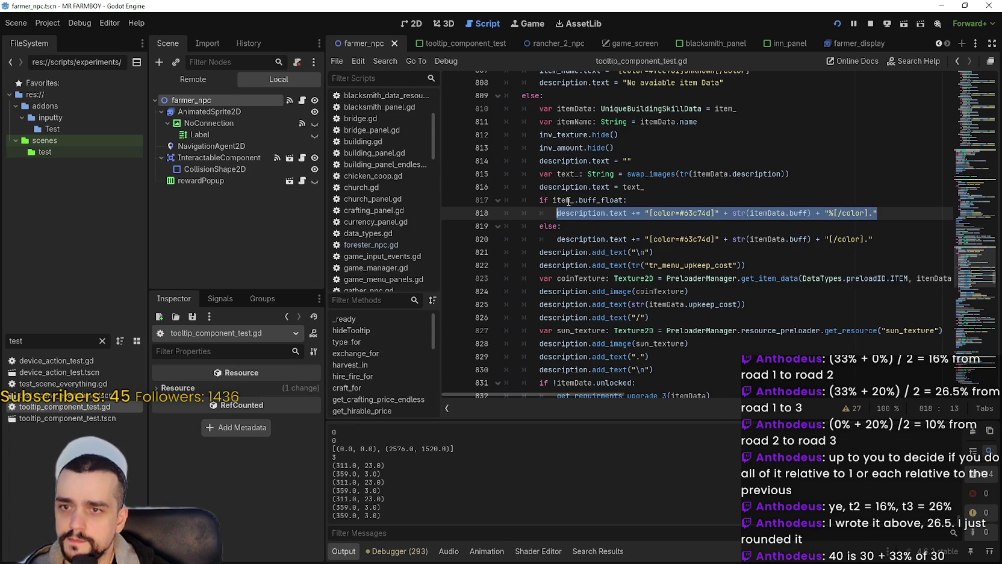
click(653, 214)
drag(647, 214, 871, 214)
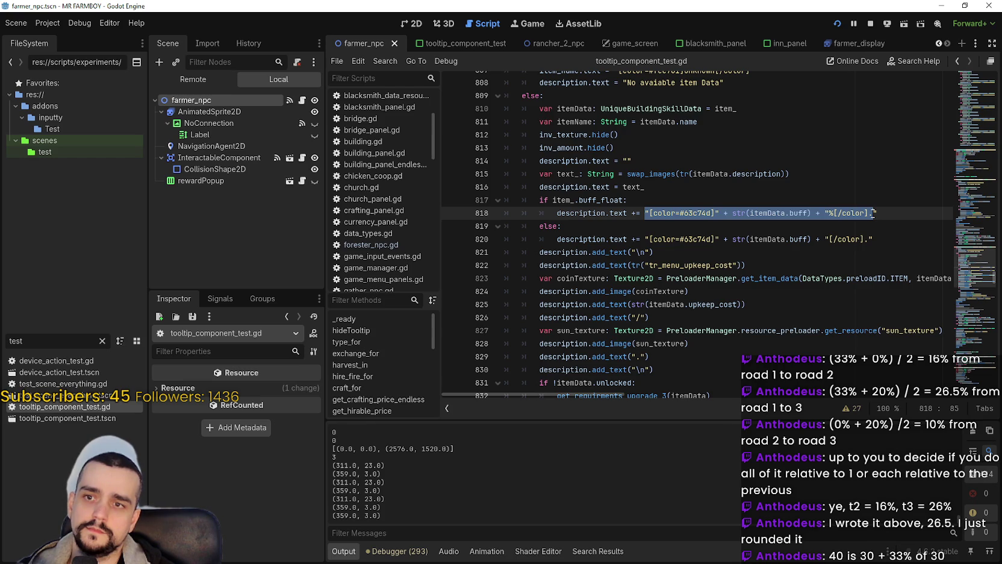
click(649, 214)
drag(650, 214, 872, 214)
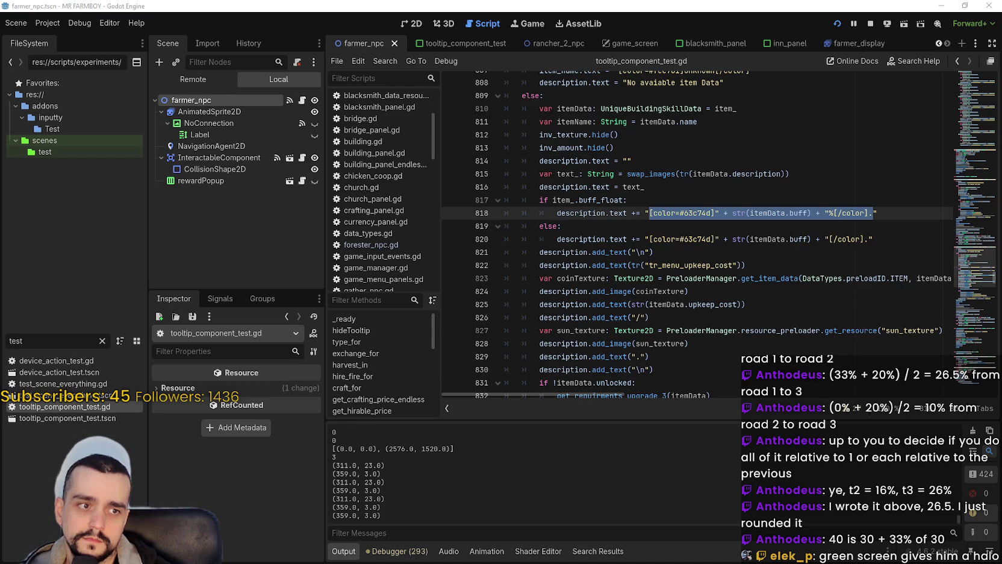
key(alt+Tab)
- Read the tooltips of the three Road Tile advancements, then exit fullscreen to close the game
mouse_move(270, 211)
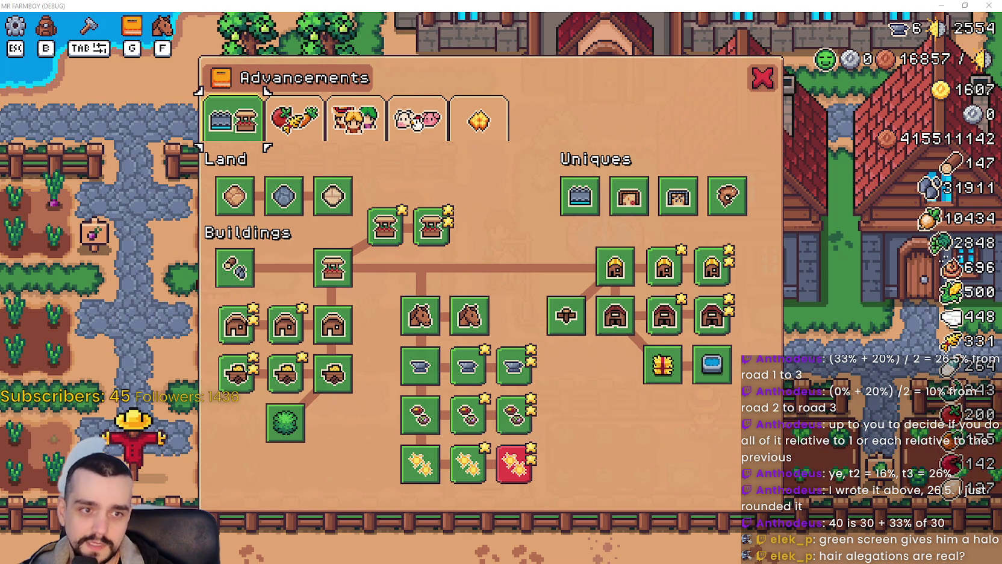
mouse_move(218, 187)
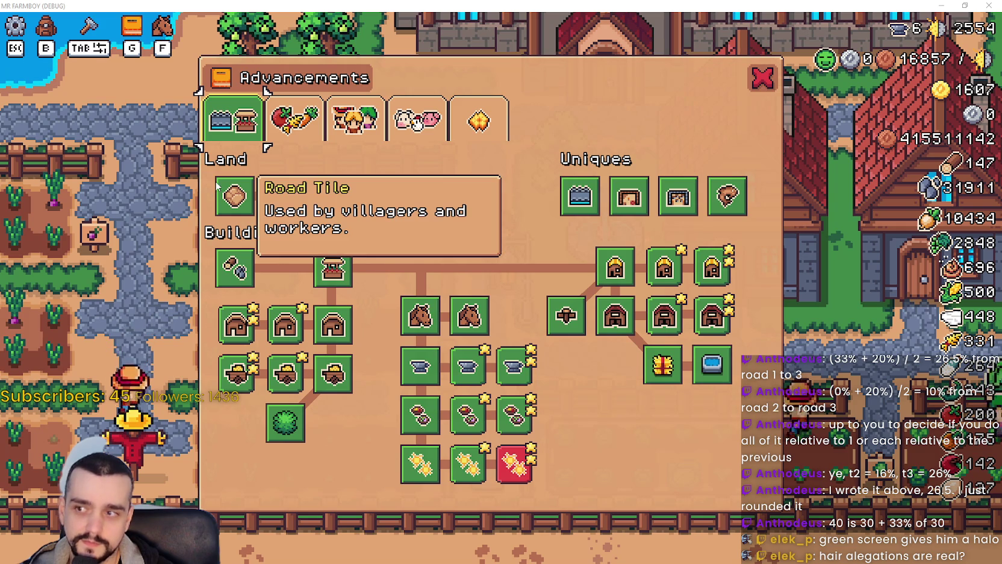
mouse_move(282, 199)
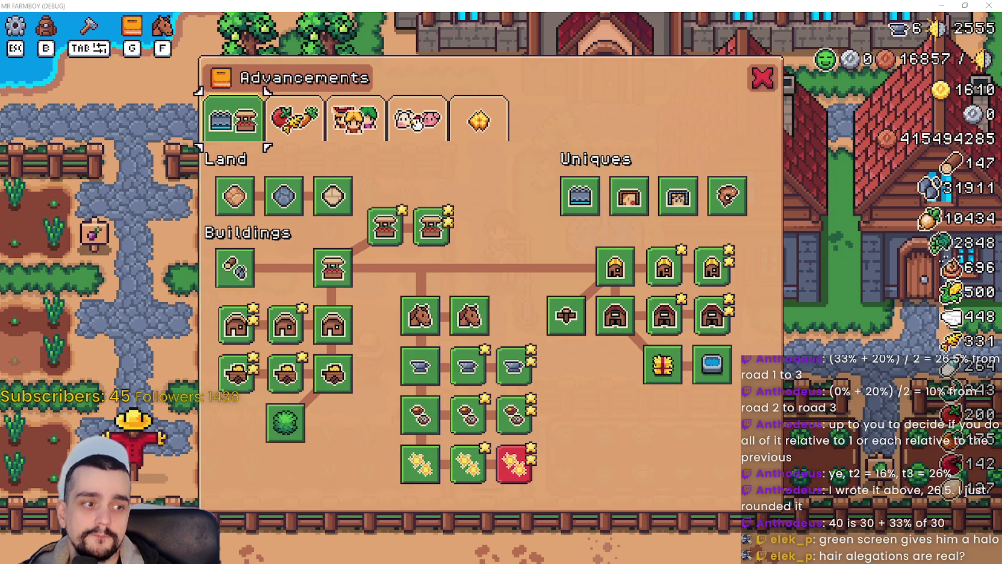
click(968, 6)
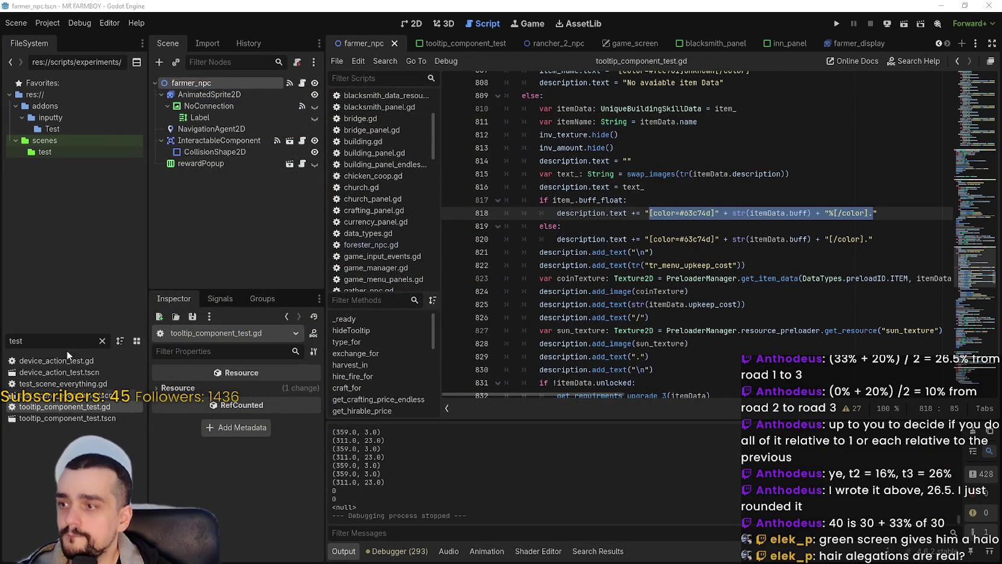
- Change the FileSystem filter from 'test' to 'adv' and scroll through the matching advancement files
click(2, 341)
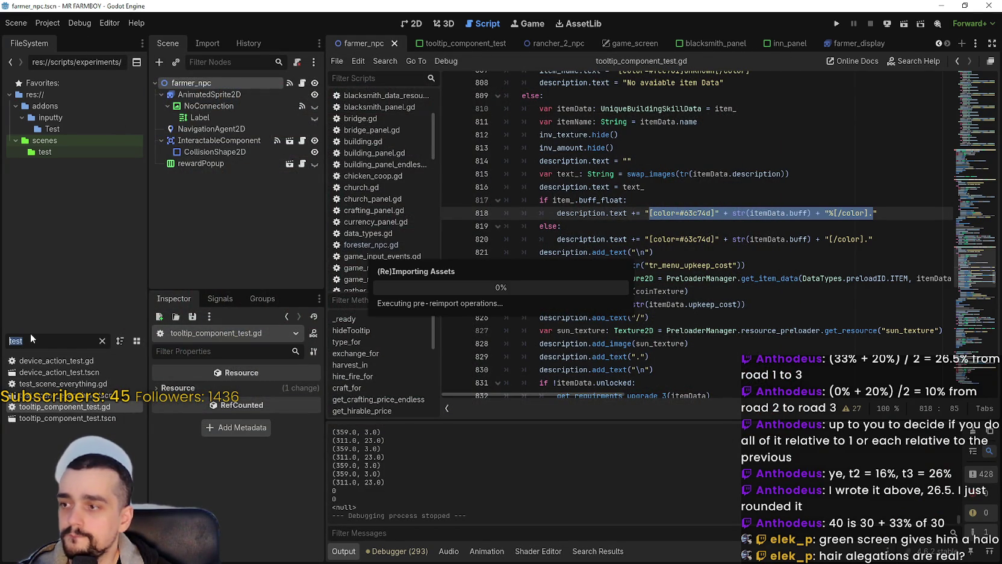
click(37, 342)
key(BackSpace)
key(BackSpace)
key(BackSpace)
text(adv)
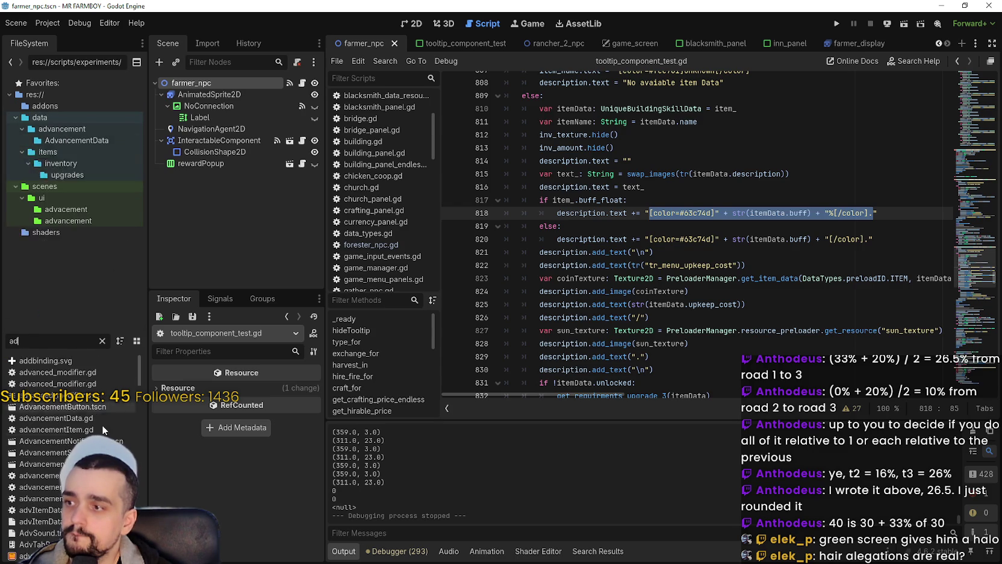
scroll(86, 412, down, 12)
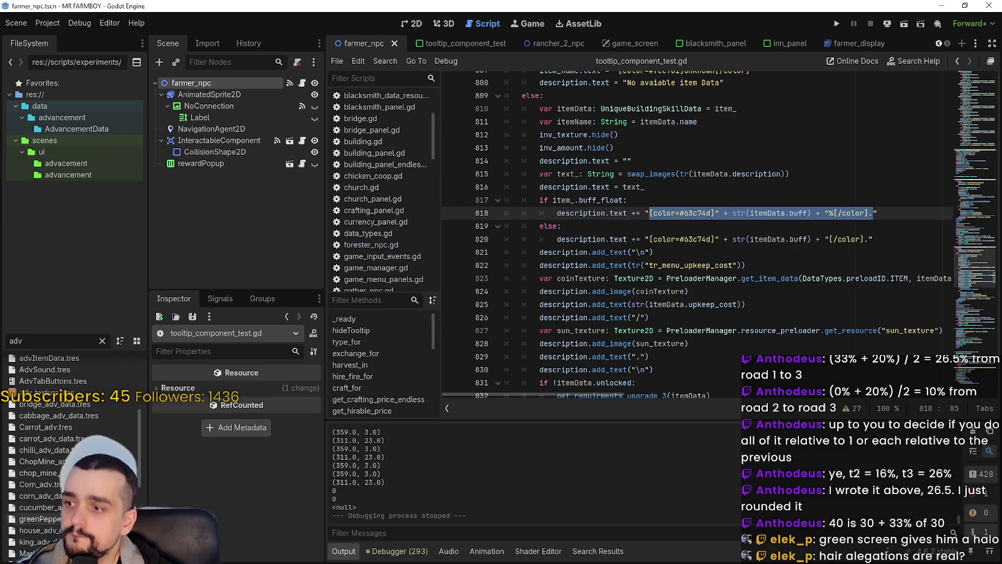
scroll(73, 446, up, 12)
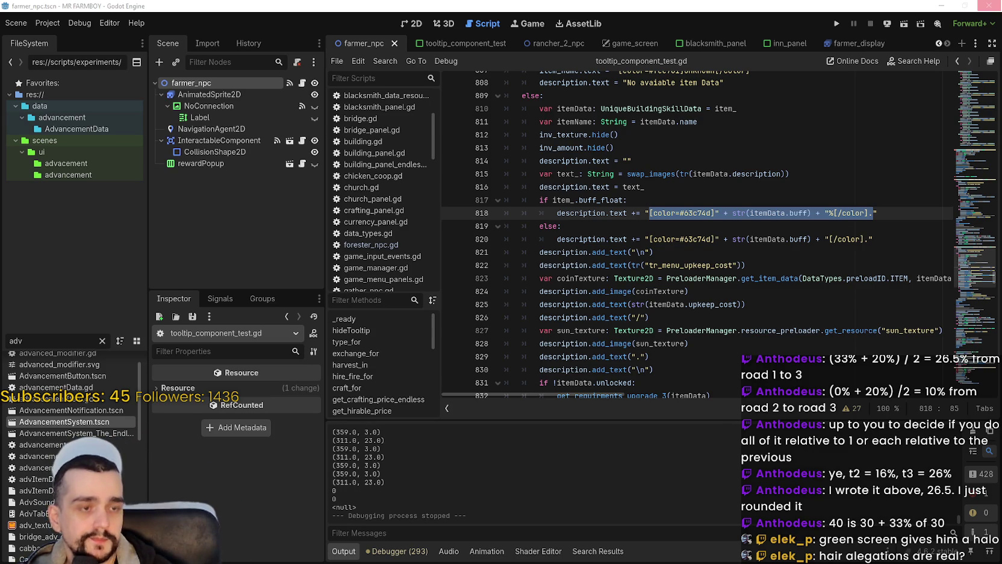
- Open AdvancementSystem.tscn and append _2 to RoadAdvButton3's description key, making it tr_road_upgrade_info_2
double_click(64, 422)
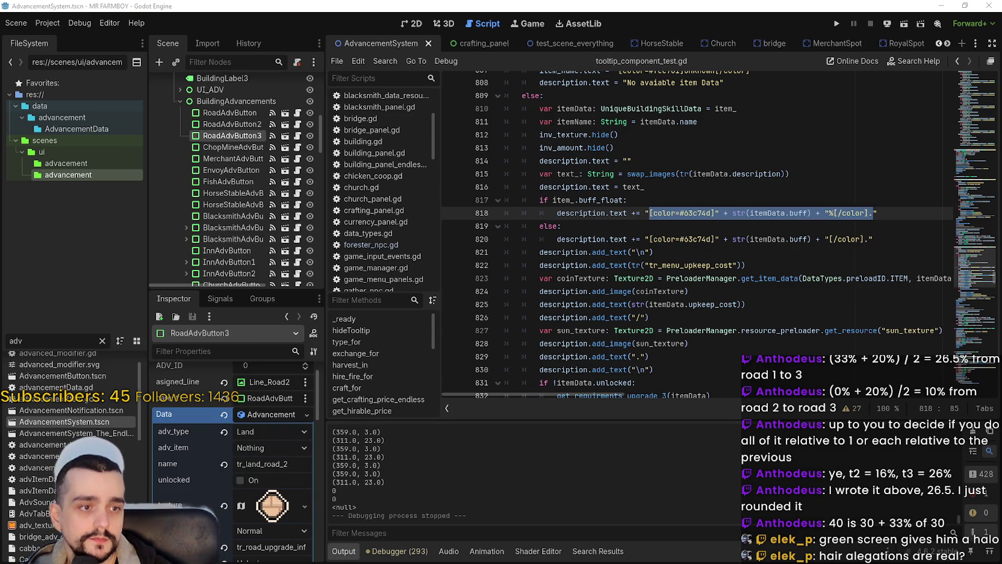
click(623, 265)
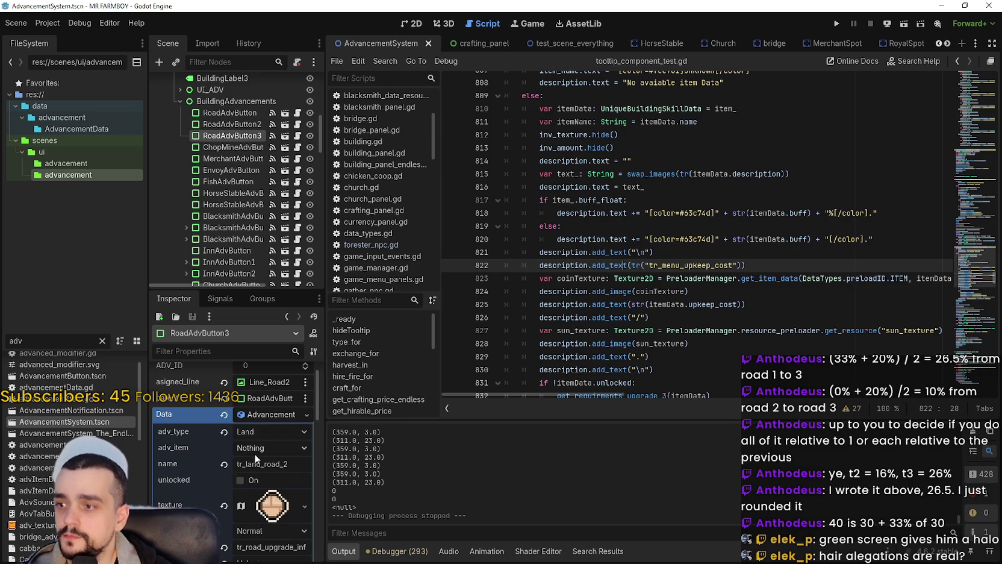
scroll(256, 459, down, 3)
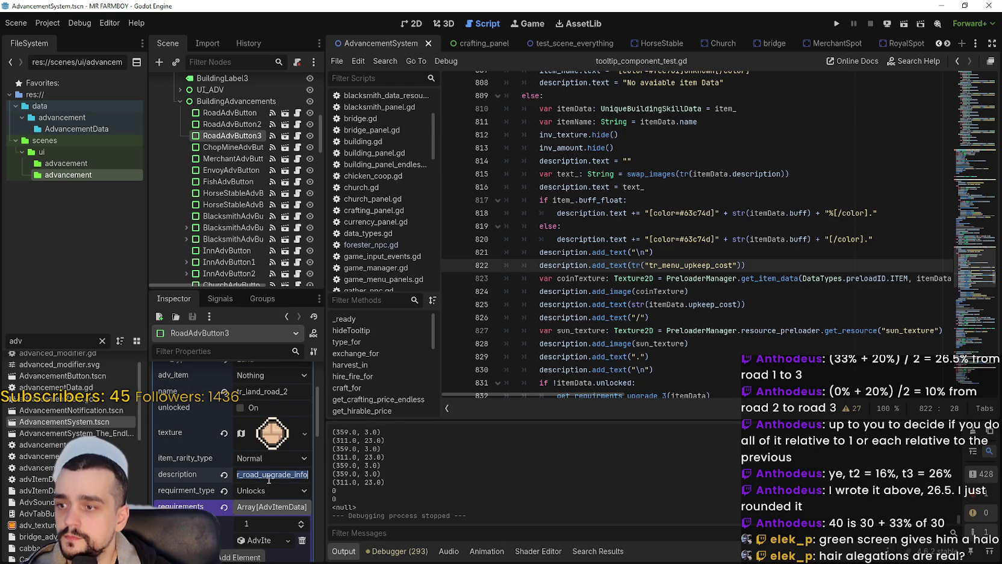
key(End)
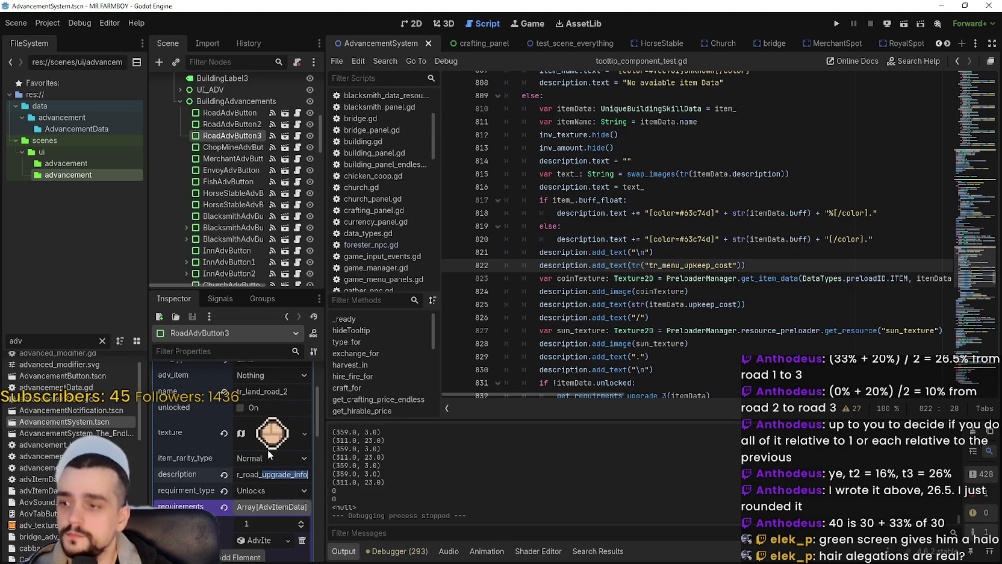
text(_2)
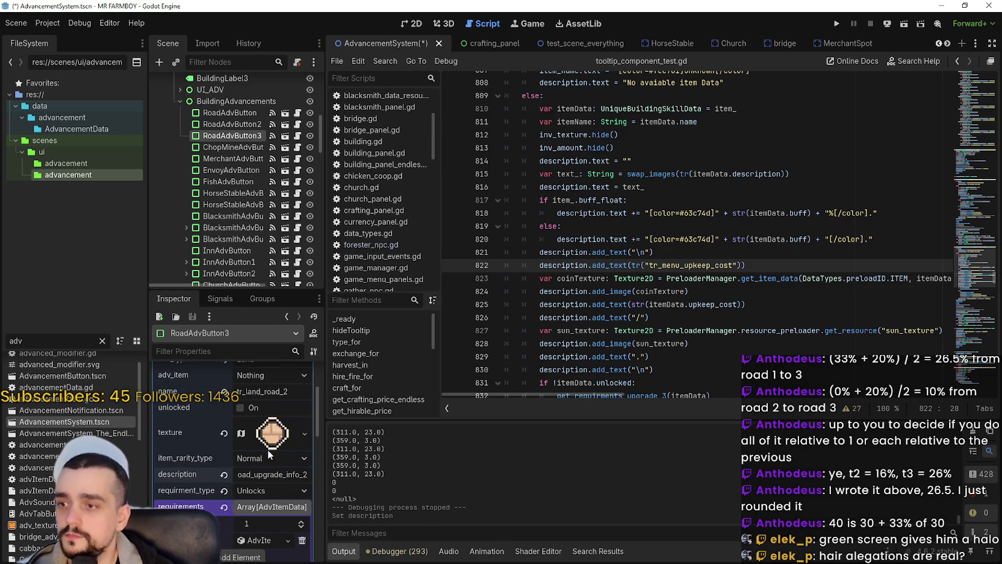
- Select RoadAdvButton2 and save the AdvancementSystem scene
click(240, 127)
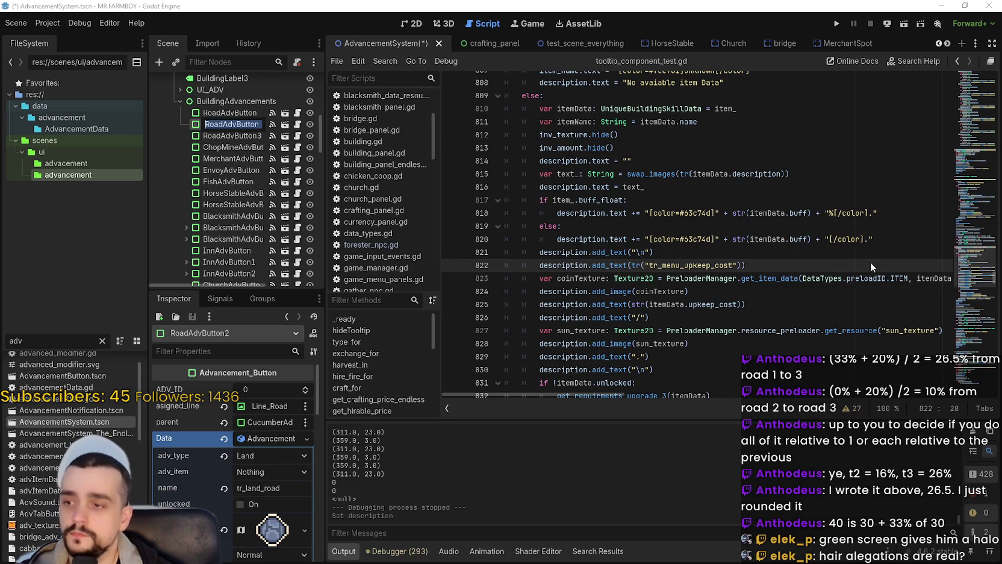
key(ctrl+s)
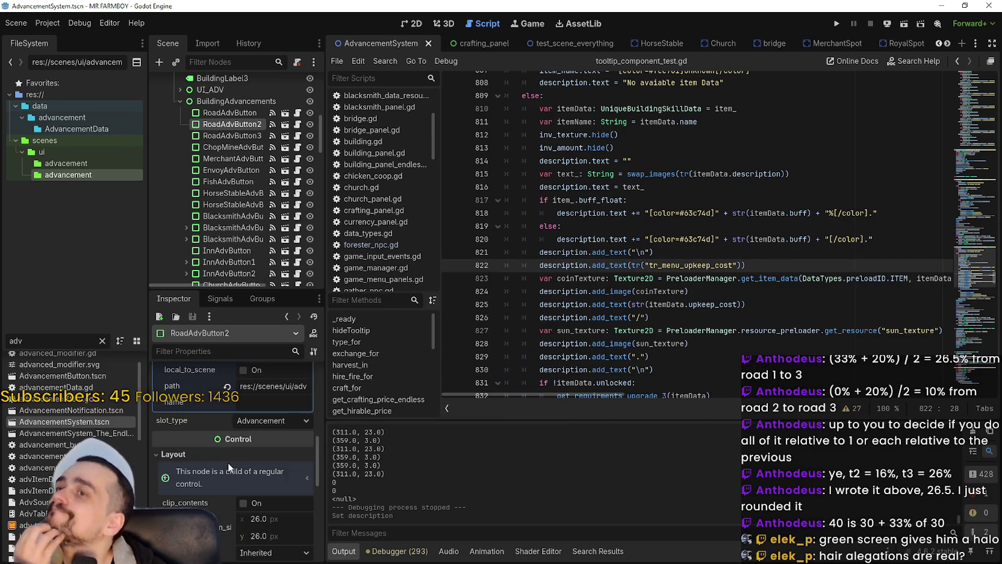
scroll(231, 461, up, 5)
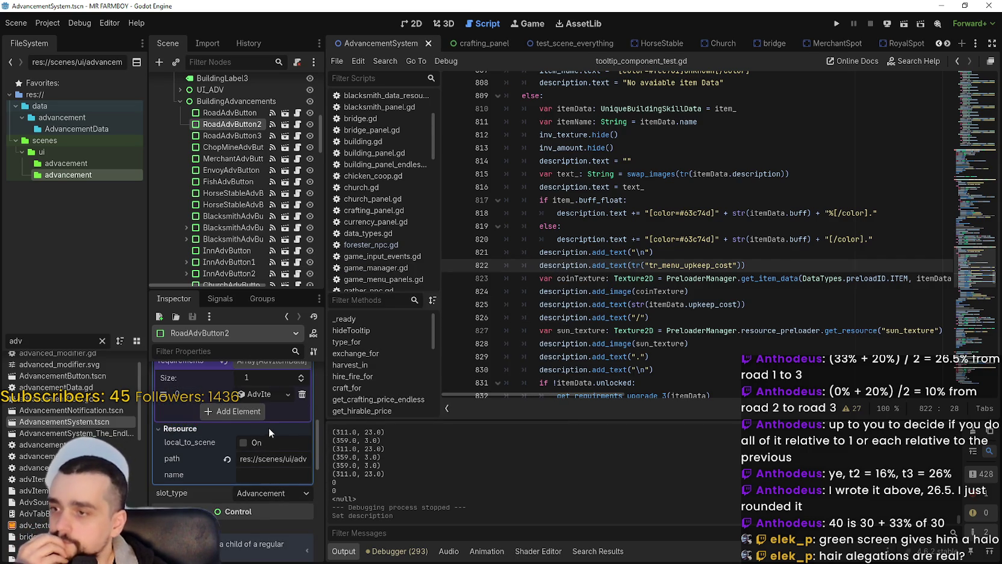
scroll(292, 462, up, 4)
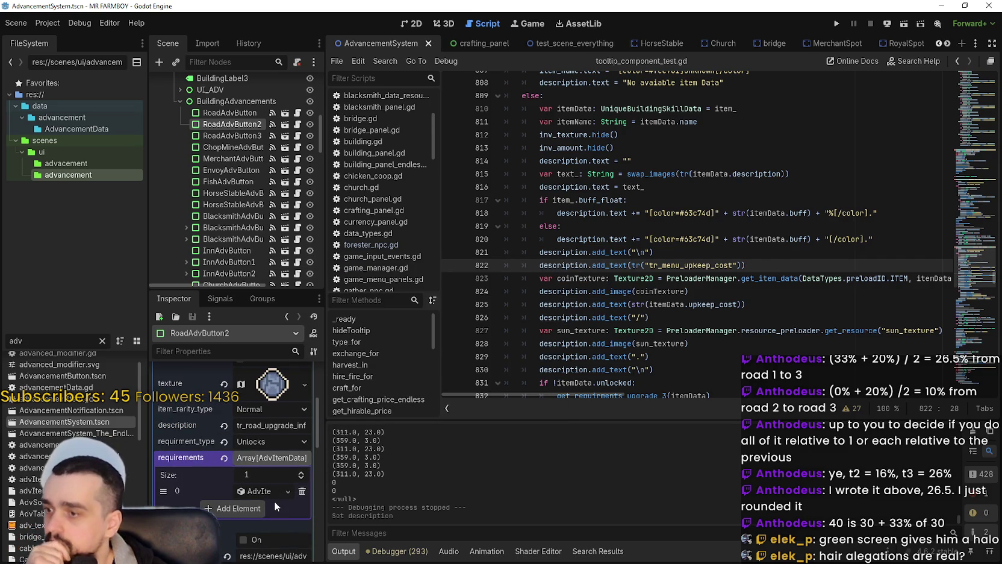
scroll(263, 488, up, 2)
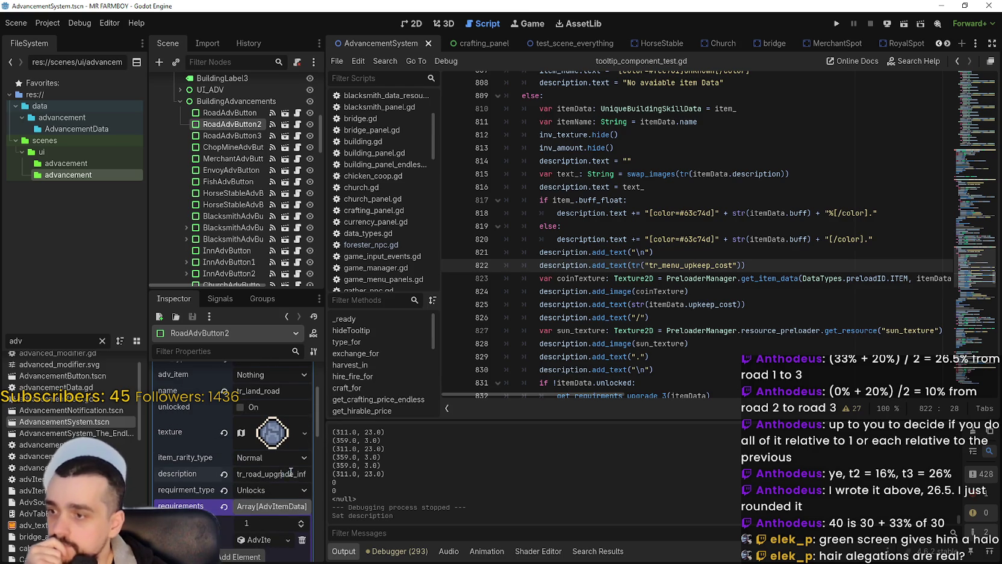